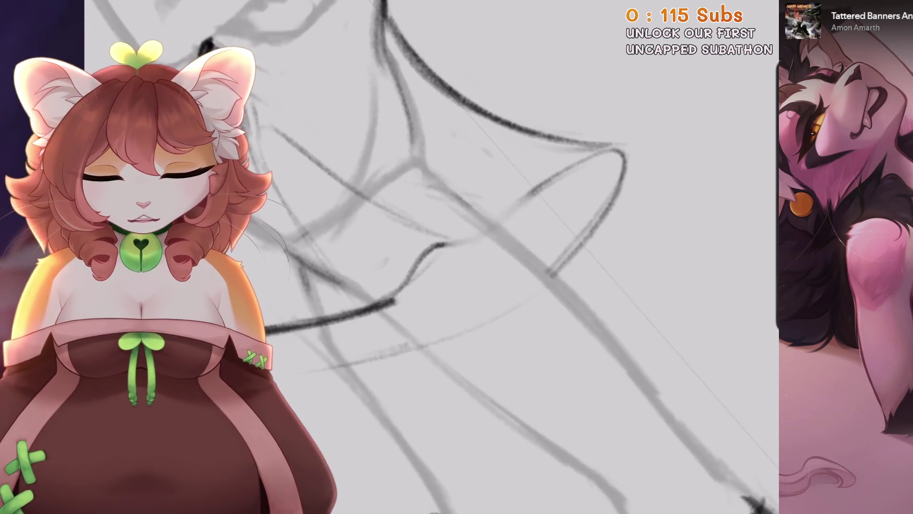
Redraw the short hooked contour stroke and undo several unsatisfactory dark contour strokes.
key(ctrl+z)
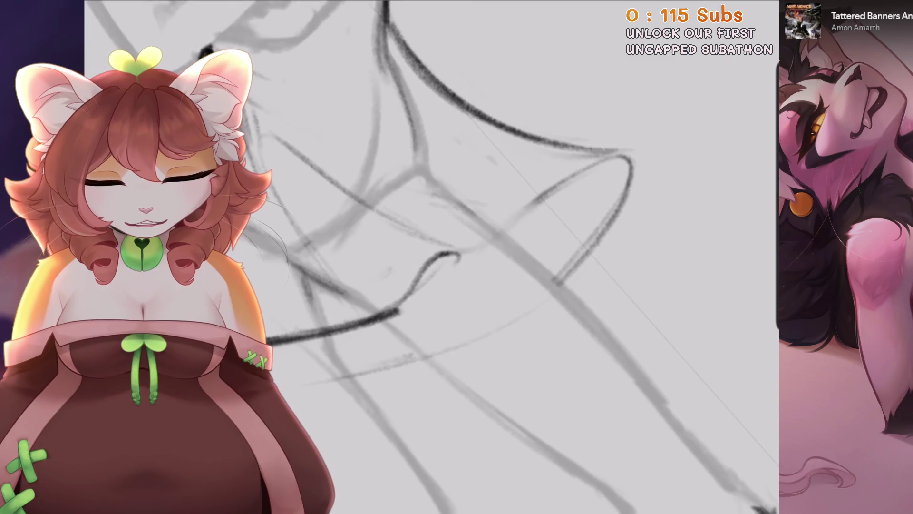
drag(451, 253, 483, 256)
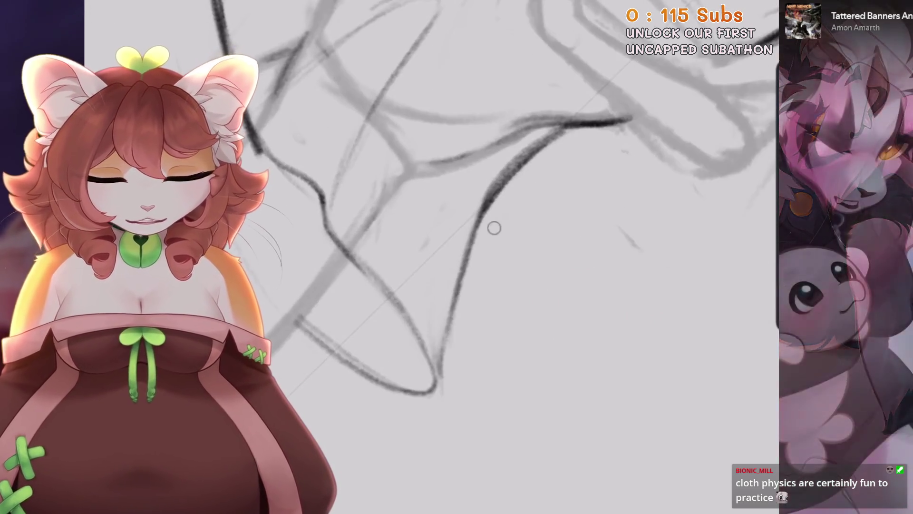
key(ctrl+z)
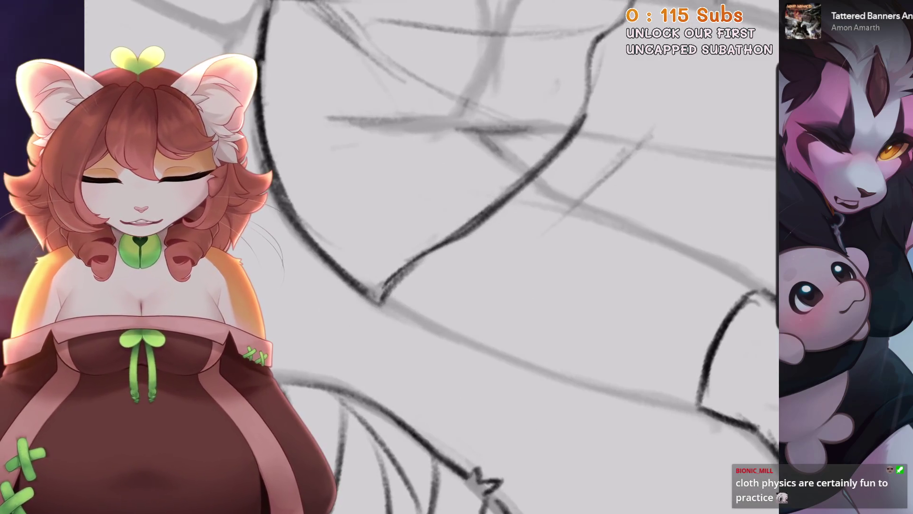
key(ctrl+z)
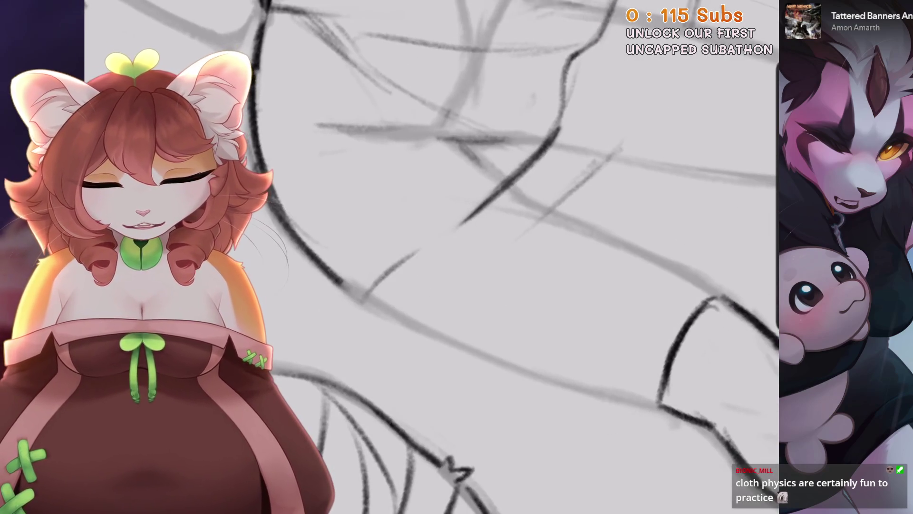
key(ctrl+z)
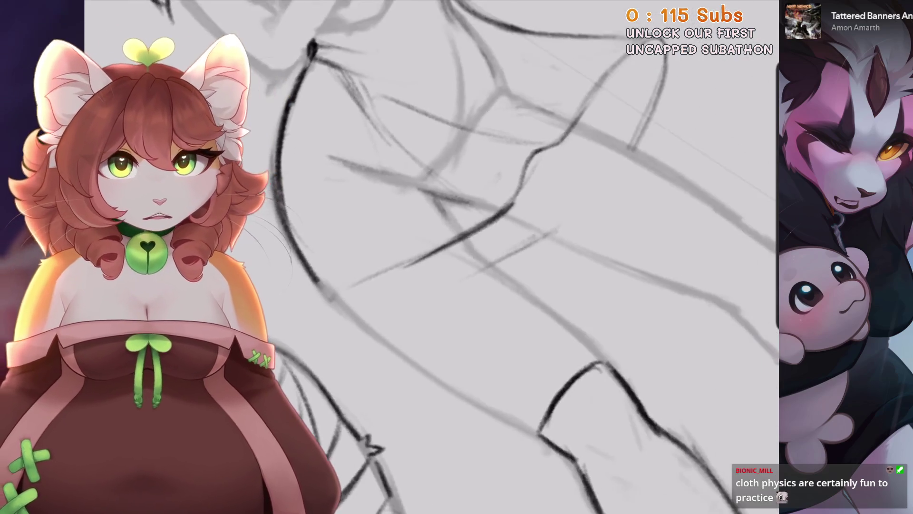
key(ctrl+z)
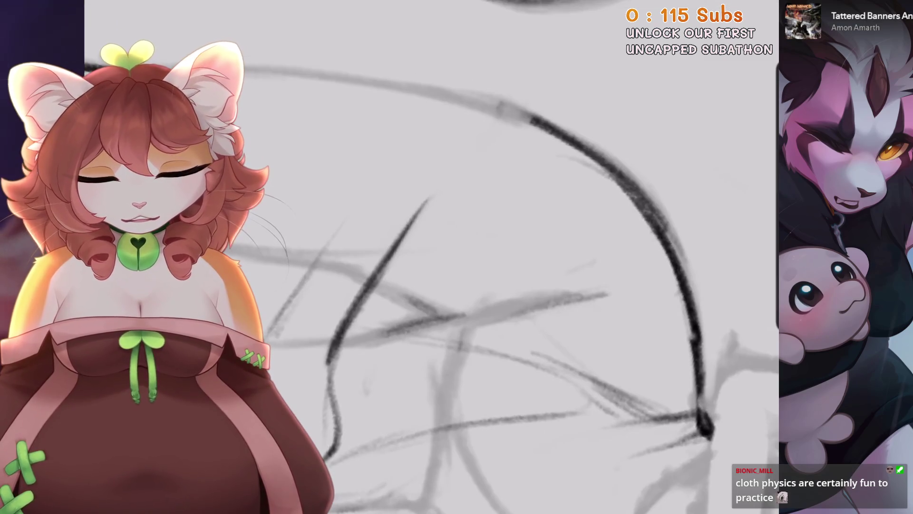
Ink a thin diagonal contour line across the sketch, redrawing it once.
drag(509, 114, 409, 228)
key(ctrl+z)
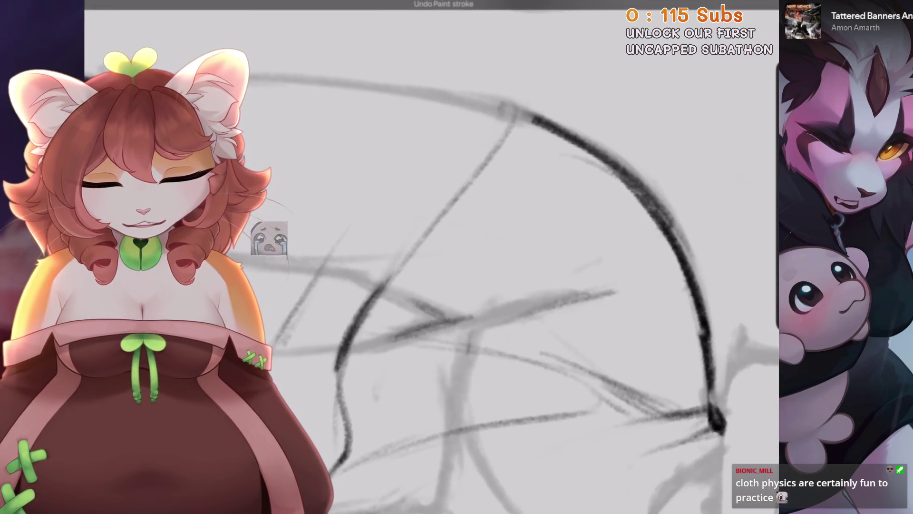
drag(507, 112, 408, 247)
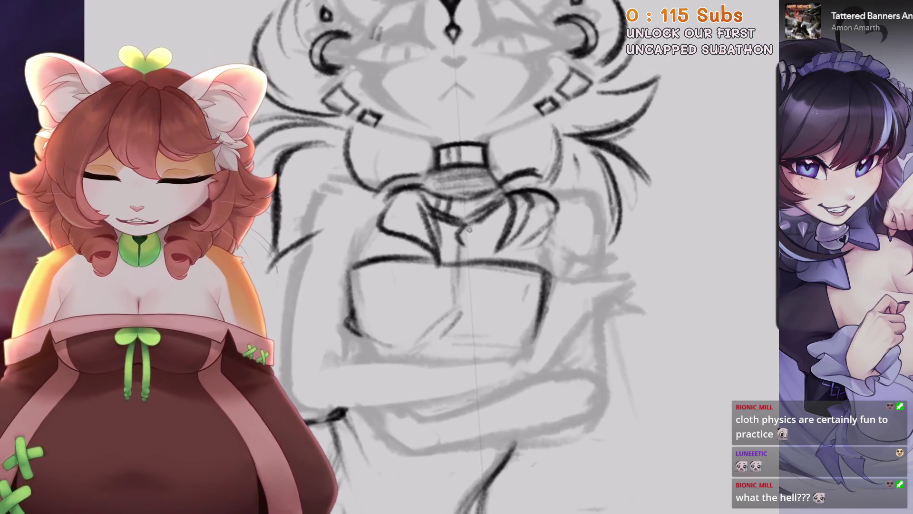
Draw a zigzag edge on the diamond pendant, undoing the unwanted pendant strokes.
key(ctrl+z)
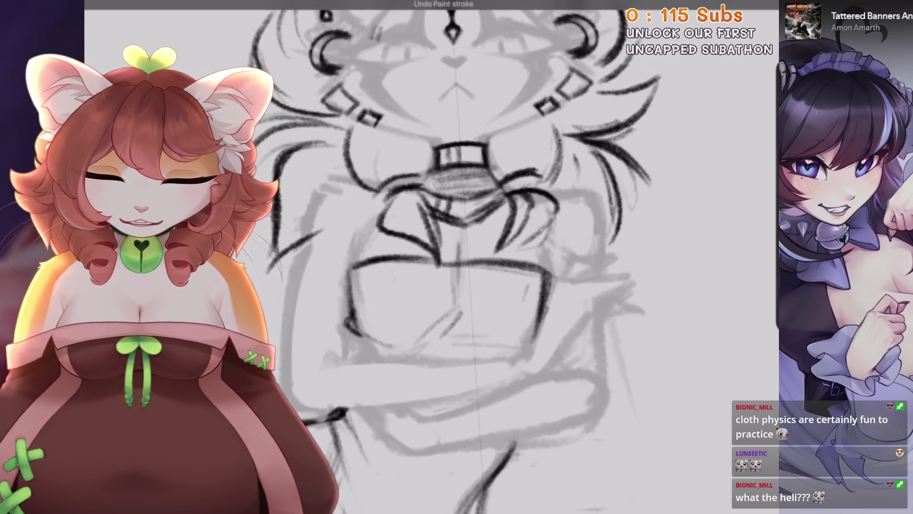
drag(452, 269, 454, 300)
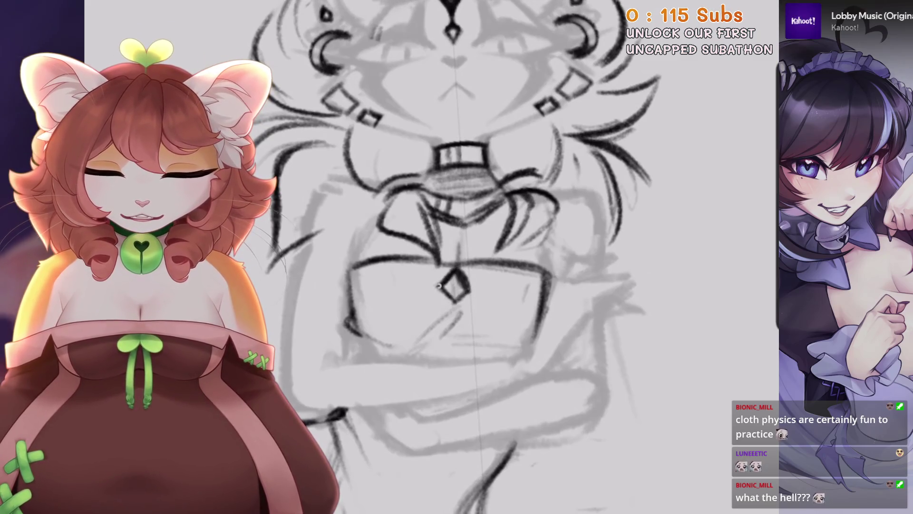
mouse_move(523, 190)
mouse_down()
mouse_move(547, 285)
mouse_move(475, 356)
mouse_move(381, 333)
mouse_up()
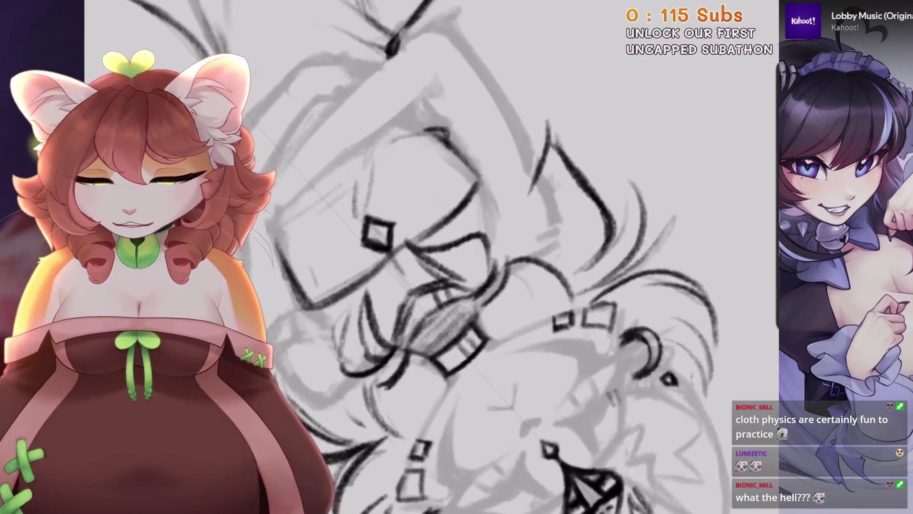
key(ctrl+z)
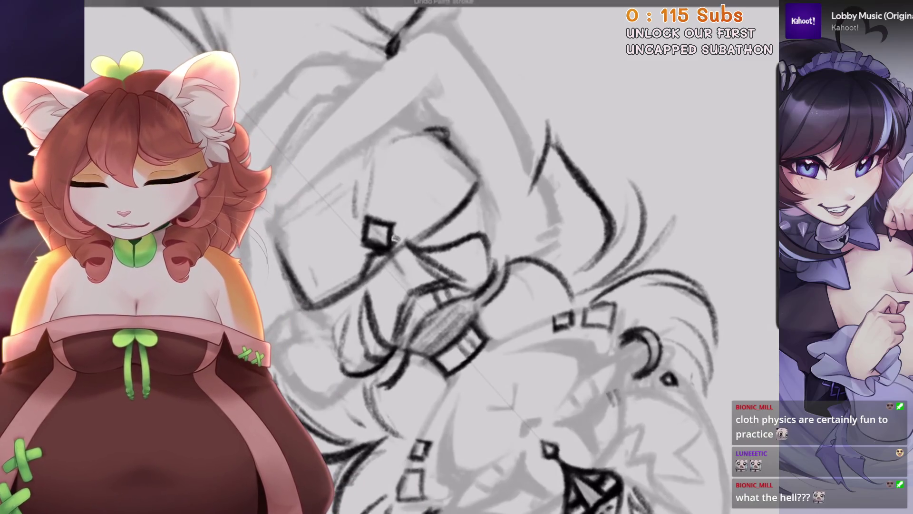
key(ctrl+z)
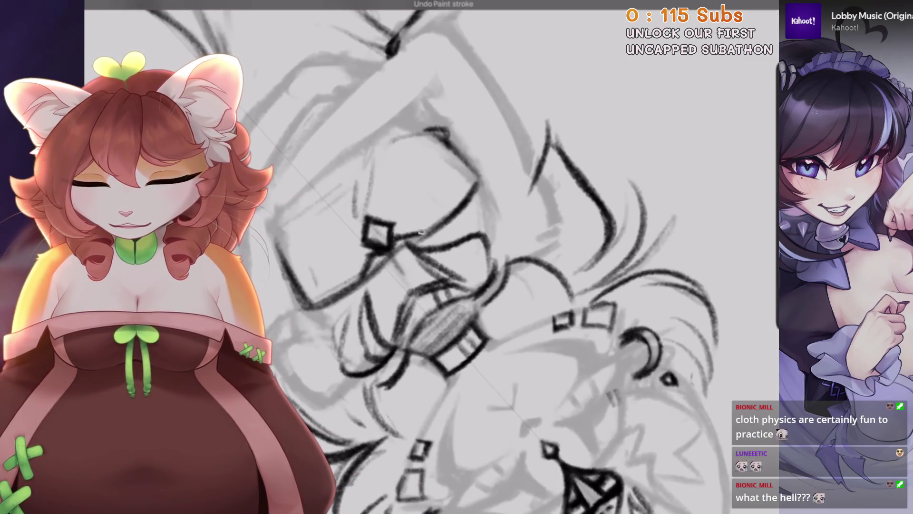
Rotate the canvas back upright and recentre the sketch.
mouse_move(364, 271)
mouse_down()
mouse_move(476, 181)
mouse_move(452, 218)
mouse_move(430, 229)
mouse_up()
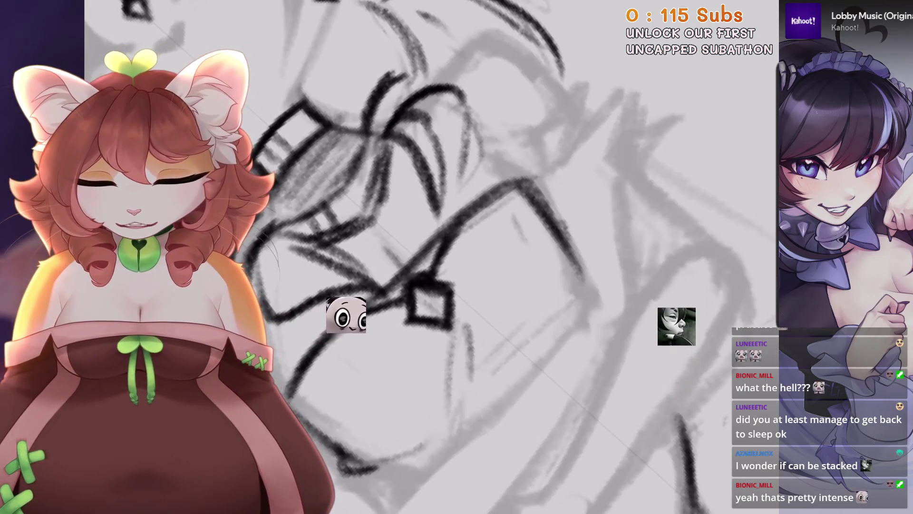
drag(431, 229, 419, 200)
scroll(499, 223, up, 5)
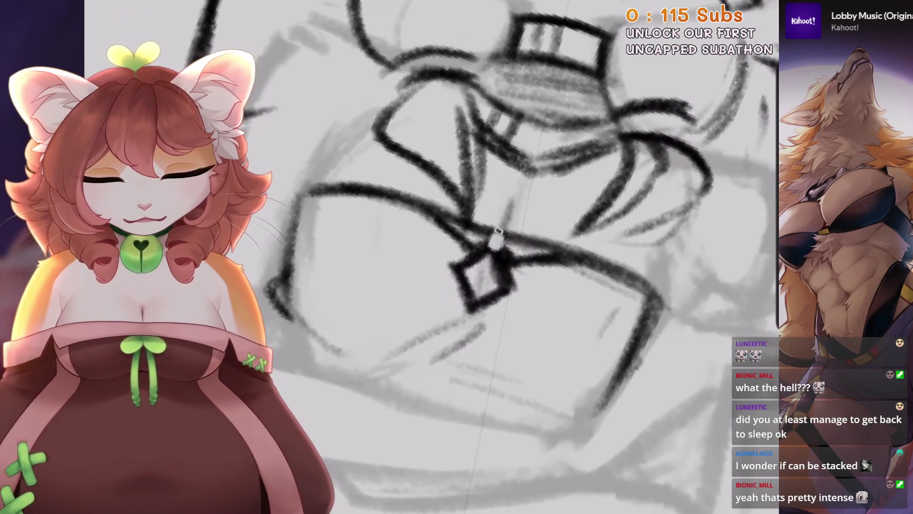
scroll(490, 236, down, 5)
scroll(430, 256, up, 5)
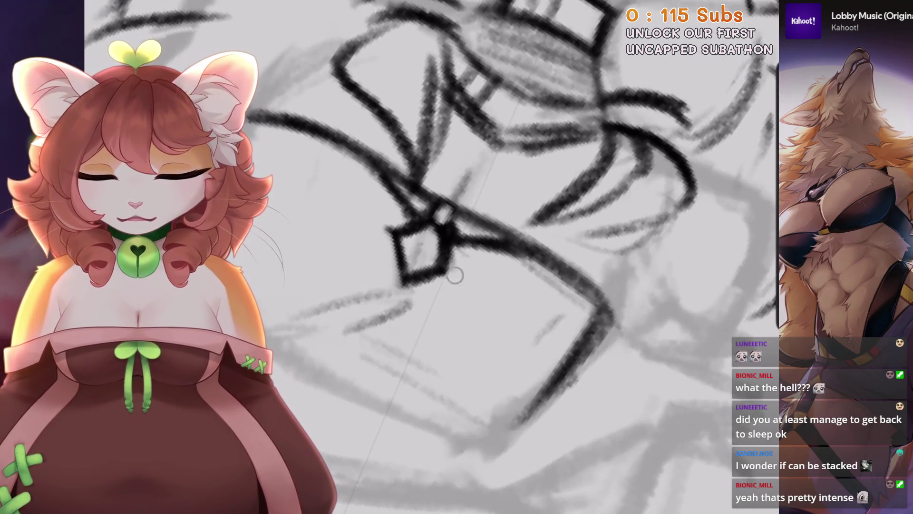
scroll(537, 257, down, 5)
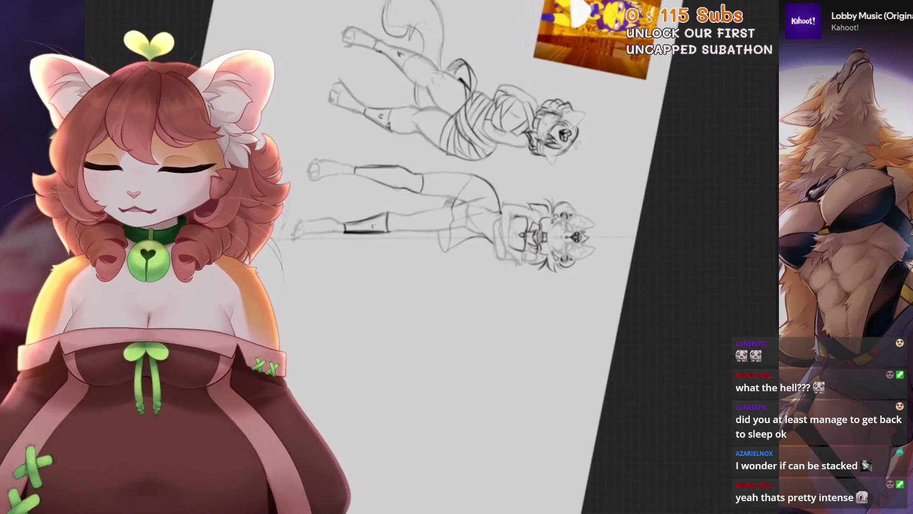
Zoom into the legs and draw two curved band lines across the leg.
scroll(428, 190, up, 3)
scroll(402, 257, up, 2)
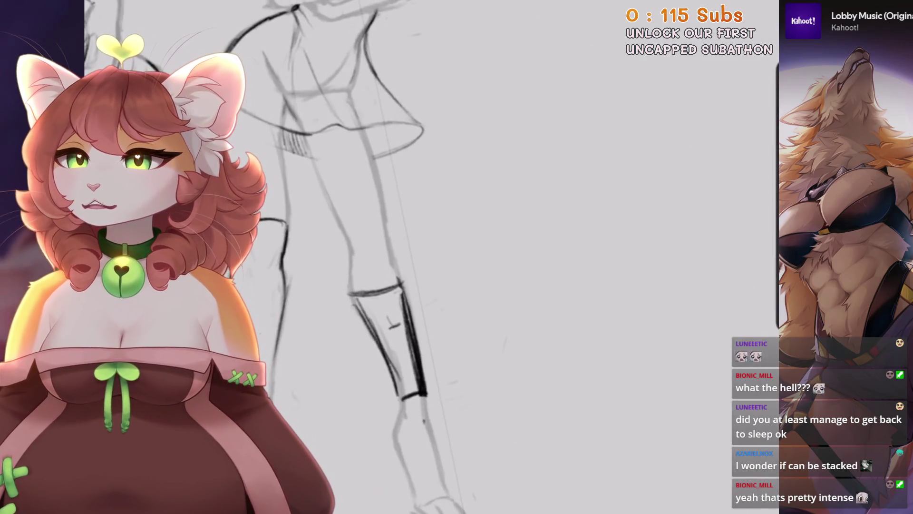
scroll(405, 256, down, 3)
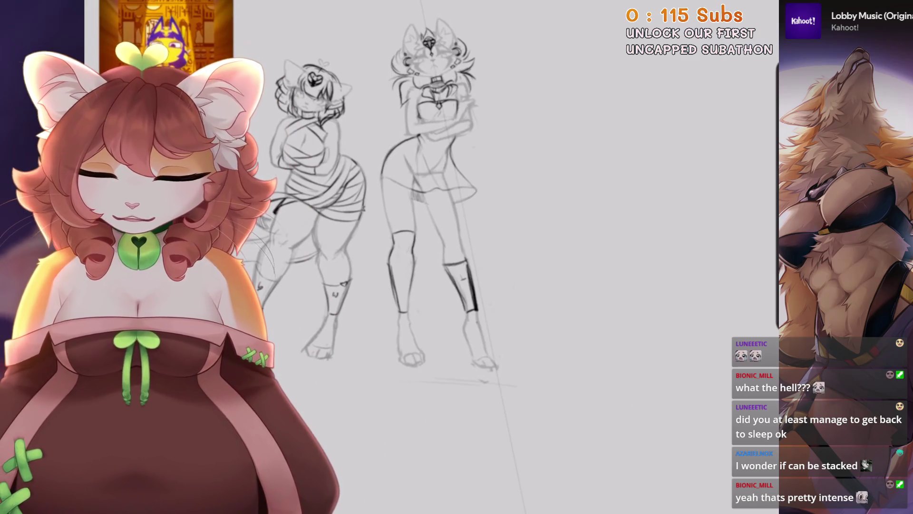
scroll(428, 142, up, 5)
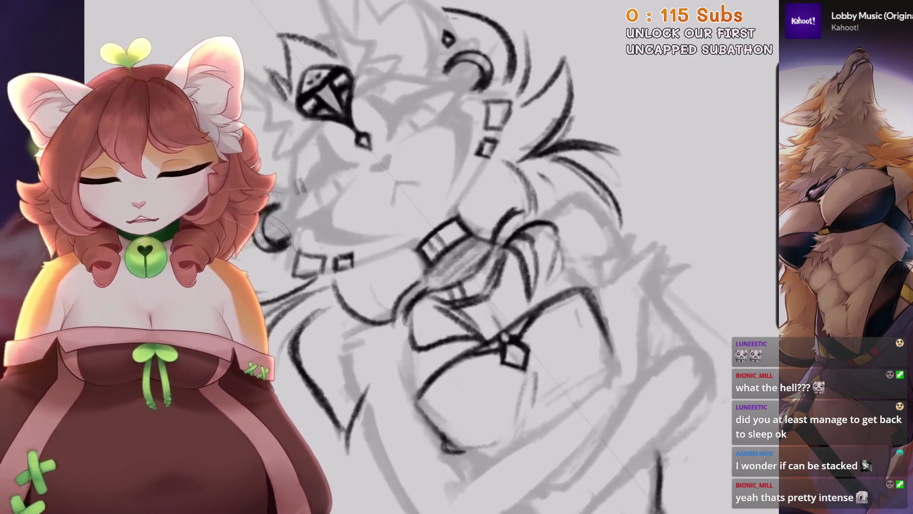
scroll(428, 214, up, 2)
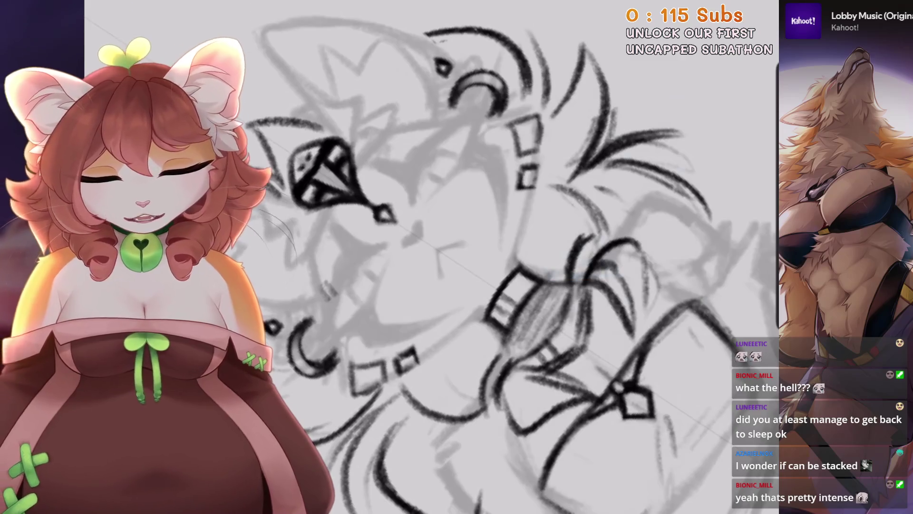
scroll(428, 257, down, 3)
scroll(428, 257, up, 4)
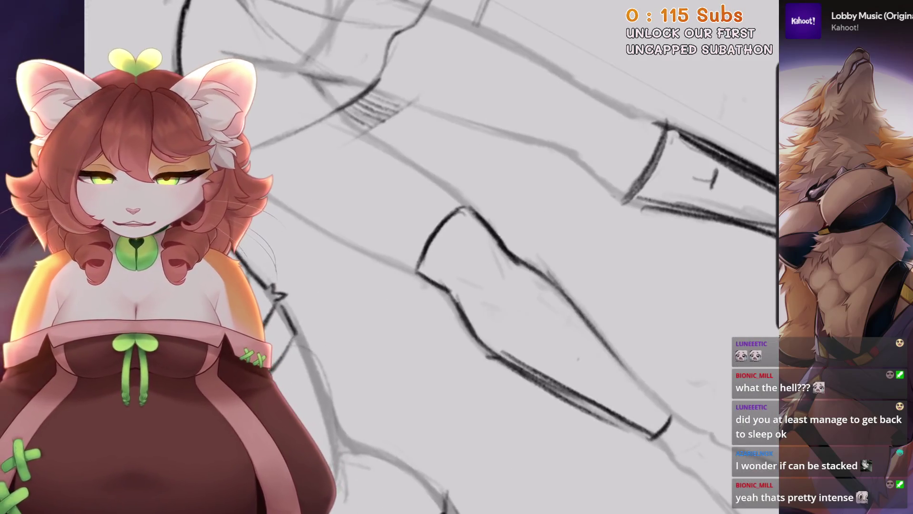
drag(442, 193, 397, 257)
drag(426, 169, 376, 235)
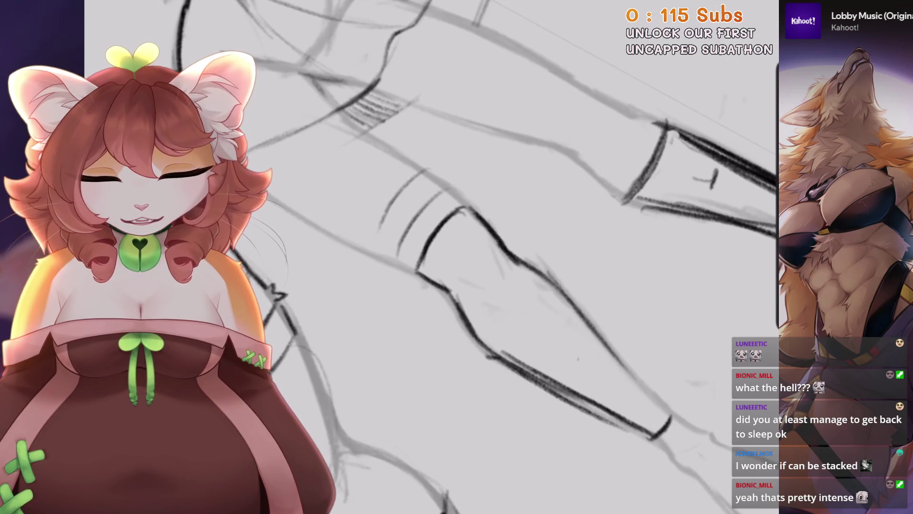
drag(424, 171, 374, 248)
scroll(428, 257, down, 3)
scroll(428, 257, up, 3)
Replace the misplaced band stroke with a new curved band line on the leg.
key(ctrl+z)
scroll(428, 256, up, 2)
drag(487, 188, 416, 274)
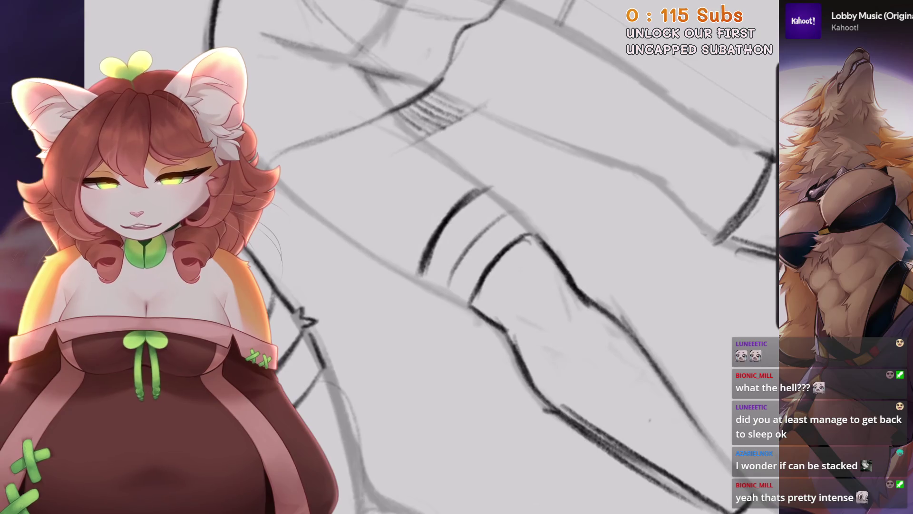
scroll(456, 257, down, 2)
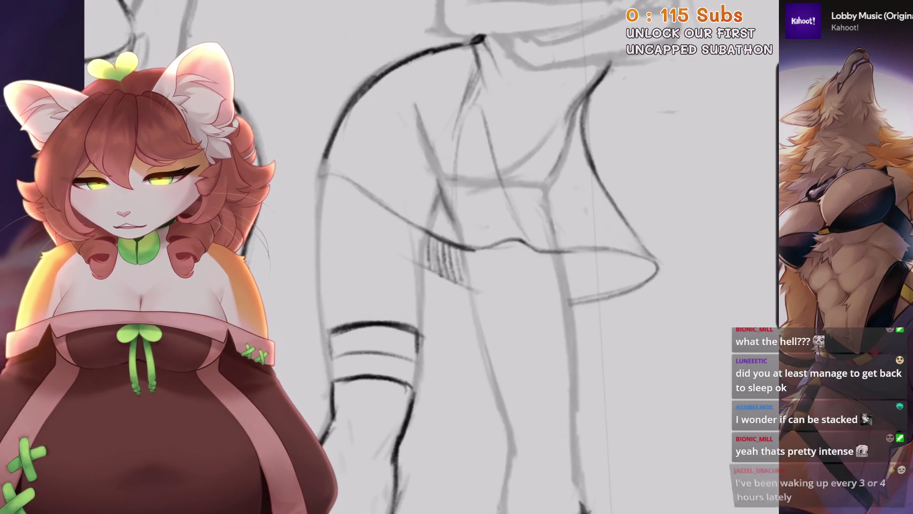
scroll(456, 256, down, 5)
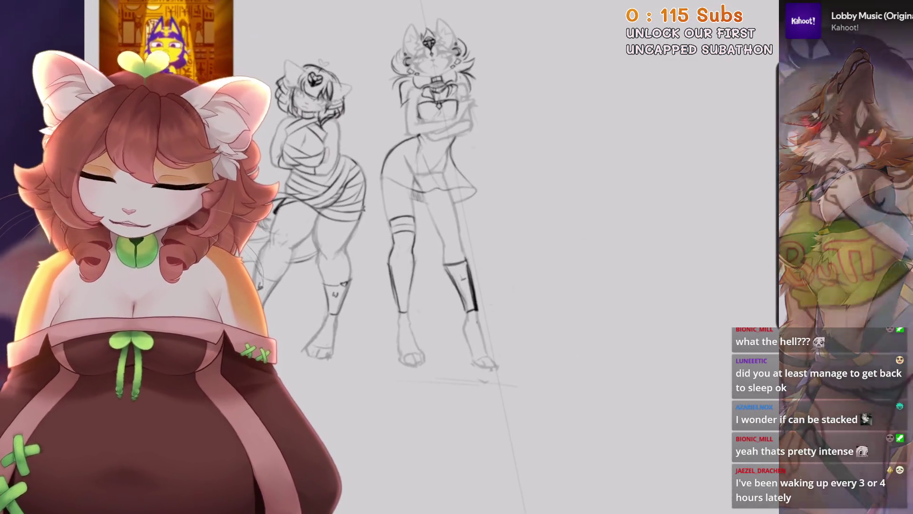
scroll(428, 286, up, 5)
Enlarge the pencil brush to 17% while adjusting the zoom on the legs.
key(bracketright)
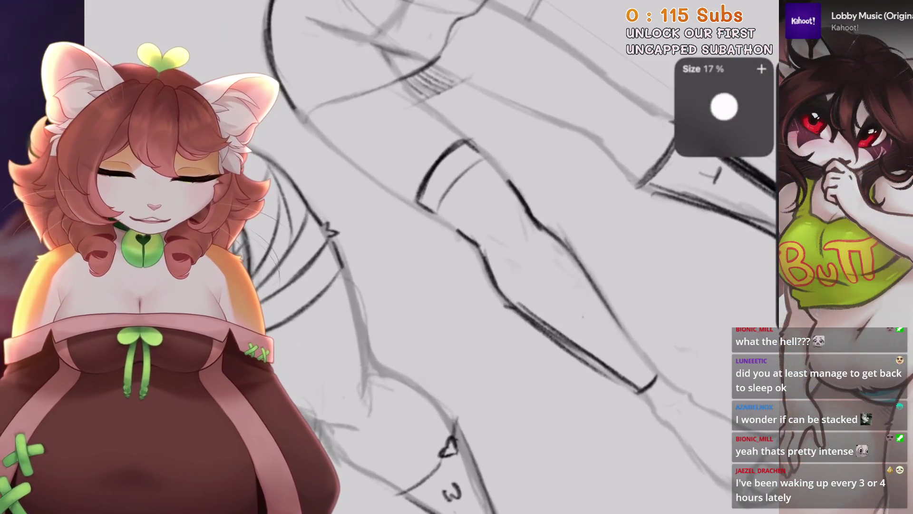
scroll(452, 280, down, 2)
scroll(476, 257, down, 2)
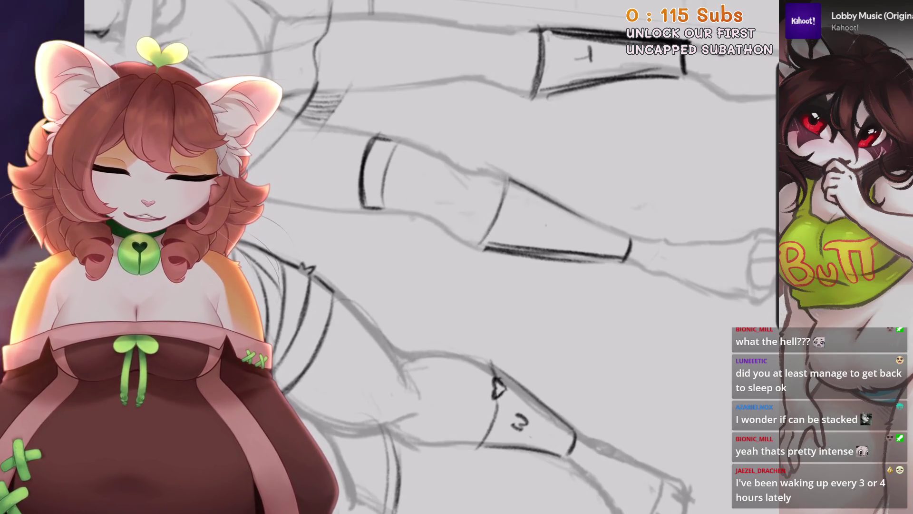
scroll(475, 257, up, 1)
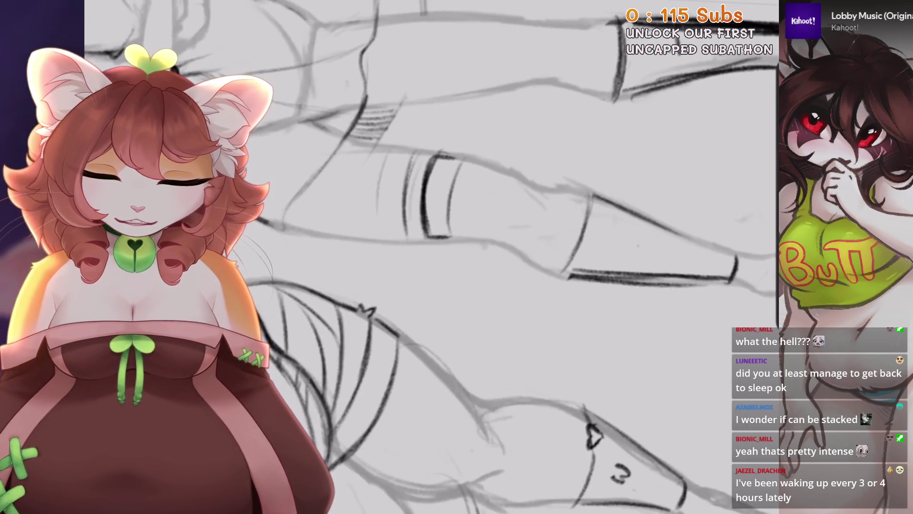
scroll(476, 256, down, 3)
scroll(476, 257, down, 3)
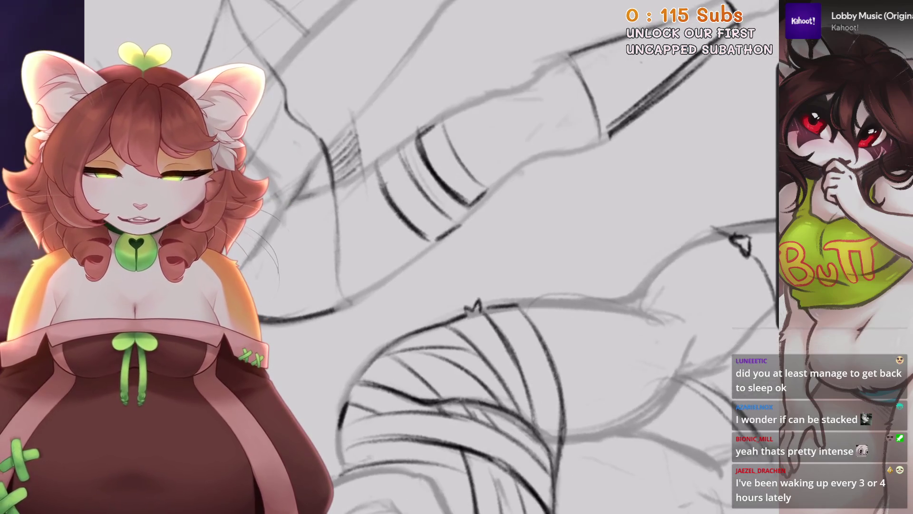
scroll(475, 257, down, 5)
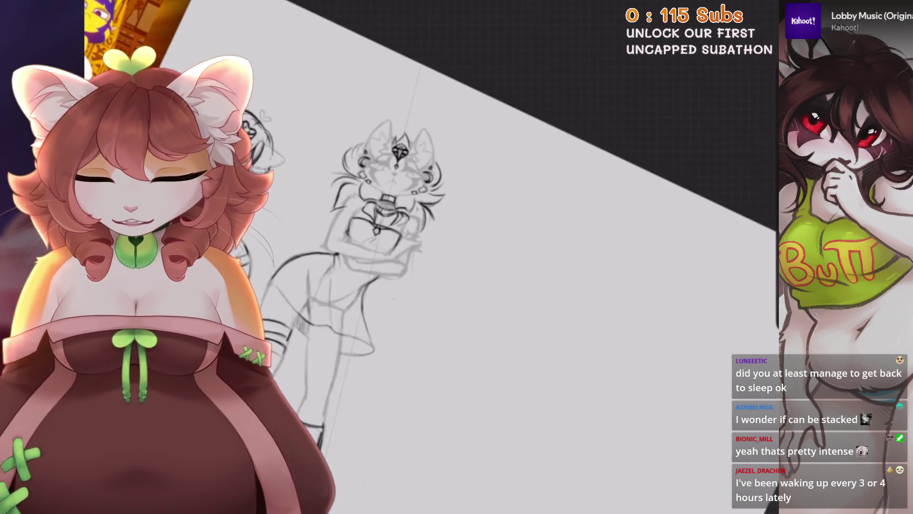
scroll(476, 257, up, 5)
Freehand-select the thigh bands and reposition them with Transform.
key(s)
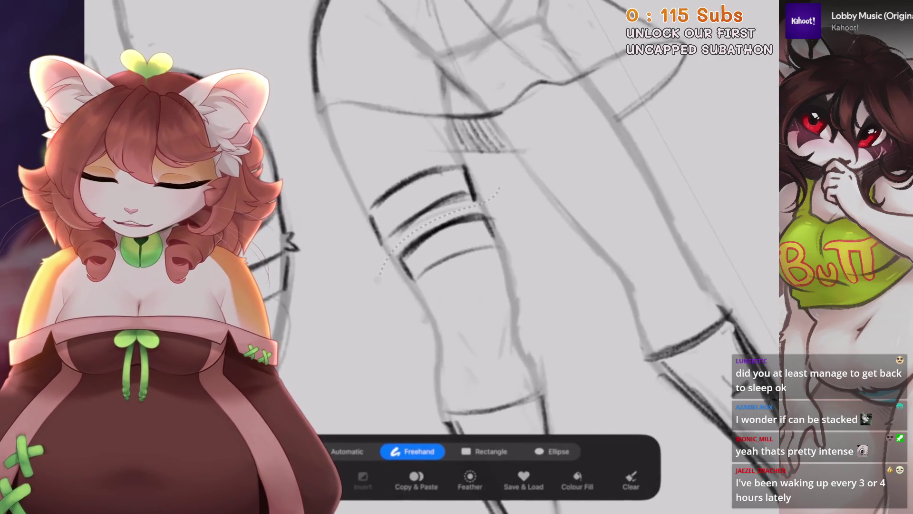
key(v)
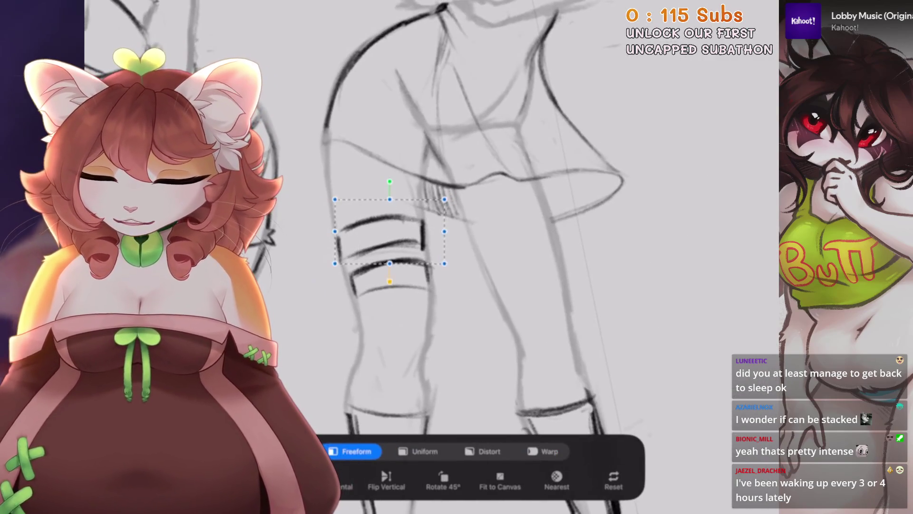
key(b)
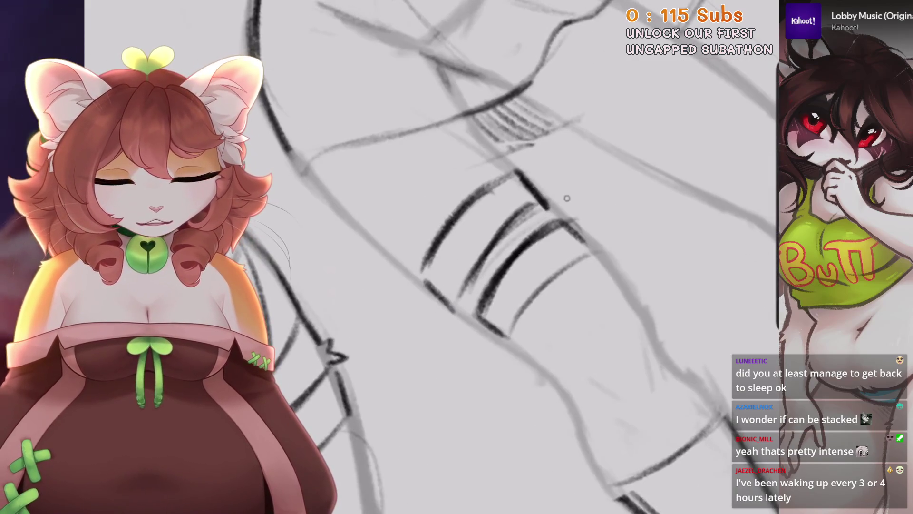
Darken the thigh bands with pencil strokes and fit both full sketches in view.
drag(509, 174, 423, 291)
drag(547, 203, 457, 317)
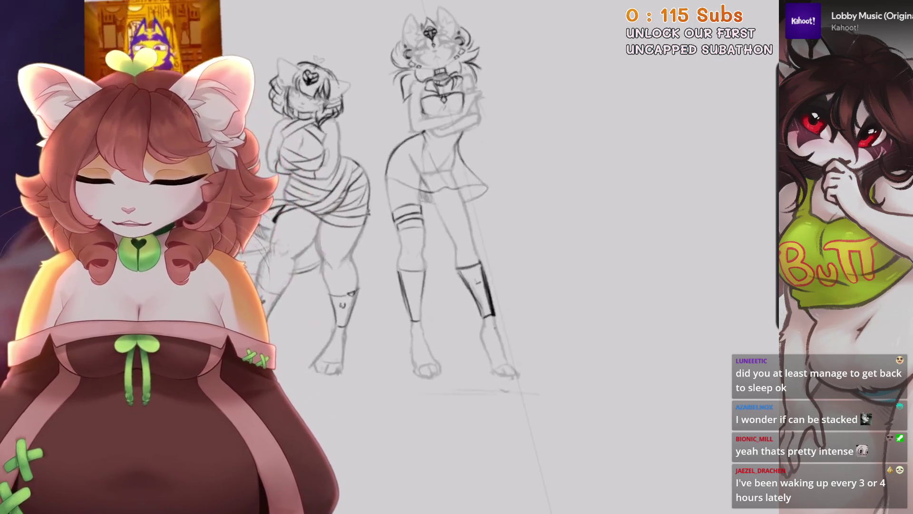
drag(505, 260, 527, 282)
key(ctrl+0)
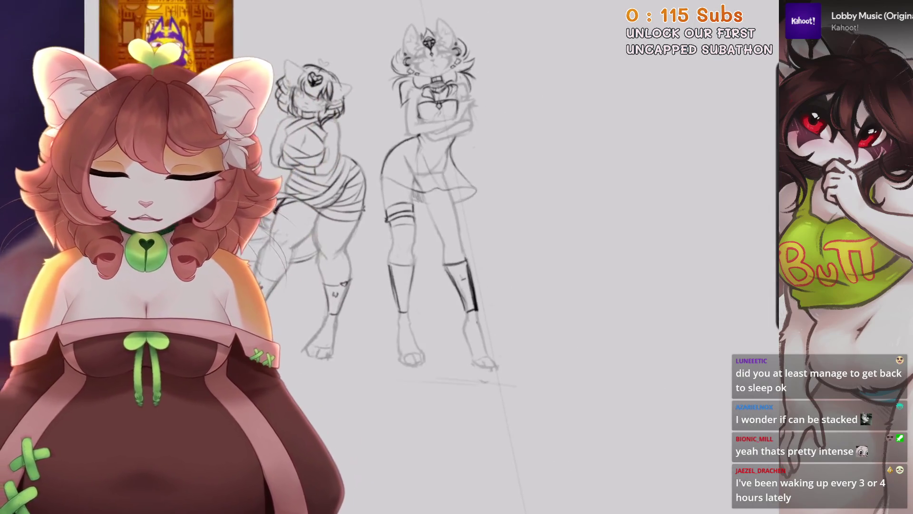
Draw the curved right forearm line on the crossed arms, redrawing it once, then zoom out.
scroll(424, 99, up, 5)
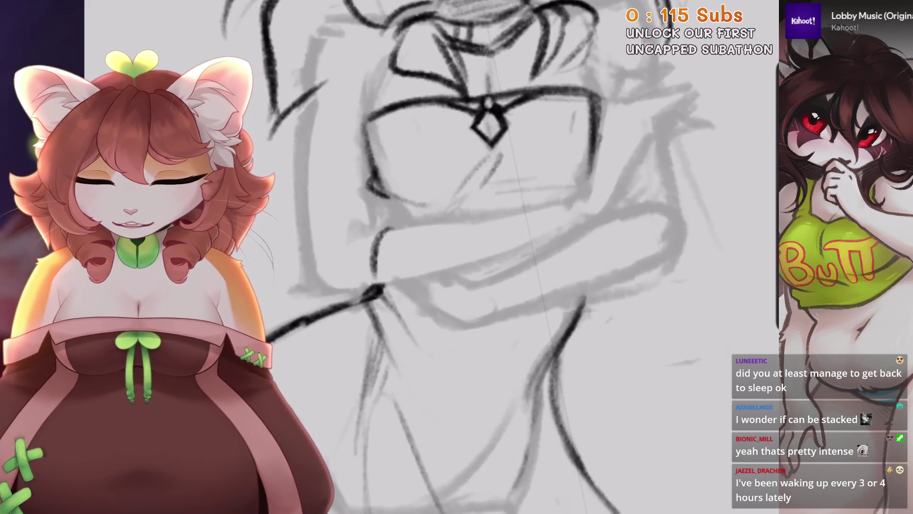
drag(499, 208, 554, 202)
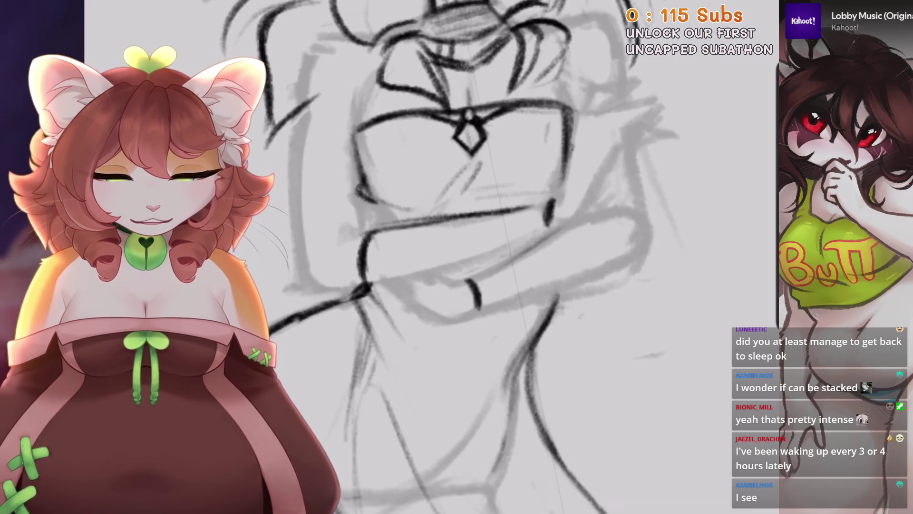
drag(571, 218, 621, 250)
key(ctrl+z)
drag(587, 215, 618, 264)
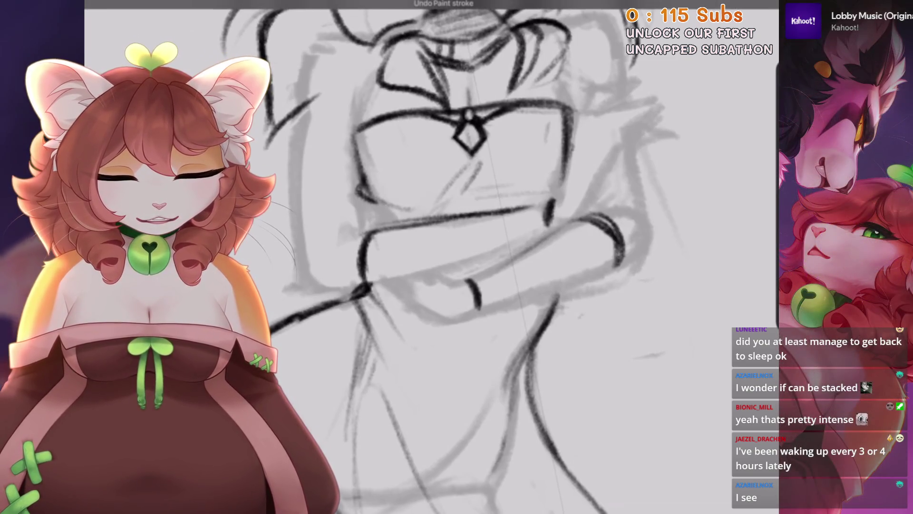
scroll(428, 257, down, 5)
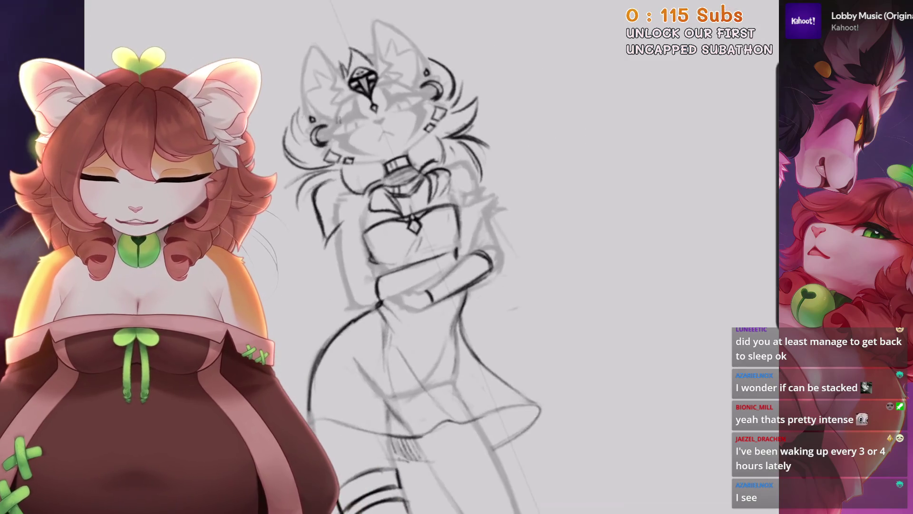
scroll(494, 257, up, 3)
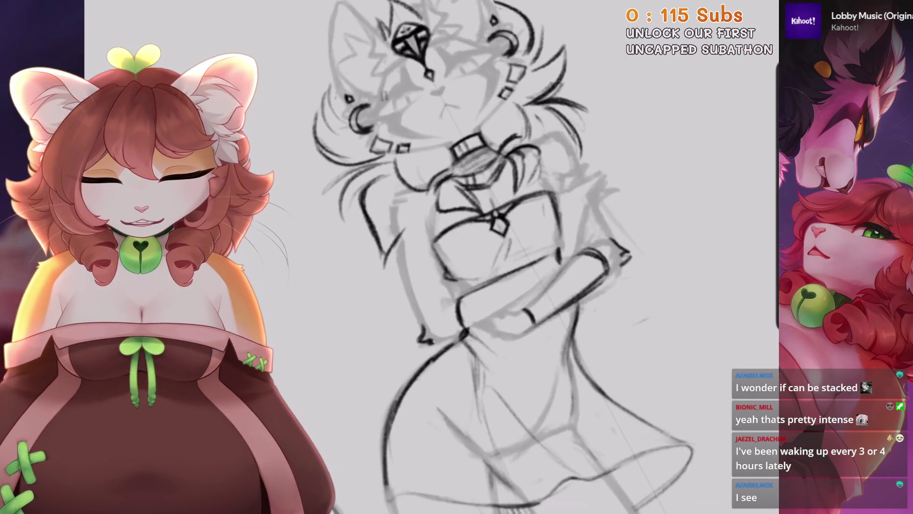
scroll(428, 257, down, 3)
scroll(428, 257, down, 3)
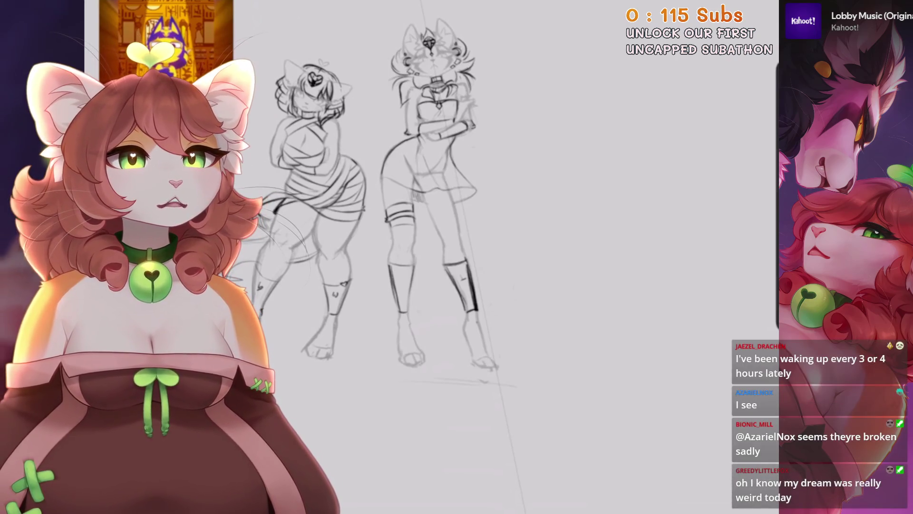
Remove a stray stroke by the left leg and sketch a curved tail near the right legs.
scroll(378, 172, up, 5)
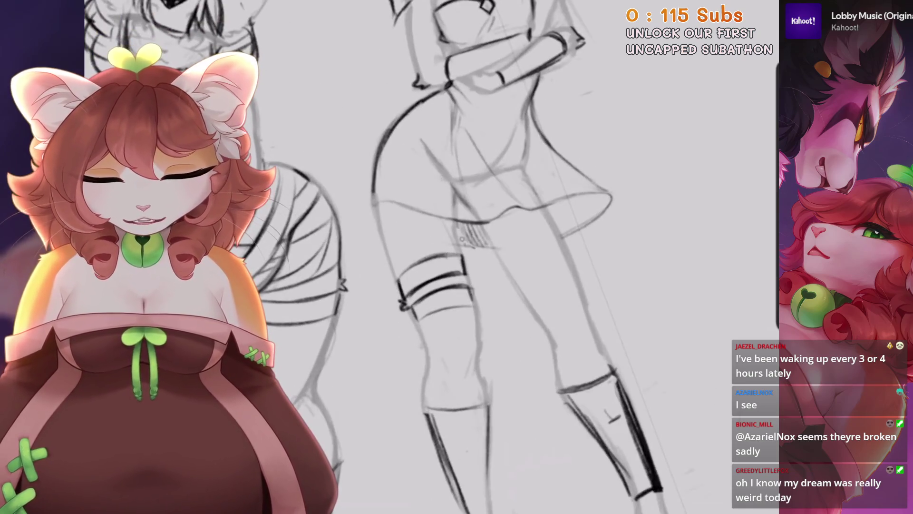
scroll(476, 238, down, 2)
scroll(475, 257, down, 2)
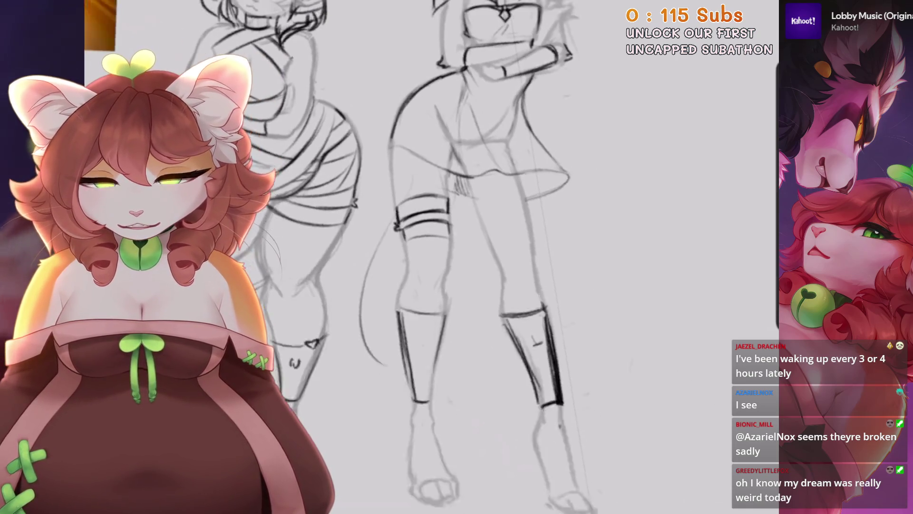
key(ctrl+z)
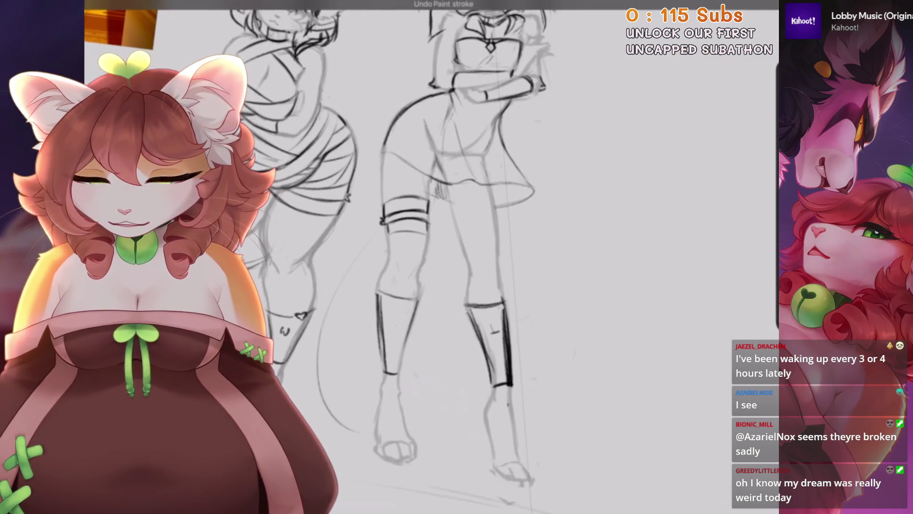
drag(571, 224, 452, 432)
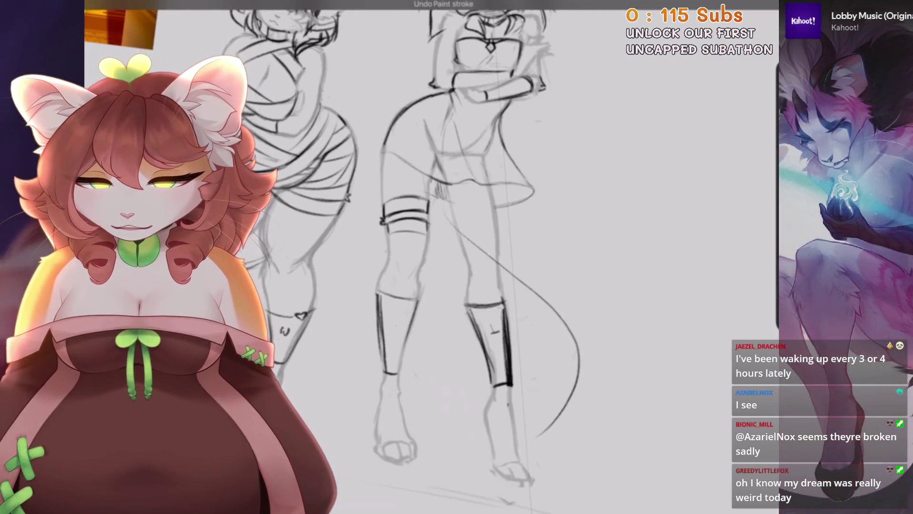
scroll(476, 256, down, 1)
key(ctrl+z)
drag(423, 238, 533, 366)
Undo and restore tail curves, then sketch a new tail curve.
scroll(475, 256, up, 2)
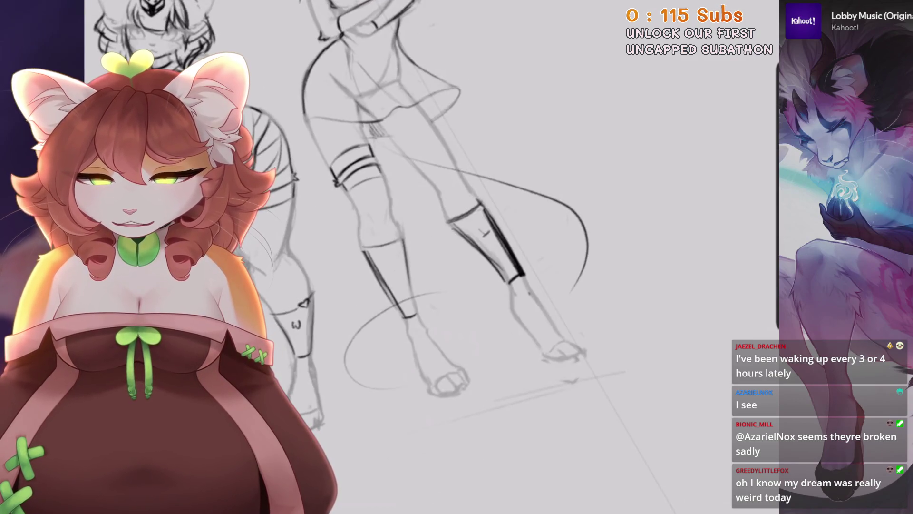
key(ctrl+z)
scroll(399, 219, down, 2)
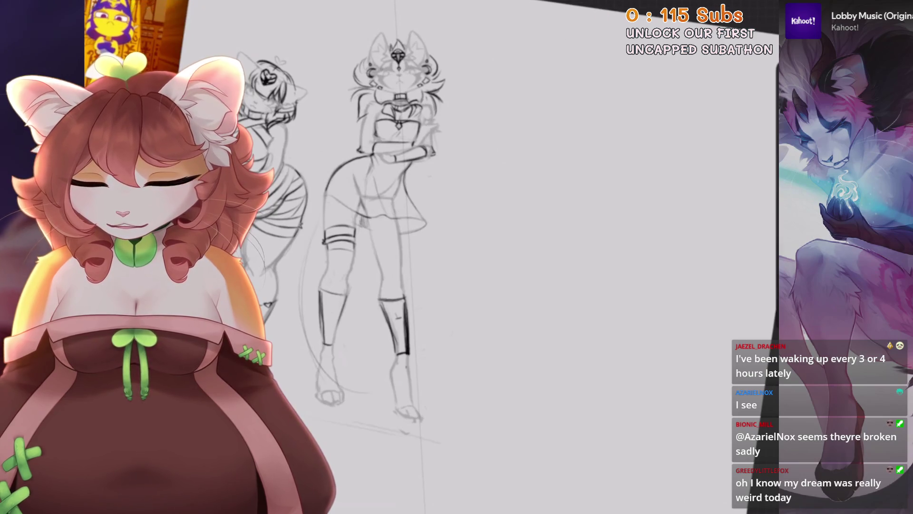
key(ctrl+shift+z)
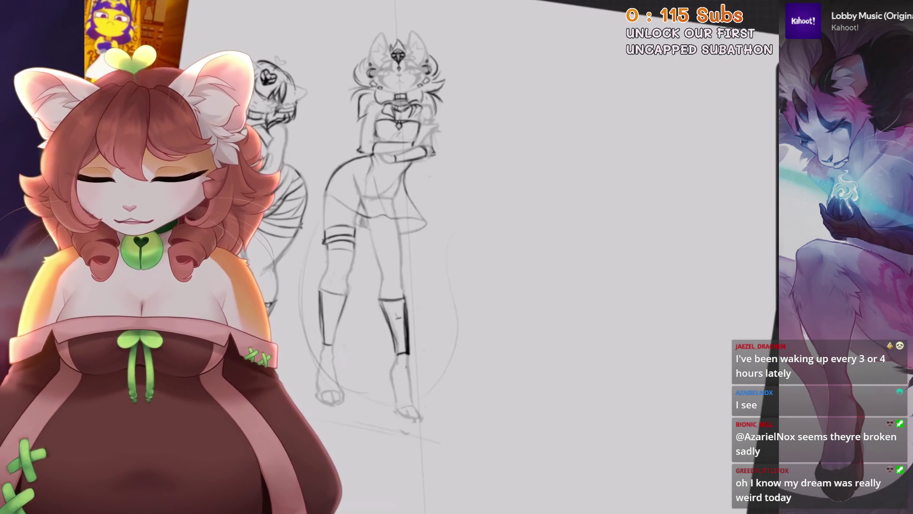
key(ctrl+shift+z)
key(ctrl+z)
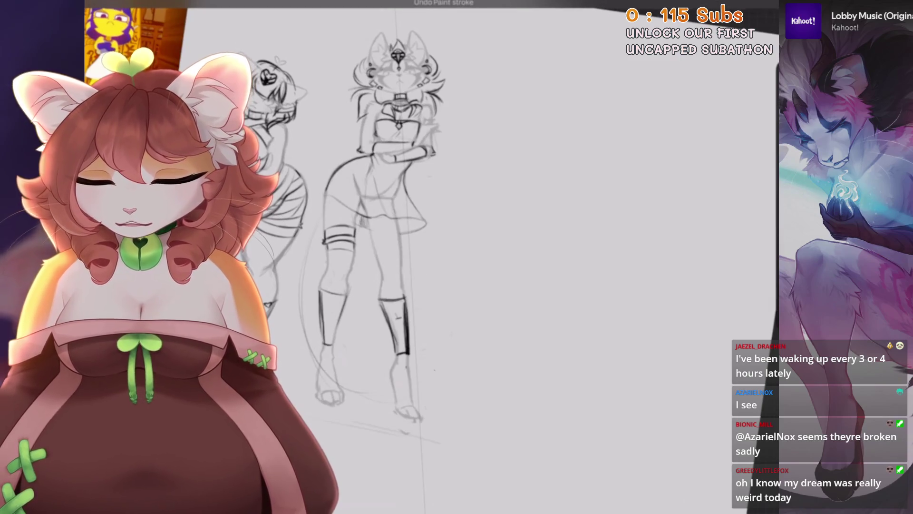
drag(405, 231, 430, 318)
Redraw the tail curve beside the legs and discard a short extra tail stroke.
key(ctrl+z)
key(ctrl+z)
mouse_move(404, 266)
mouse_down()
mouse_move(476, 232)
mouse_move(483, 241)
mouse_up()
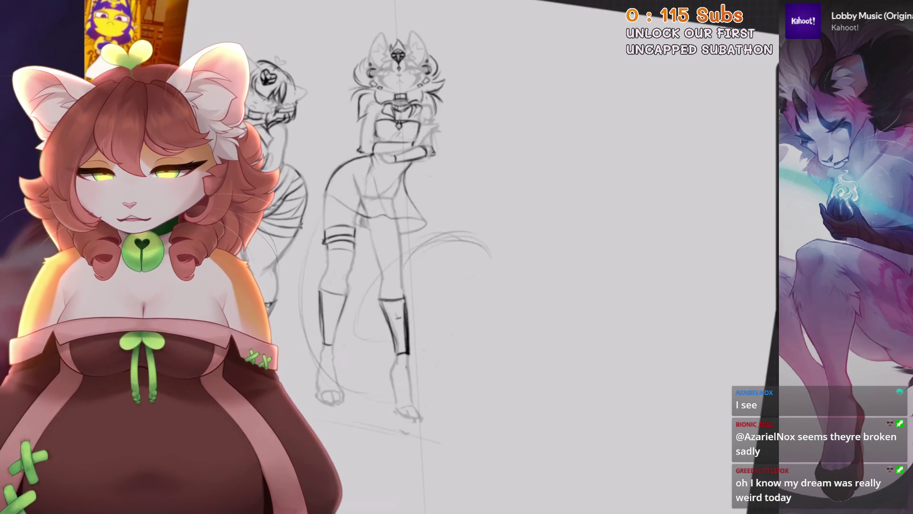
drag(411, 369, 452, 332)
key(ctrl+z)
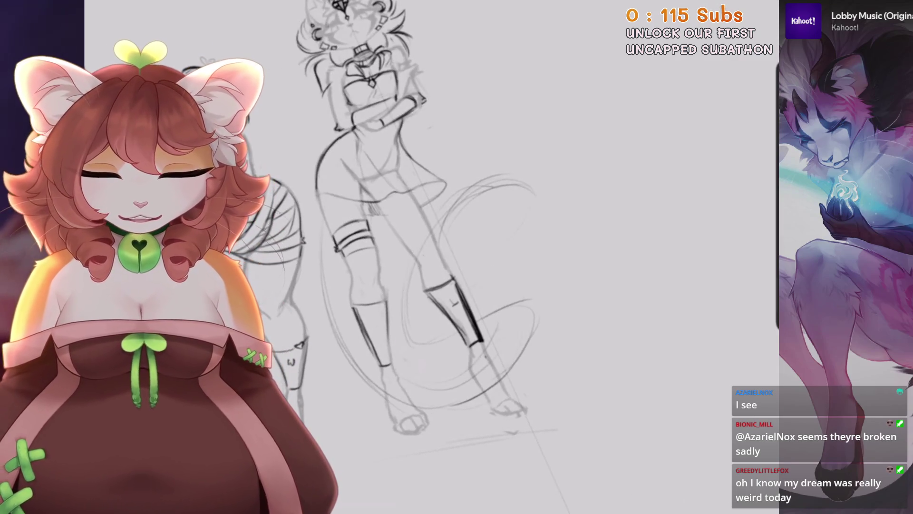
key(ctrl+z)
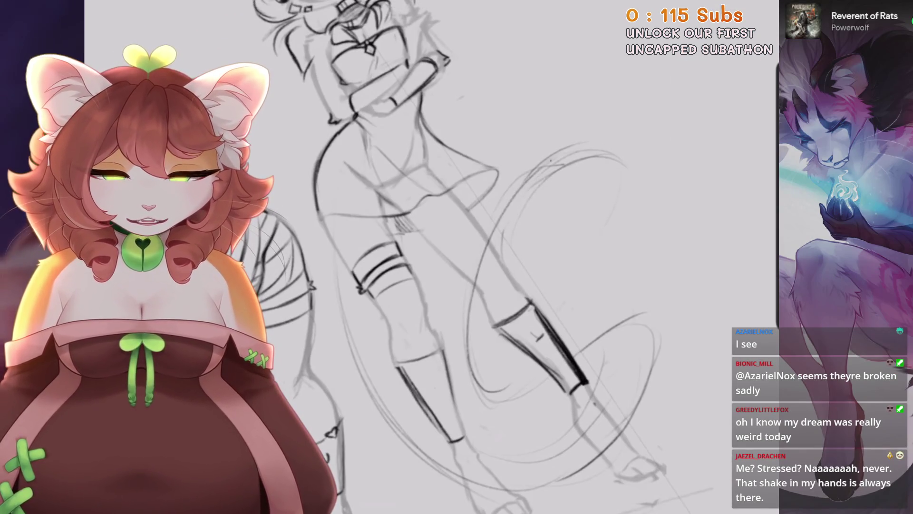
scroll(428, 256, down, 1)
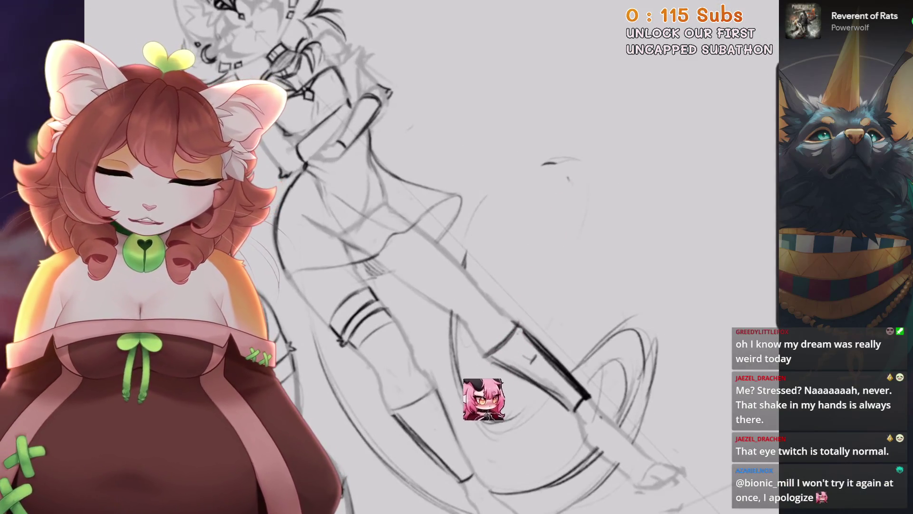
Draw looping tail arcs behind the legs and undo two stray strokes.
drag(462, 257, 545, 168)
drag(509, 192, 469, 264)
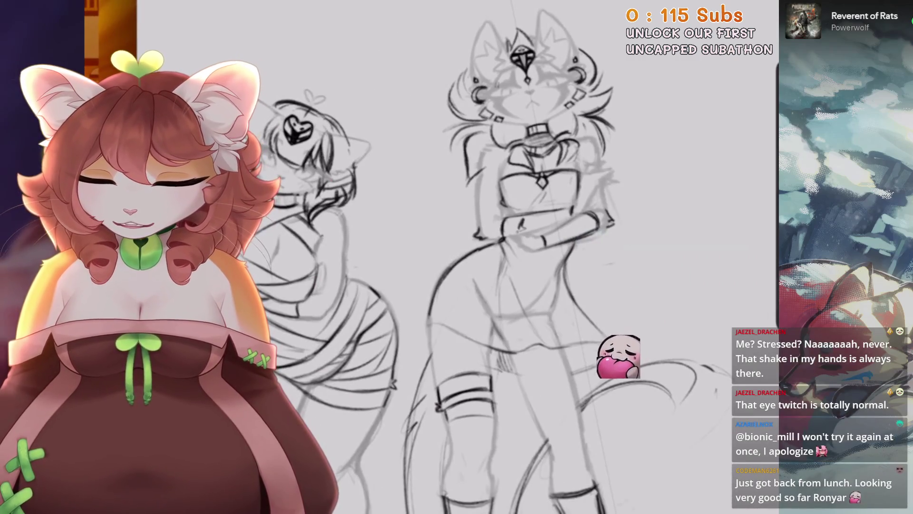
key(ctrl+z)
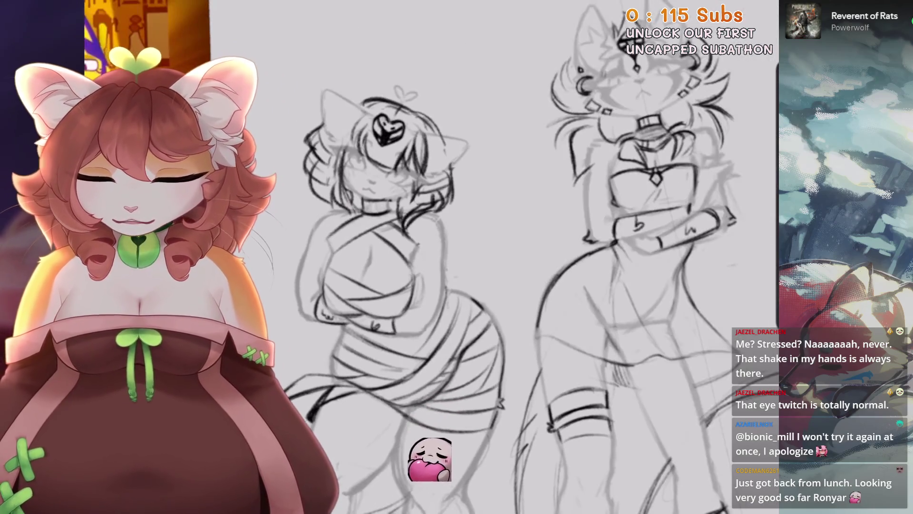
key(ctrl+z)
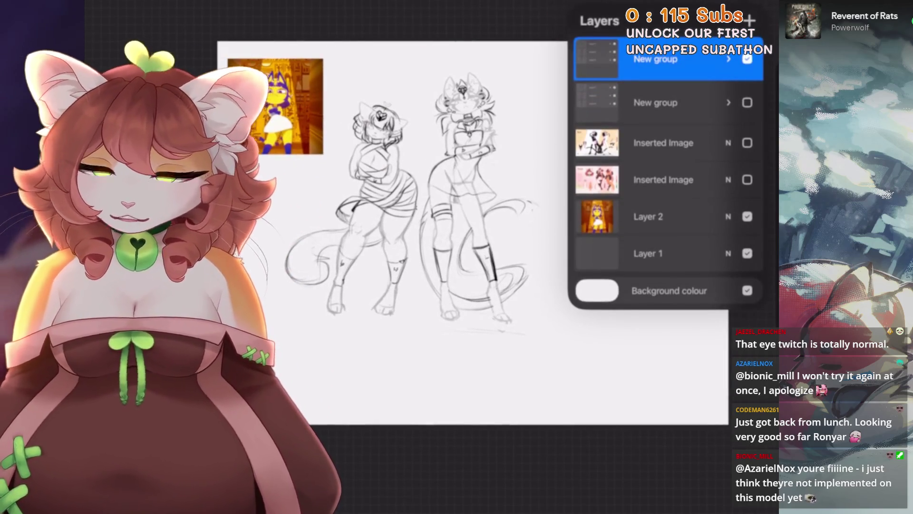
Make both Inserted Image reference layers visible and select them together.
click(647, 216)
click(747, 179)
click(747, 143)
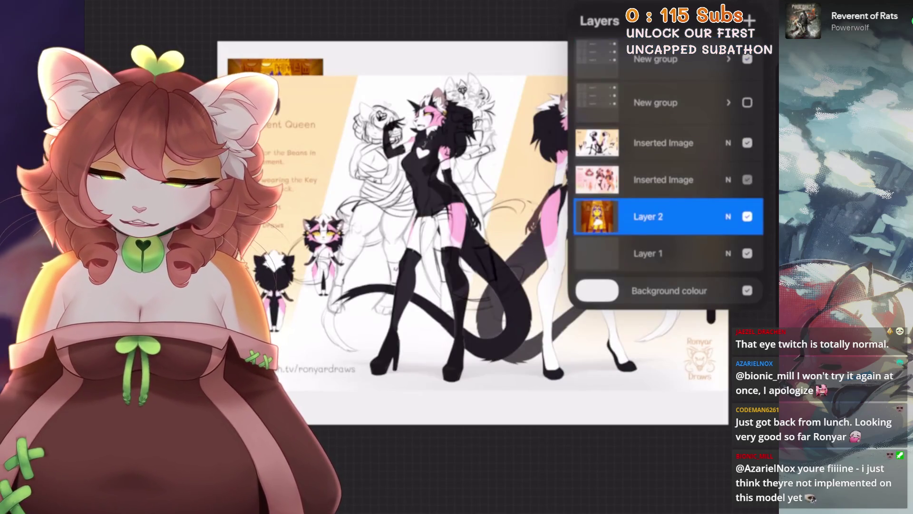
click(663, 143)
click(663, 179)
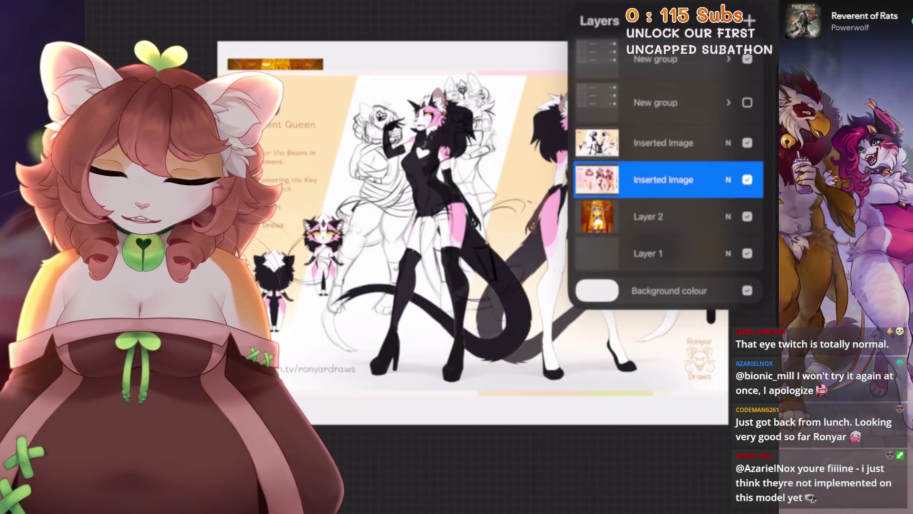
click(664, 179)
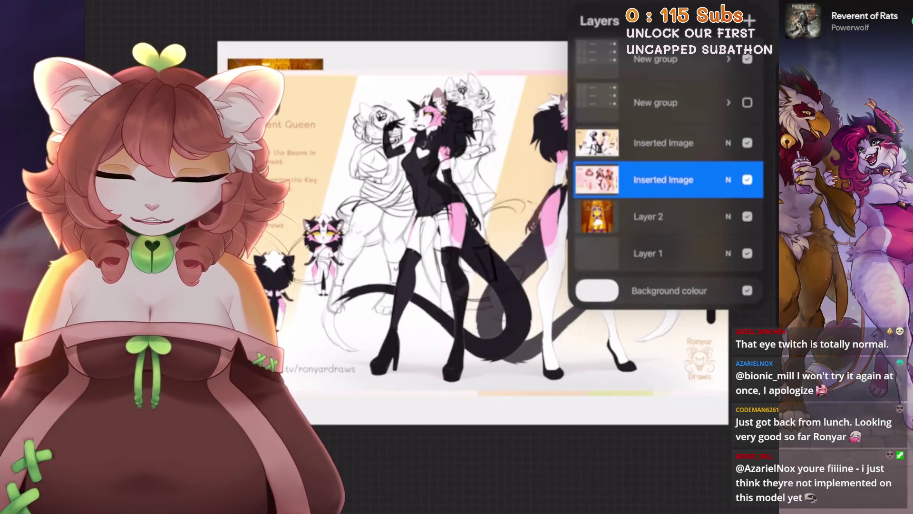
click(663, 143)
drag(633, 179, 704, 179)
click(475, 238)
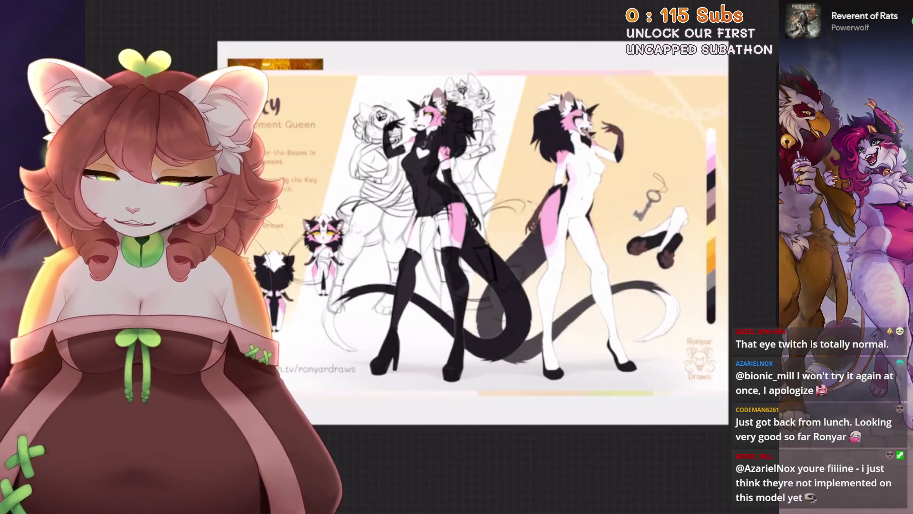
Shrink the reference image, then scale down the orange banner layer and move it up-left.
key(v)
key(ctrl+z)
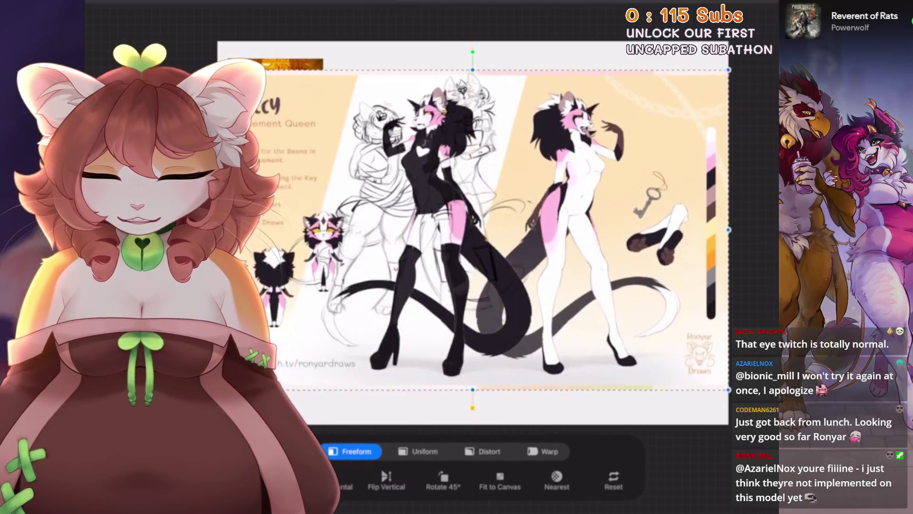
mouse_move(728, 395)
mouse_down()
mouse_move(591, 159)
mouse_move(530, 275)
mouse_move(531, 311)
mouse_move(611, 266)
mouse_move(622, 220)
mouse_move(594, 200)
mouse_up()
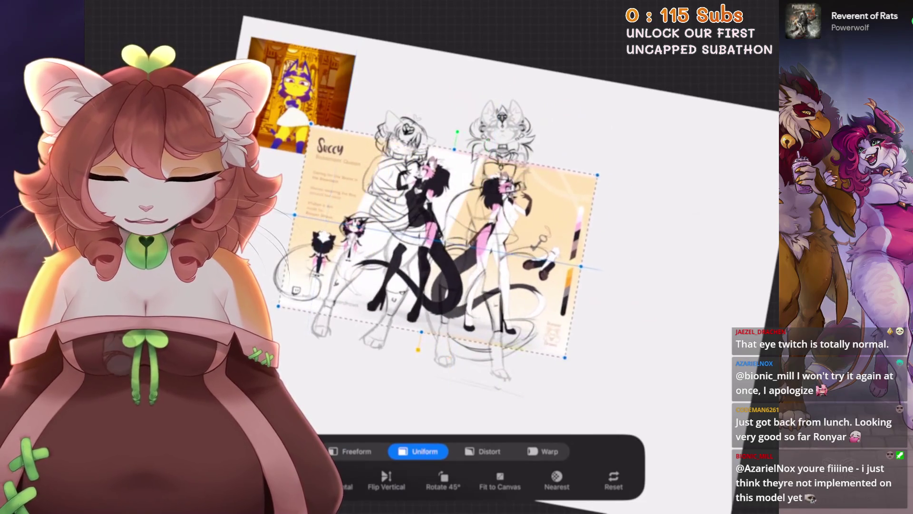
click(770, 19)
click(675, 217)
click(770, 20)
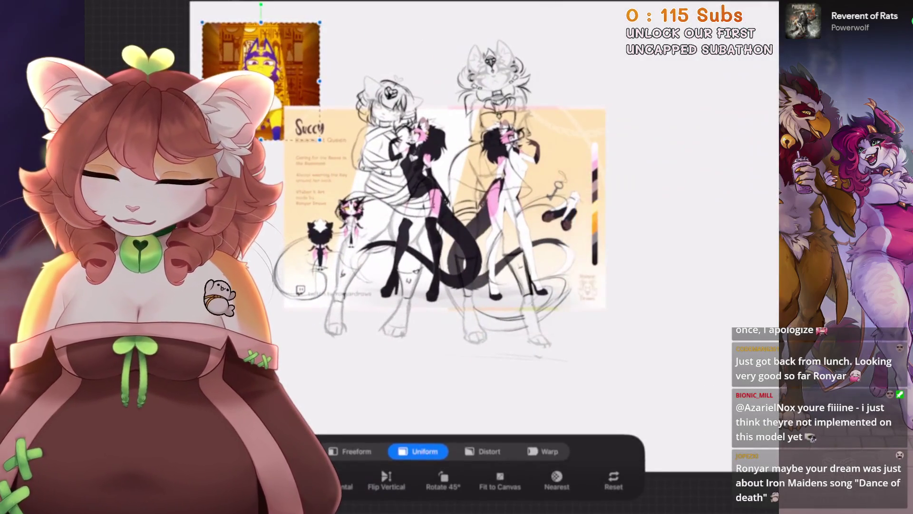
drag(376, 96, 344, 88)
drag(523, 238, 499, 247)
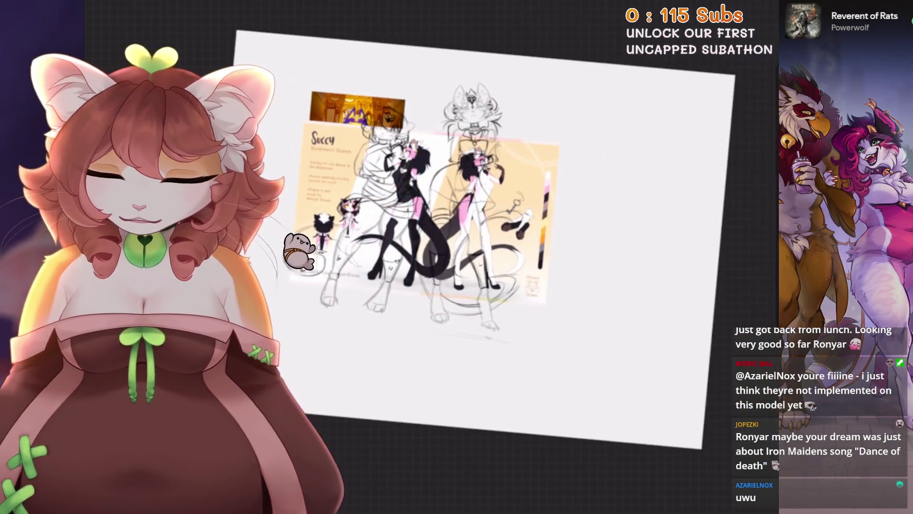
click(190, 91)
Crop the canvas by pulling in all four edges around the two sketches.
drag(722, 262, 575, 261)
drag(221, 262, 245, 262)
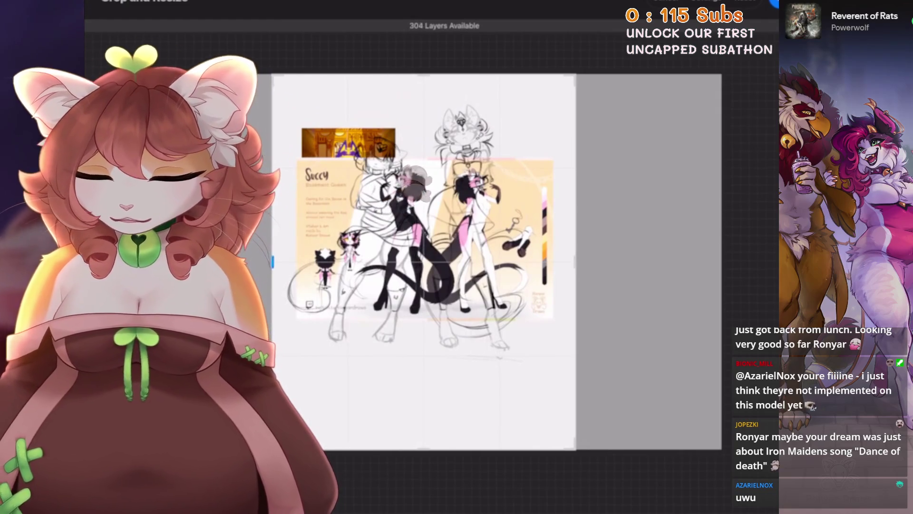
drag(424, 449, 424, 372)
mouse_move(380, 74)
mouse_down()
mouse_move(380, 97)
mouse_move(523, 95)
mouse_move(561, 84)
mouse_up()
drag(272, 230, 265, 230)
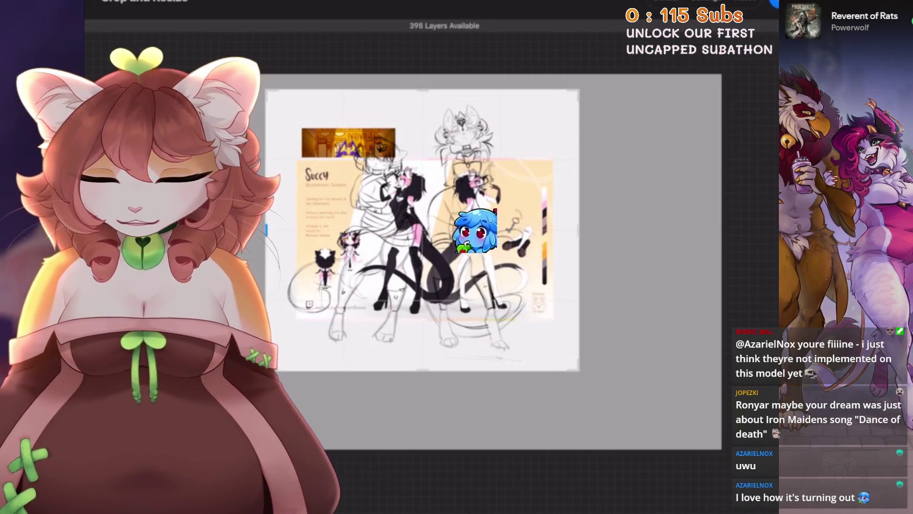
drag(424, 371, 424, 376)
drag(579, 233, 563, 233)
click(774, 4)
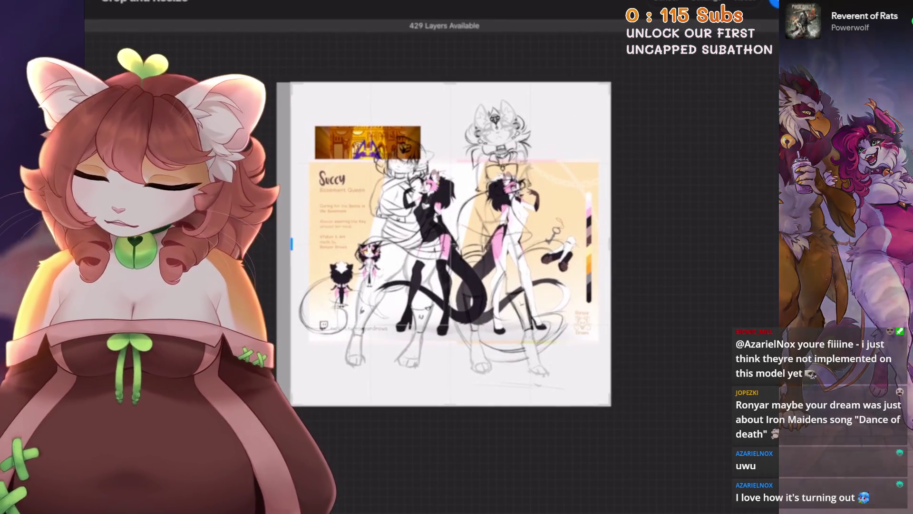
drag(609, 244, 602, 244)
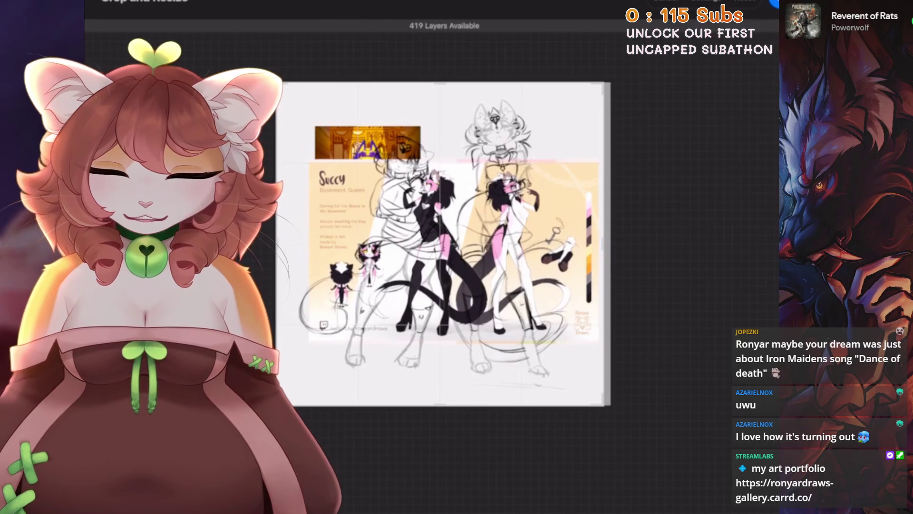
key(Return)
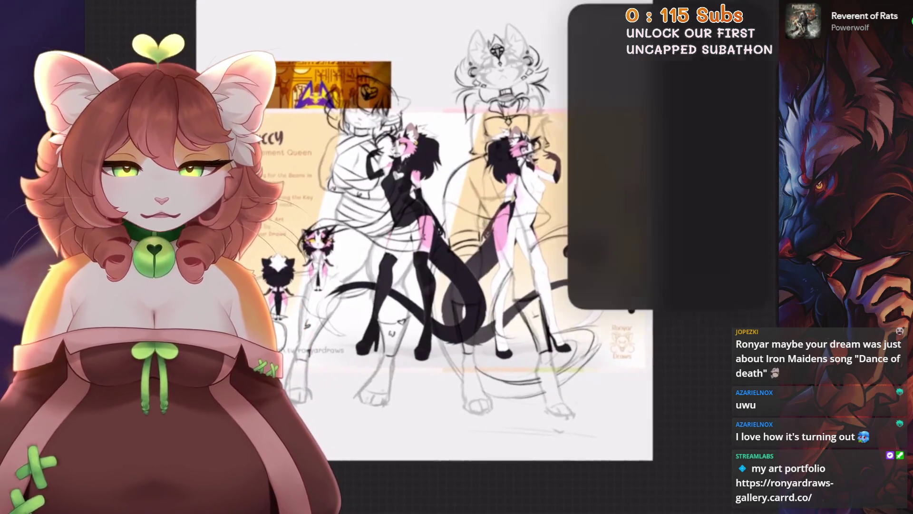
Hide the first Inserted Image and Layer 2 reference layers.
click(761, 5)
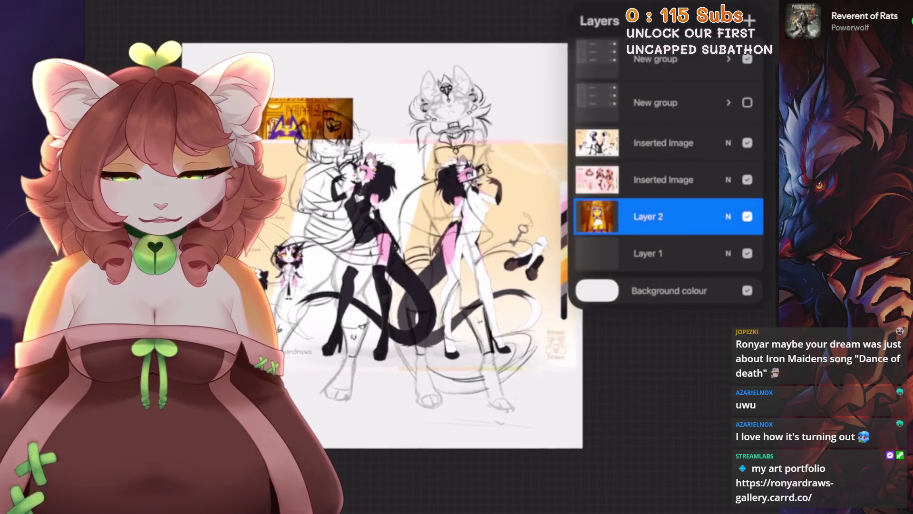
click(747, 143)
click(747, 216)
click(761, 5)
Recentre the sketch and apply a tighter crop around both figures.
mouse_move(444, 86)
mouse_down()
mouse_move(499, 51)
mouse_move(497, 36)
mouse_up()
click(157, 88)
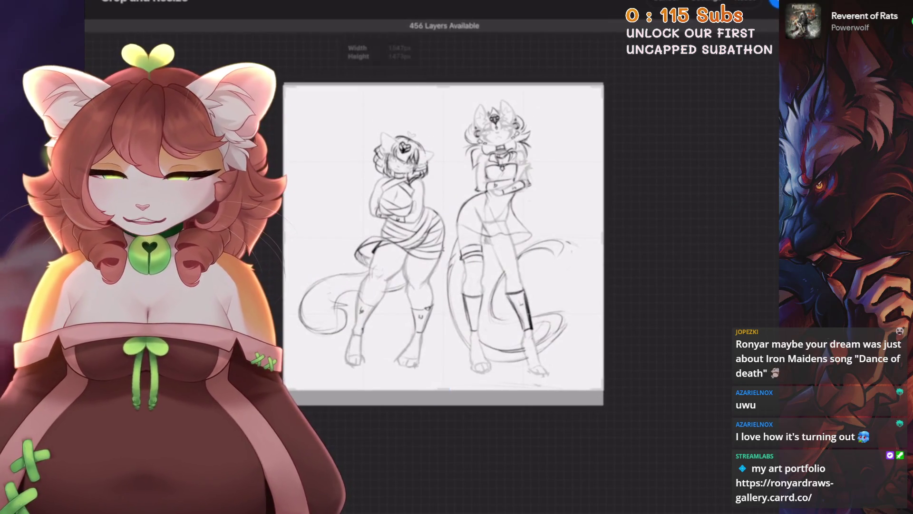
click(774, 2)
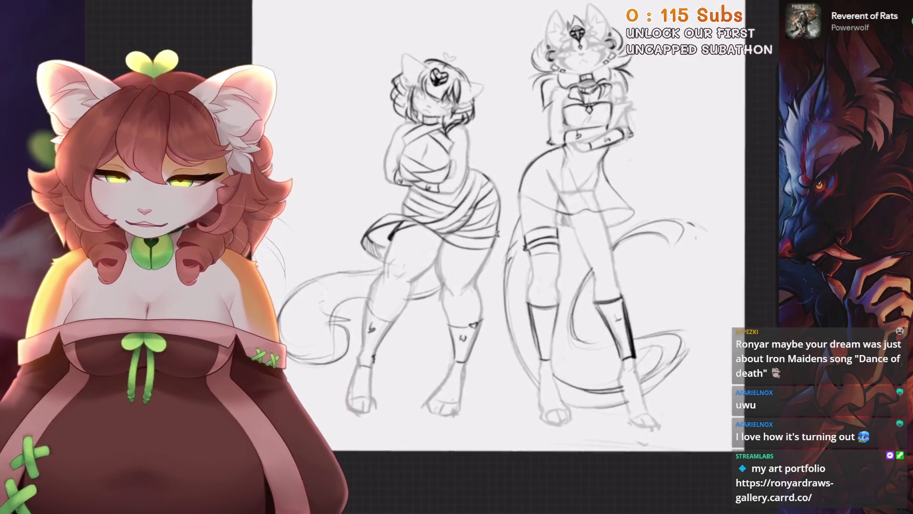
Freehand-select the left figure's tail and shift it slightly down and right.
click(761, 5)
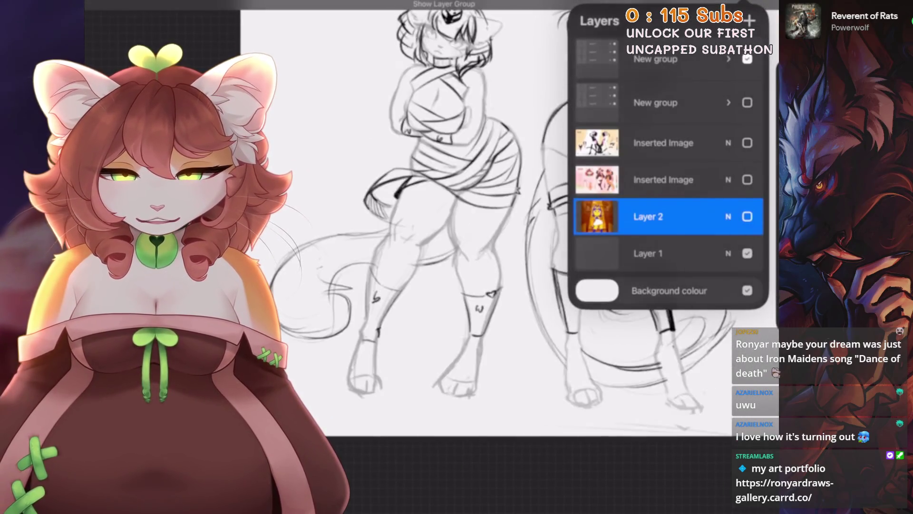
key(s)
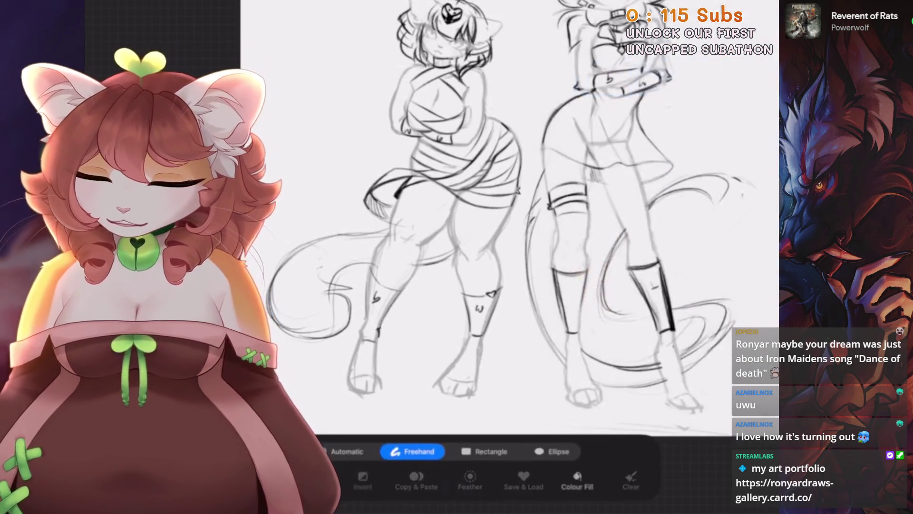
key(v)
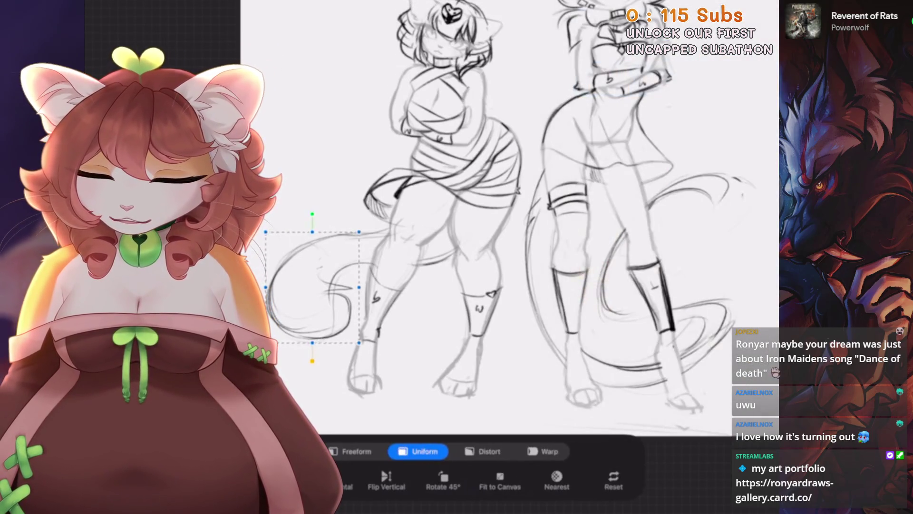
drag(324, 285, 324, 294)
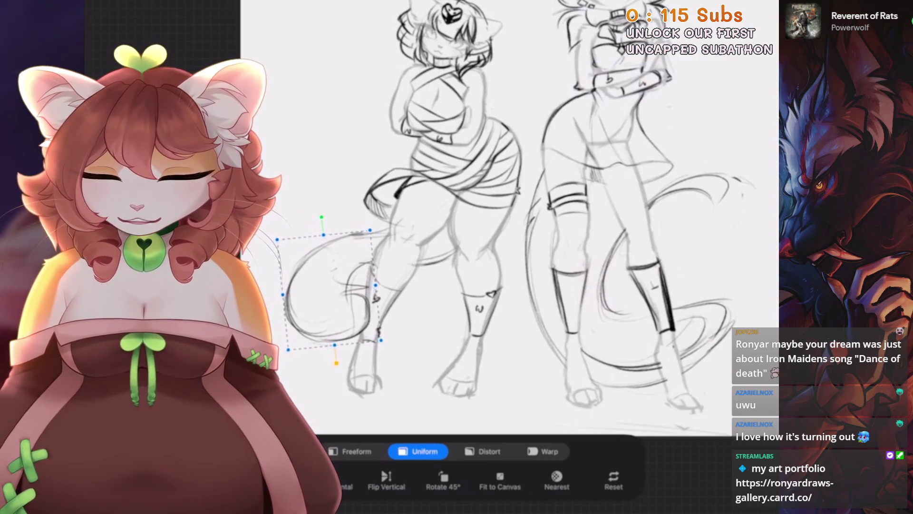
key(v)
scroll(436, 209, down, 5)
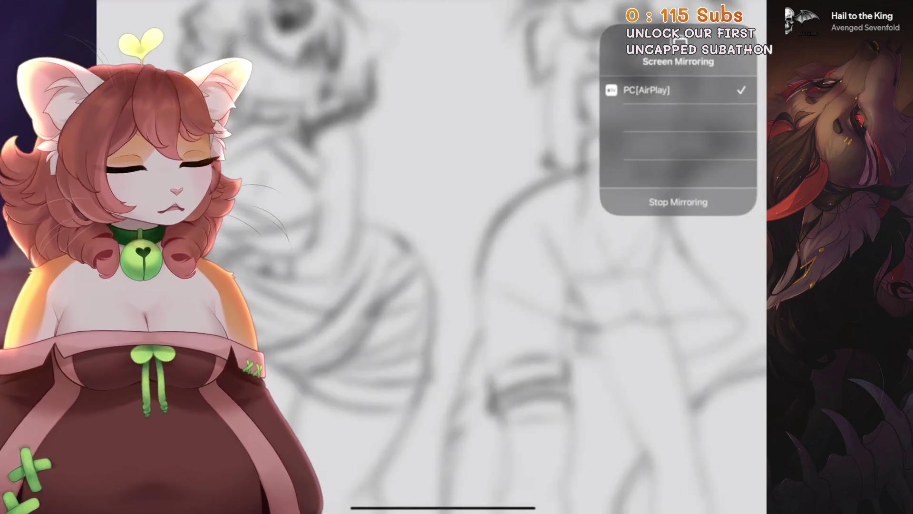
drag(637, 214, 622, 224)
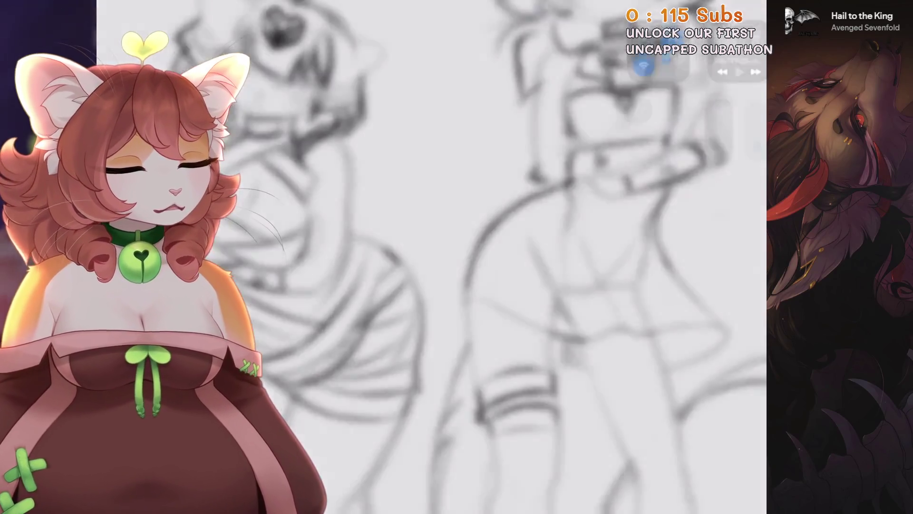
drag(742, 2, 742, 190)
click(678, 122)
click(689, 428)
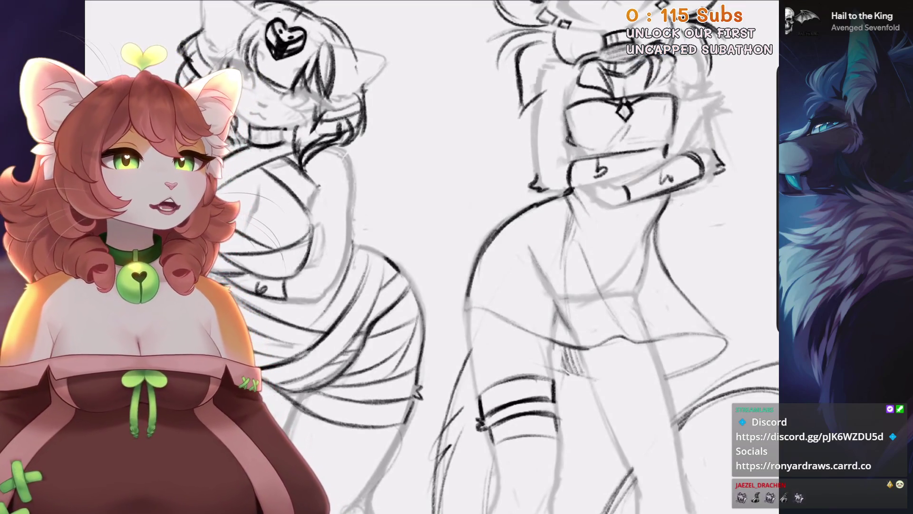
Zoom and pan the canvas until both cat-girl figures fit on screen.
scroll(432, 256, down, 5)
scroll(484, 295, down, 5)
scroll(484, 266, up, 3)
scroll(444, 257, up, 3)
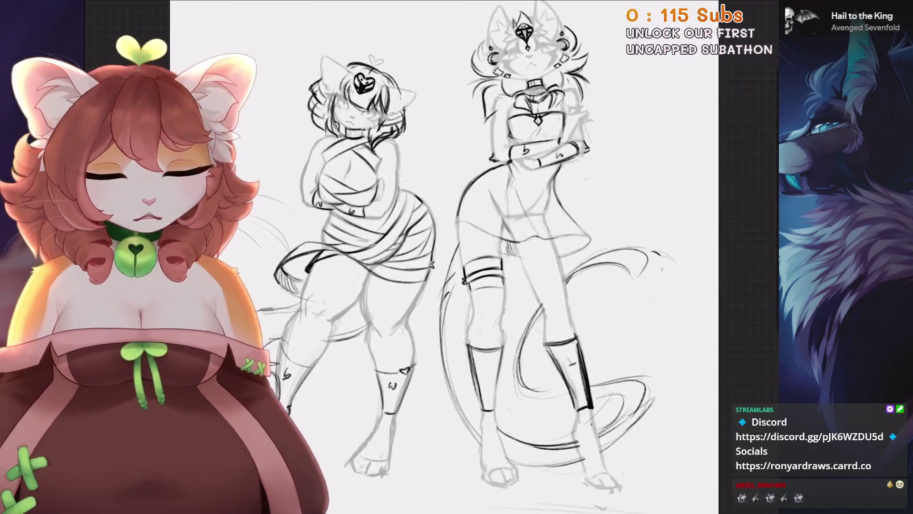
scroll(452, 256, down, 2)
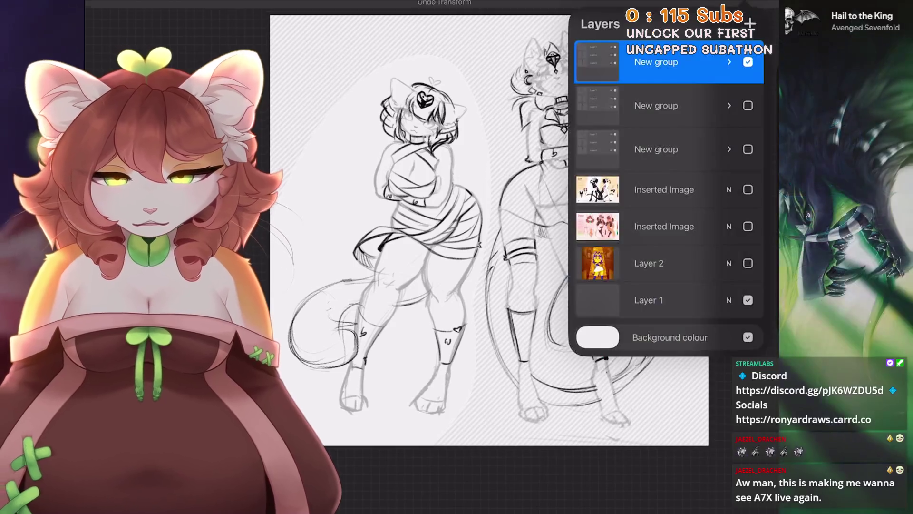
Move the left cat girl slightly down with a small tilt, comparing it via undo and redo.
key(v)
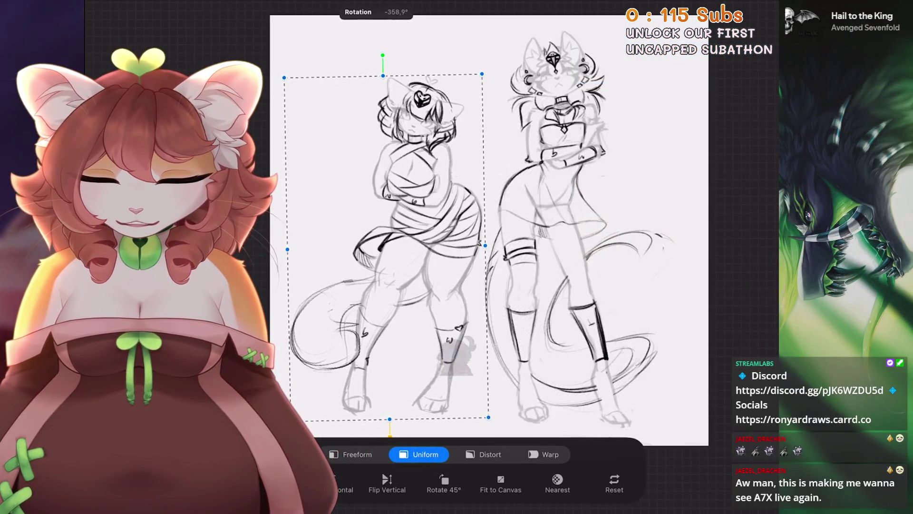
drag(386, 247, 389, 253)
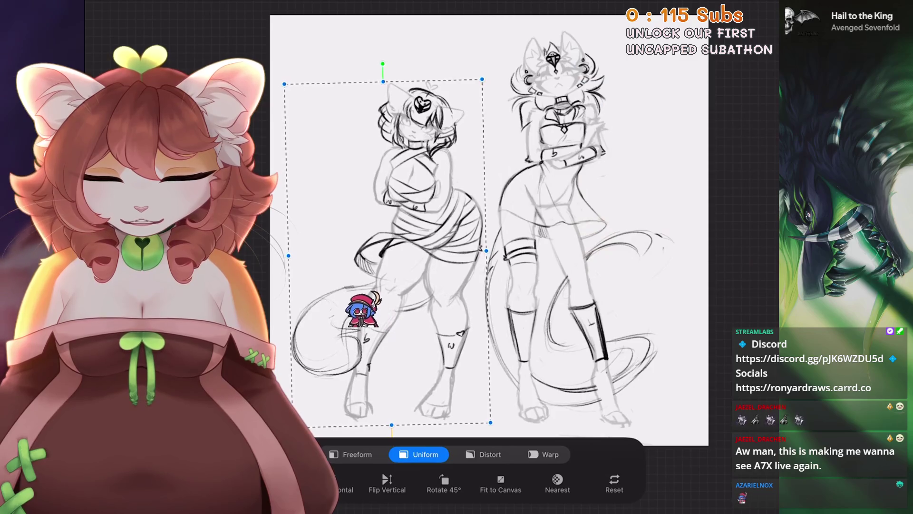
key(Return)
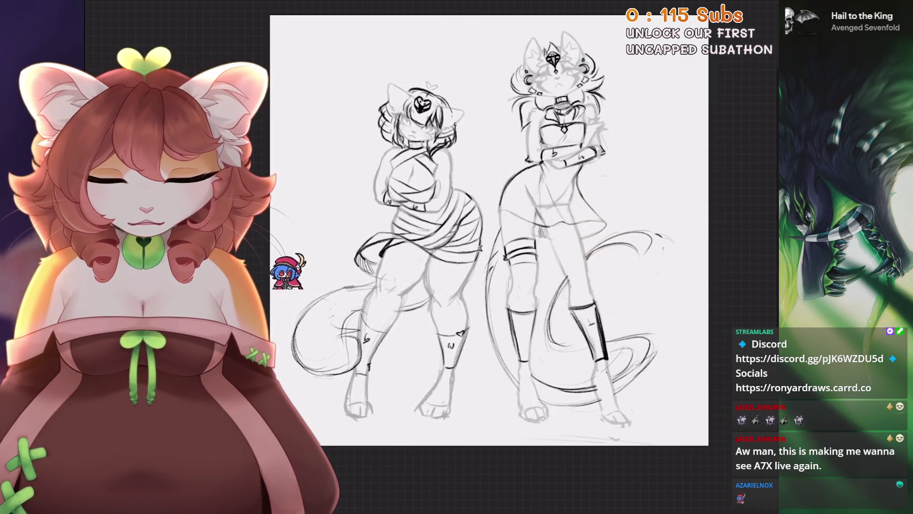
key(ctrl+z)
key(ctrl+shift+z)
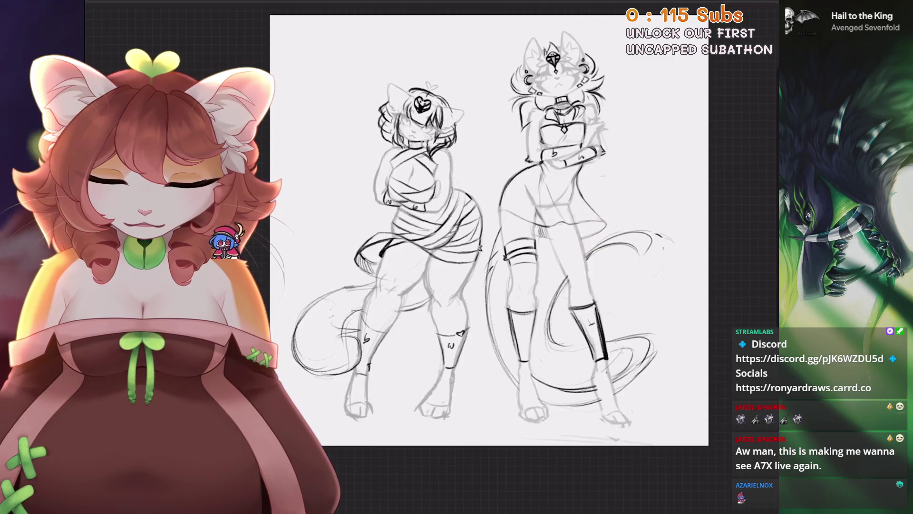
click(732, 9)
Add a new blank layer above the top group and fill it with black.
click(693, 104)
click(742, 21)
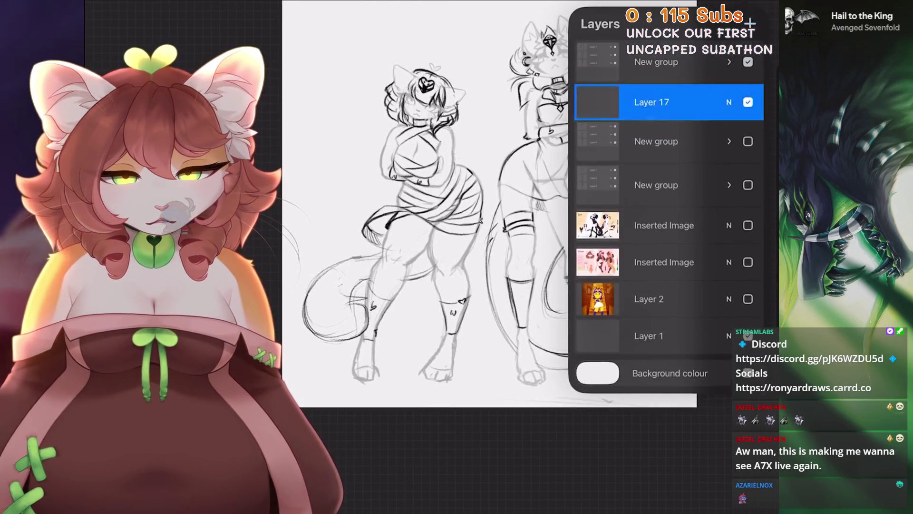
click(756, 10)
drag(749, 24, 428, 214)
Squash the black fill into a strip along the bottom edge, about 114px tall.
key(v)
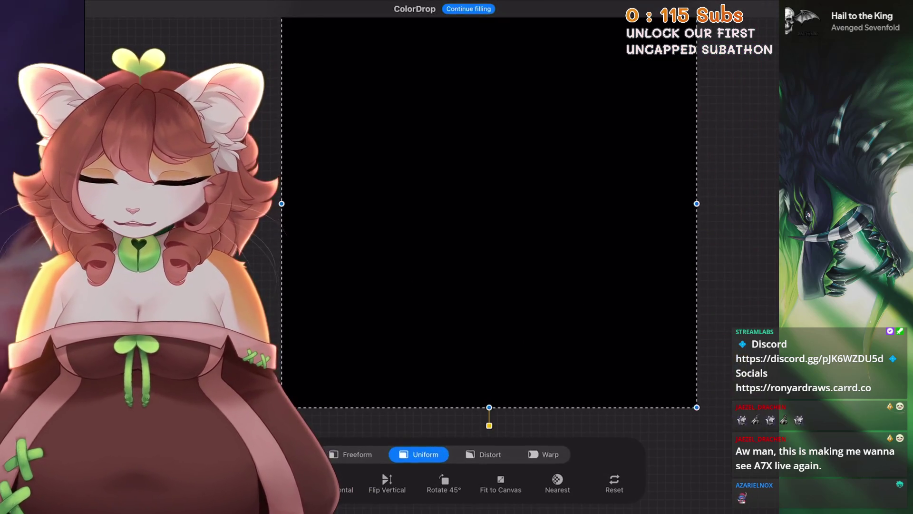
scroll(489, 212, down, 3)
drag(425, 81, 425, 372)
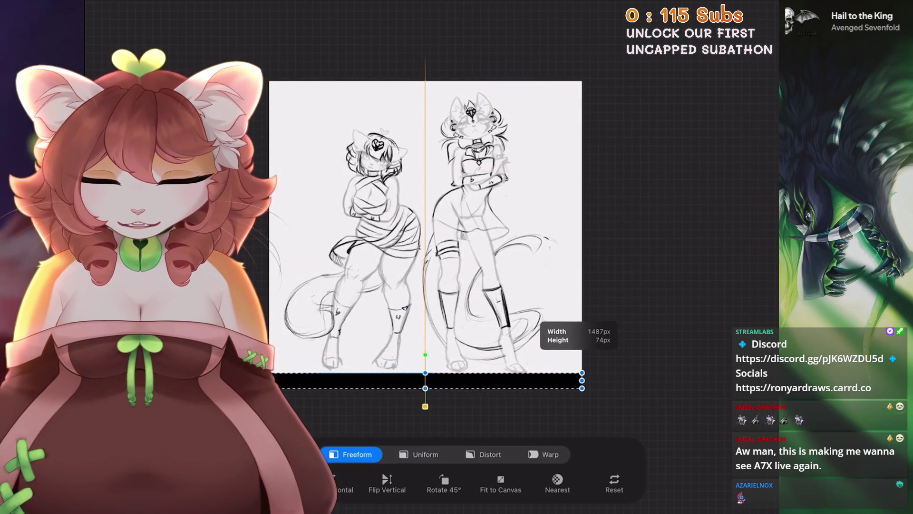
drag(425, 372, 425, 364)
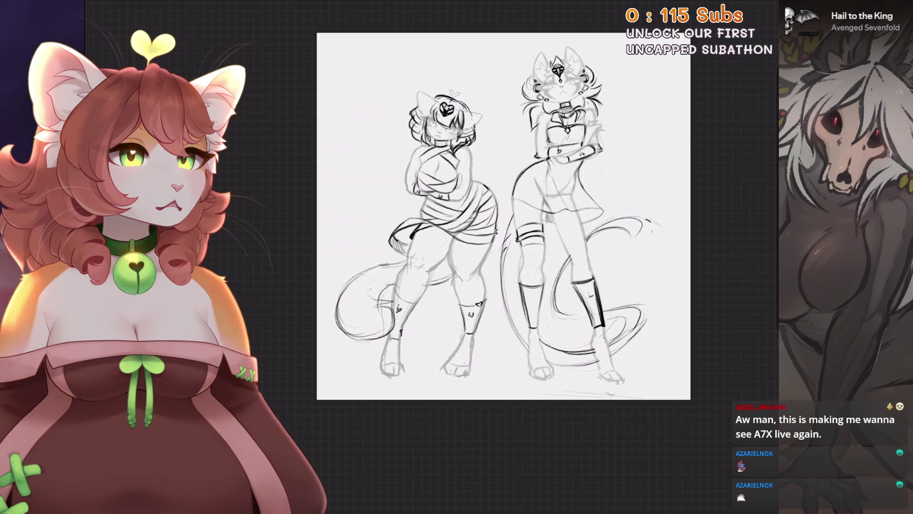
Expand the group, select Layer 7 and toggle its visibility off and on to compare.
click(728, 102)
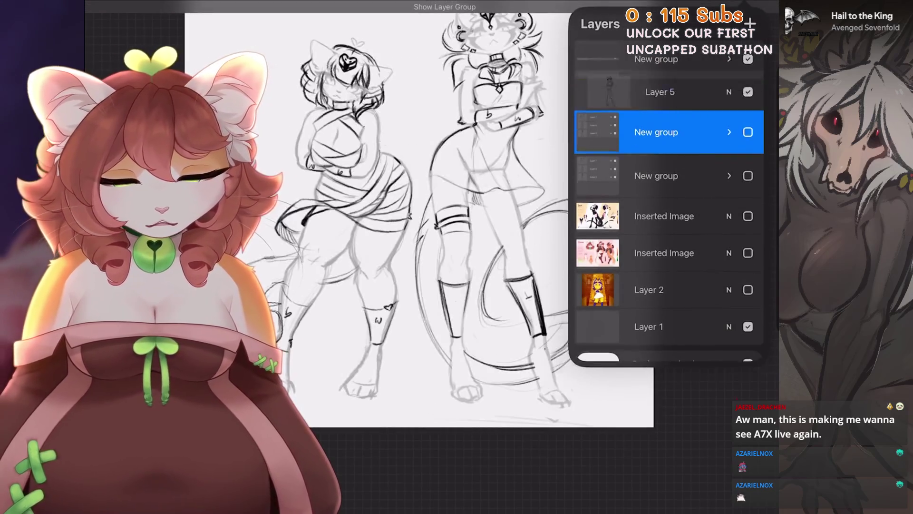
click(665, 82)
click(748, 82)
click(748, 82)
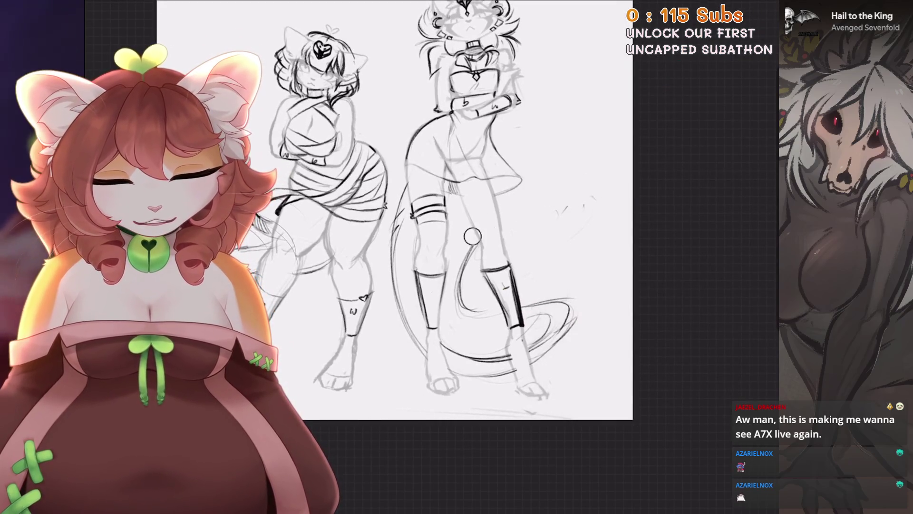
Try a couple of test strokes, undo them, and add short hatching strokes to the sketch.
drag(394, 210, 428, 199)
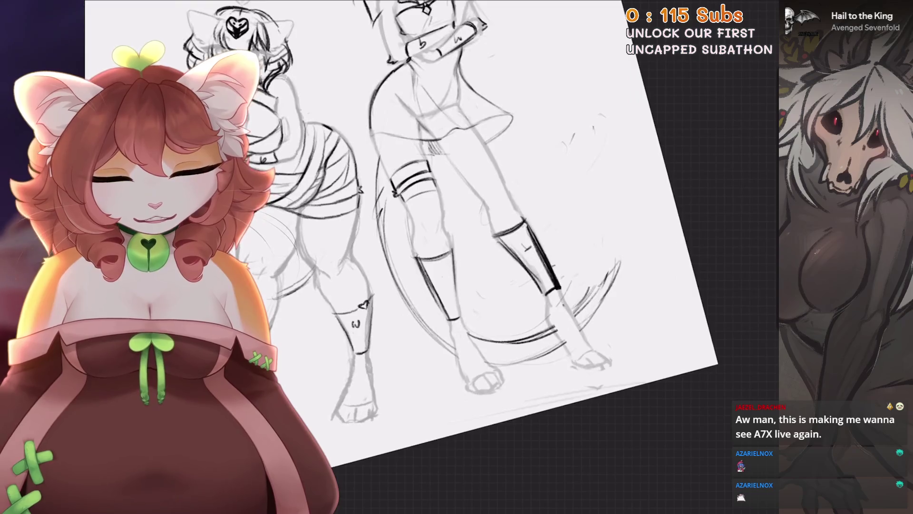
drag(476, 302, 482, 272)
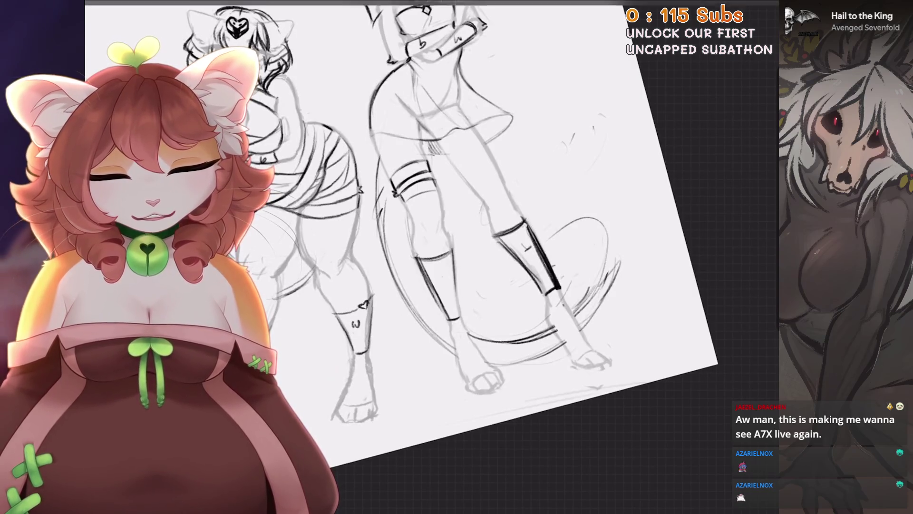
key(ctrl+z)
drag(500, 228, 462, 180)
key(ctrl+z)
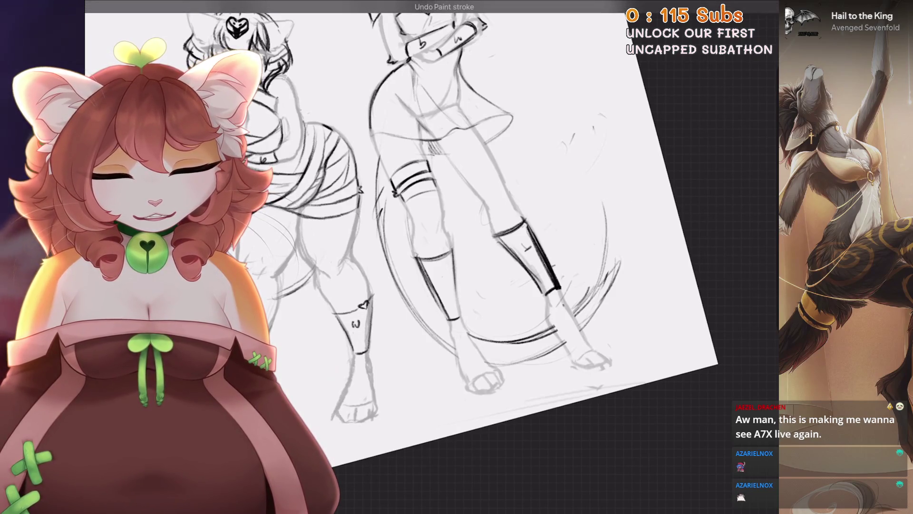
drag(570, 306, 588, 328)
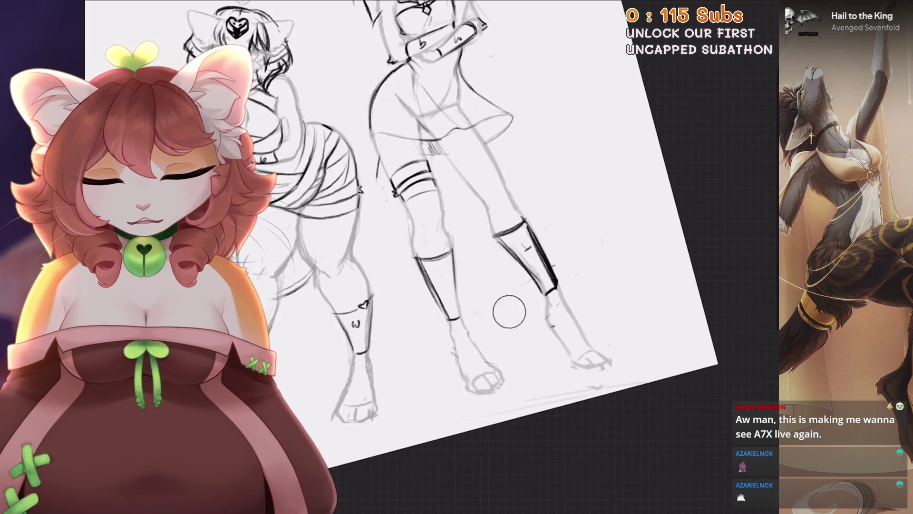
Reset the canvas view upright, then select Layer 5 and Layer 7 together.
key(ctrl+0)
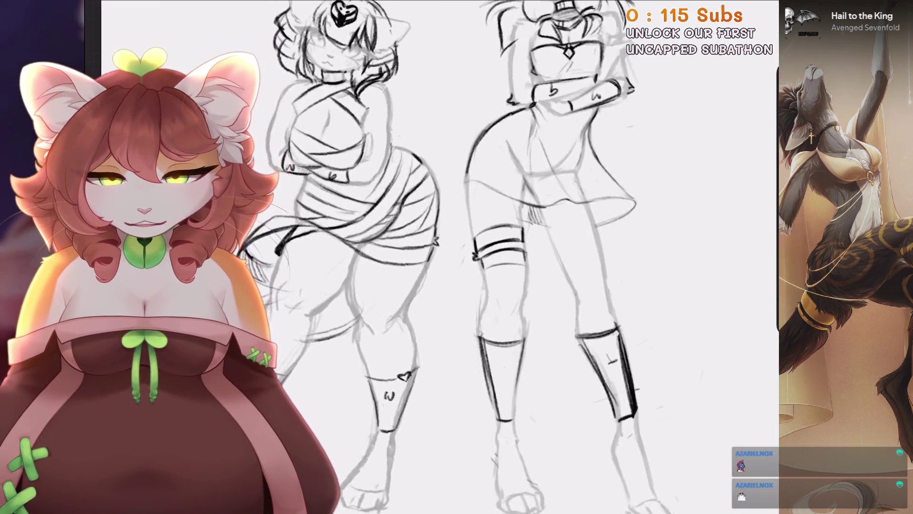
drag(476, 238, 499, 214)
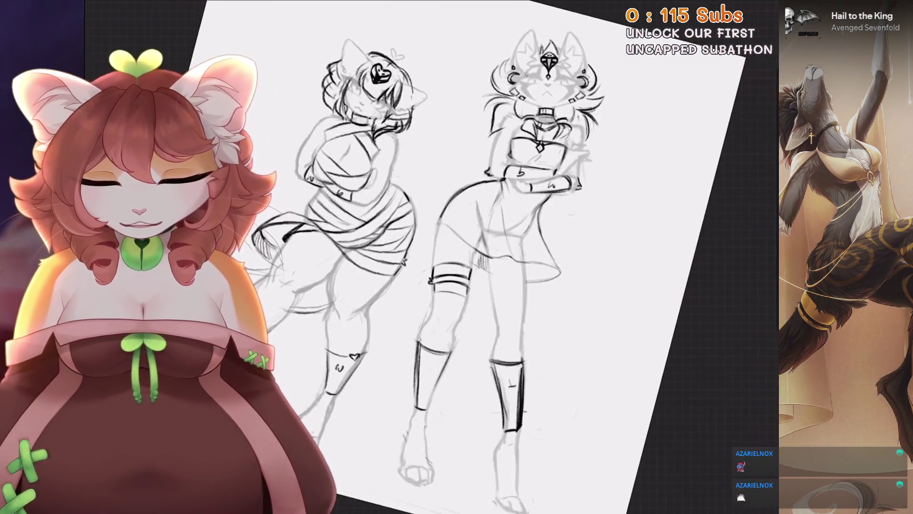
mouse_move(476, 261)
mouse_down()
mouse_move(428, 228)
mouse_move(456, 214)
mouse_move(452, 235)
mouse_move(416, 233)
mouse_up()
click(768, 7)
click(666, 119)
click(666, 155)
drag(656, 82, 704, 81)
Lasso the right cat girl's lower body with a freehand selection.
key(s)
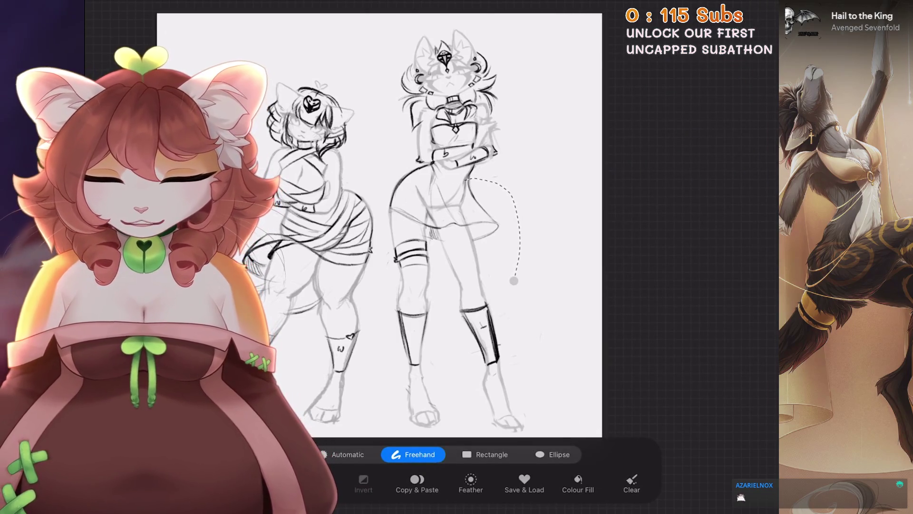
drag(476, 238, 483, 162)
drag(379, 269, 386, 307)
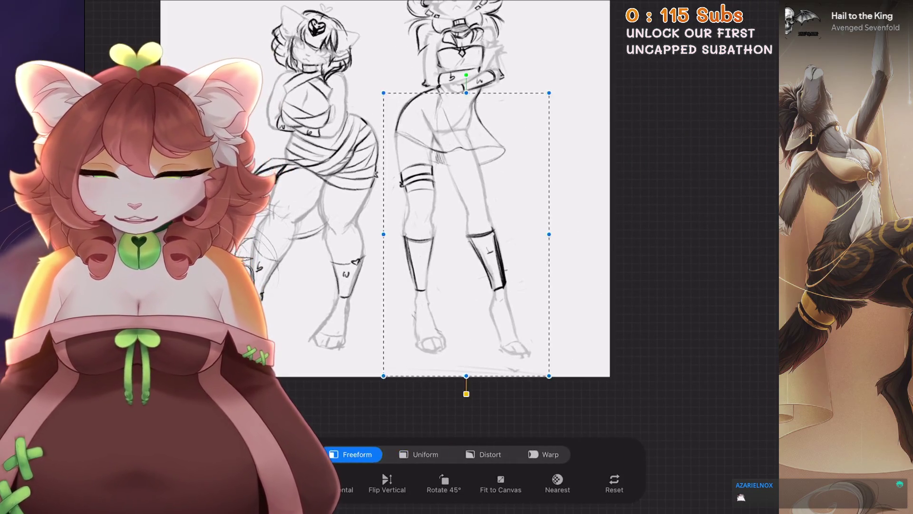
click(483, 455)
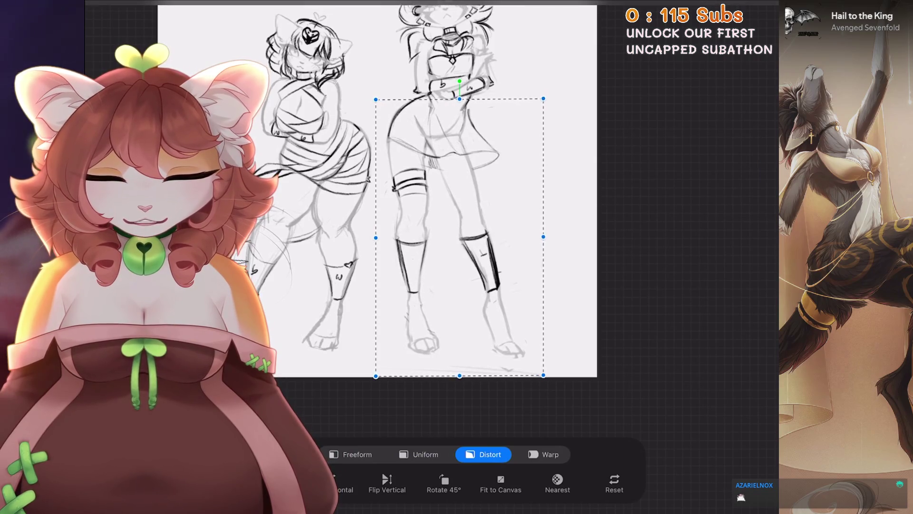
drag(476, 237, 504, 264)
Warp the hips and knees leftward and pull both lower legs and feet outward.
click(544, 454)
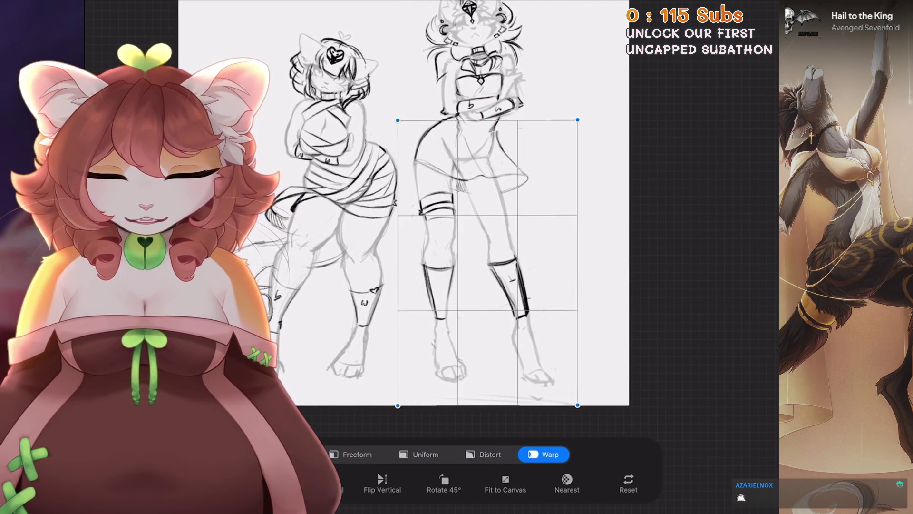
drag(431, 172, 427, 172)
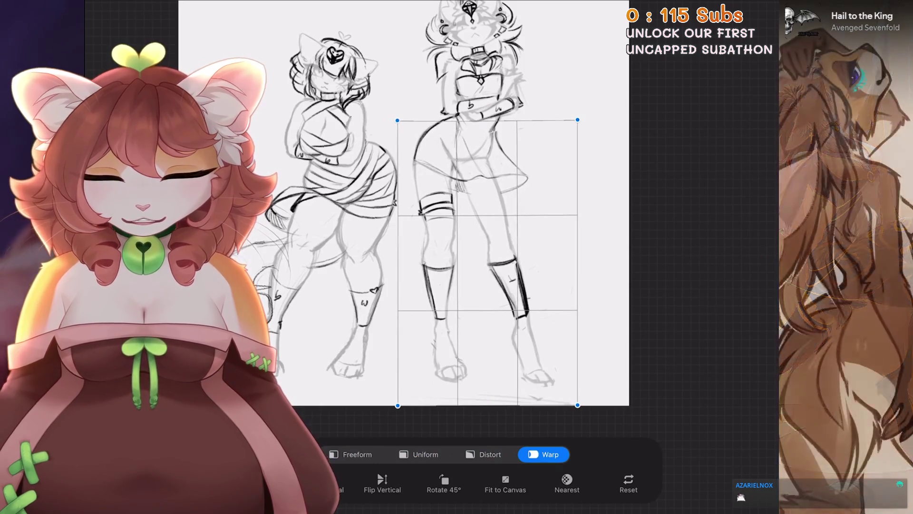
drag(427, 214, 431, 215)
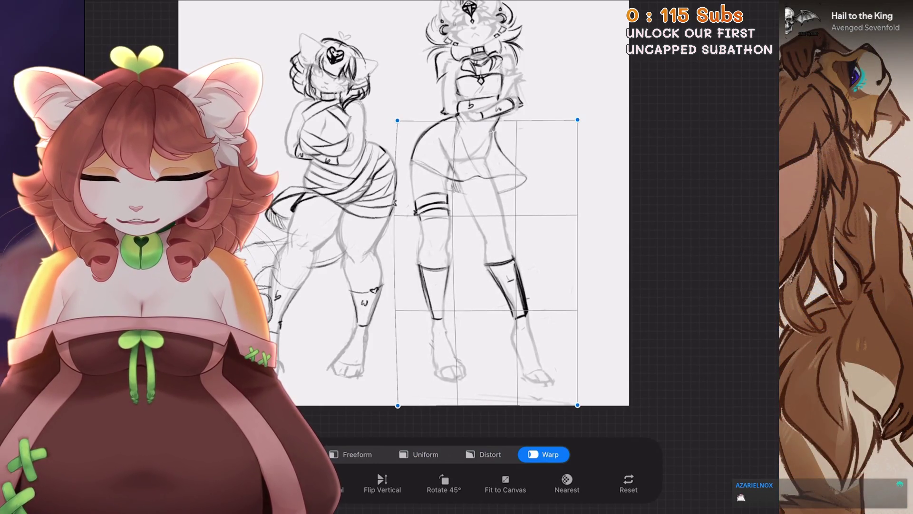
drag(517, 237, 514, 238)
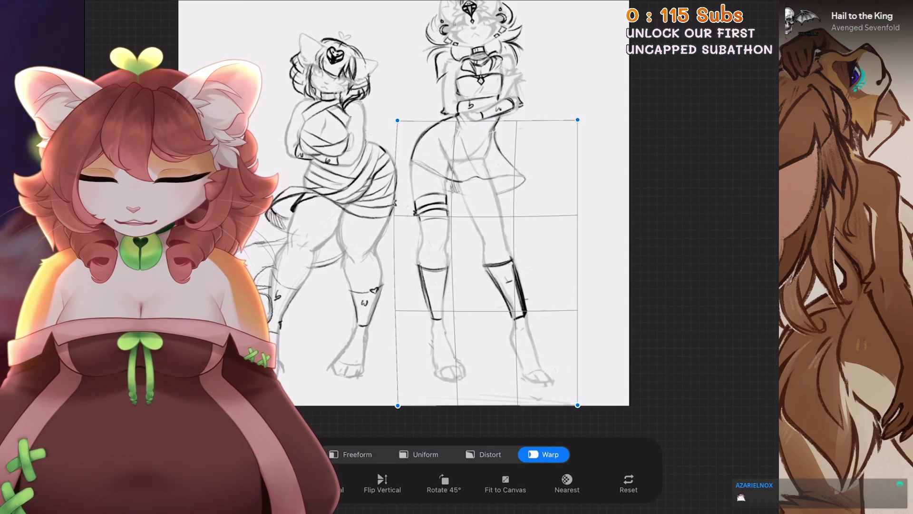
drag(561, 380, 569, 381)
drag(447, 357, 444, 357)
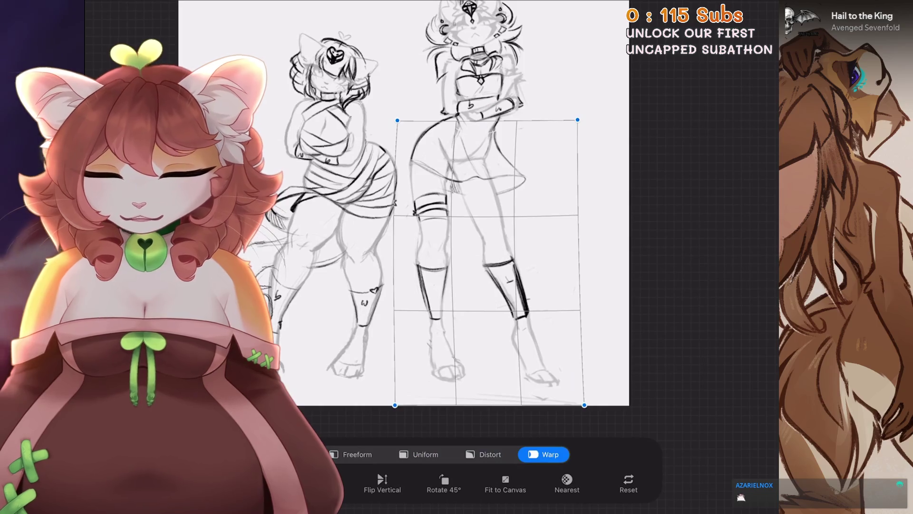
key(Return)
Toggle the leg warp with repeated undo and redo to compare before and after.
scroll(449, 240, down, 1)
key(ctrl+z)
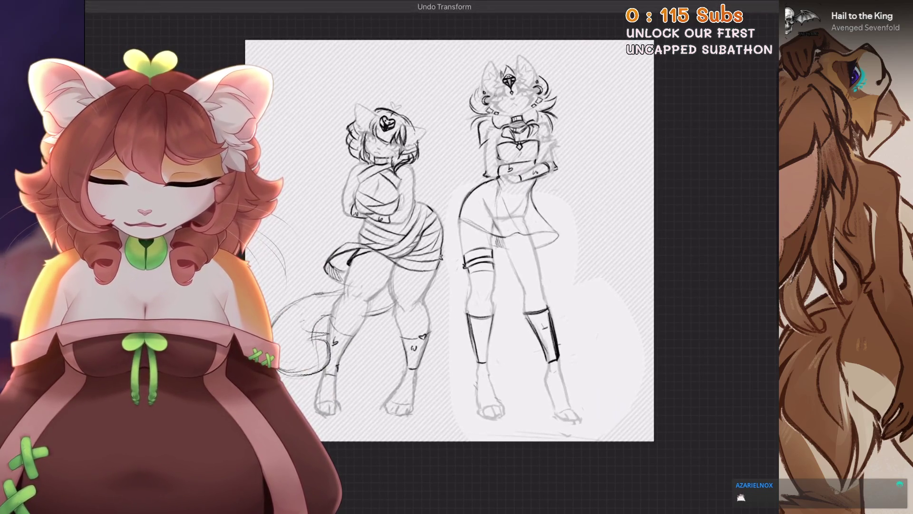
key(ctrl+shift+z)
key(ctrl+z)
key(ctrl+shift+z)
key(ctrl+z)
key(ctrl+shift+z)
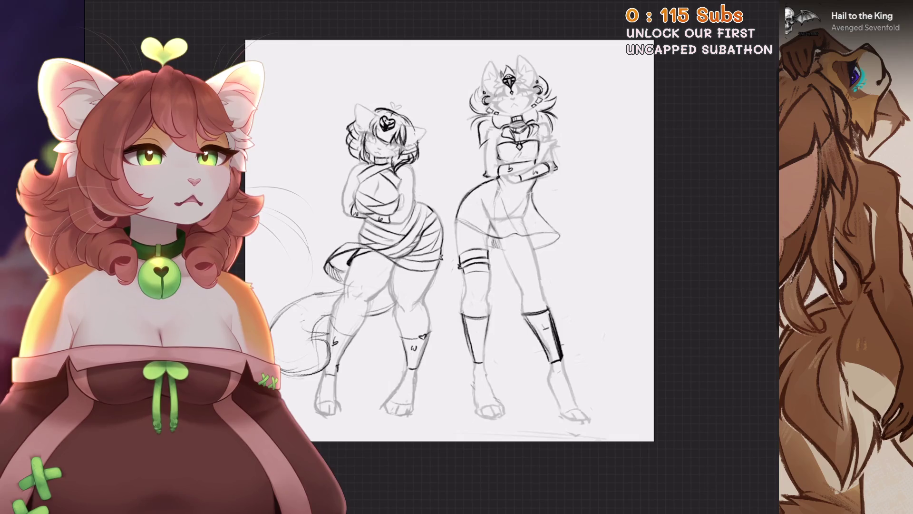
key(ctrl+z)
key(ctrl+shift+z)
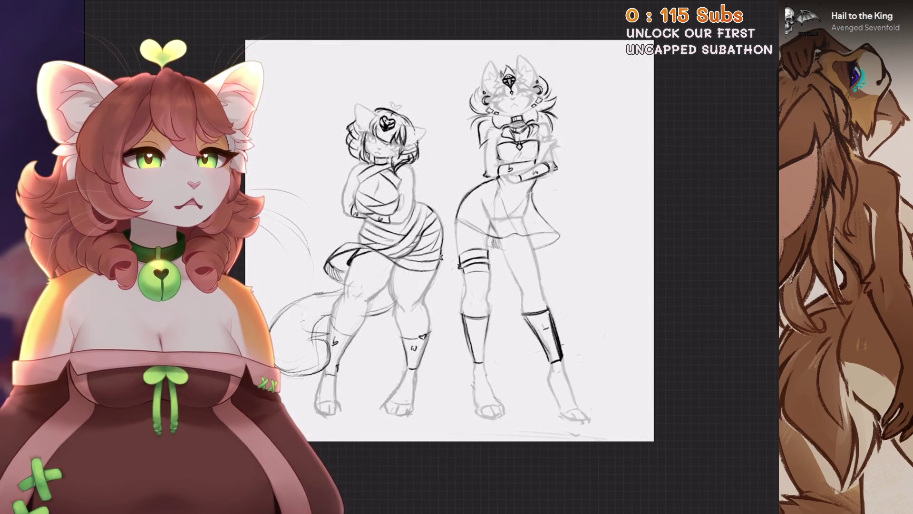
Select Layer 7 as primary and add Layers 6 and 5 to the selection.
key(l)
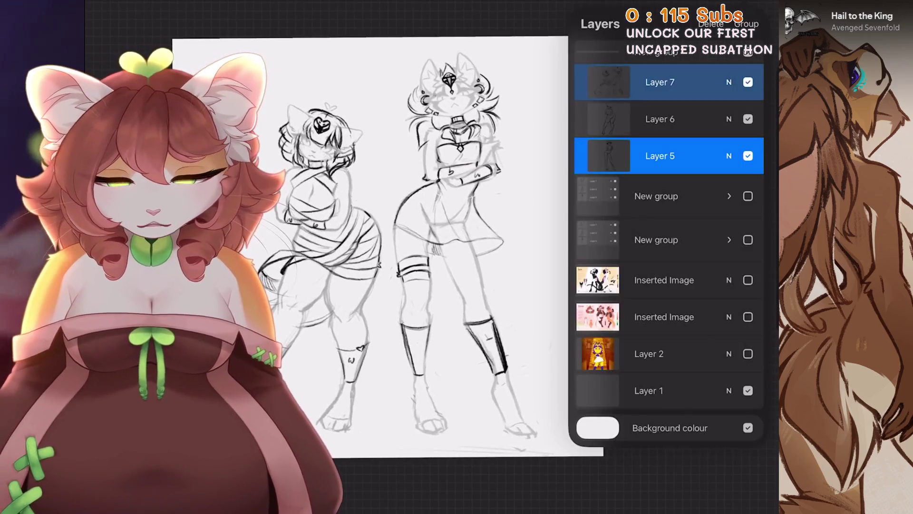
click(659, 82)
drag(614, 119, 690, 119)
drag(613, 156, 689, 155)
Lasso the right figure and shift it slightly right, then keep only Layer 7 selected.
key(s)
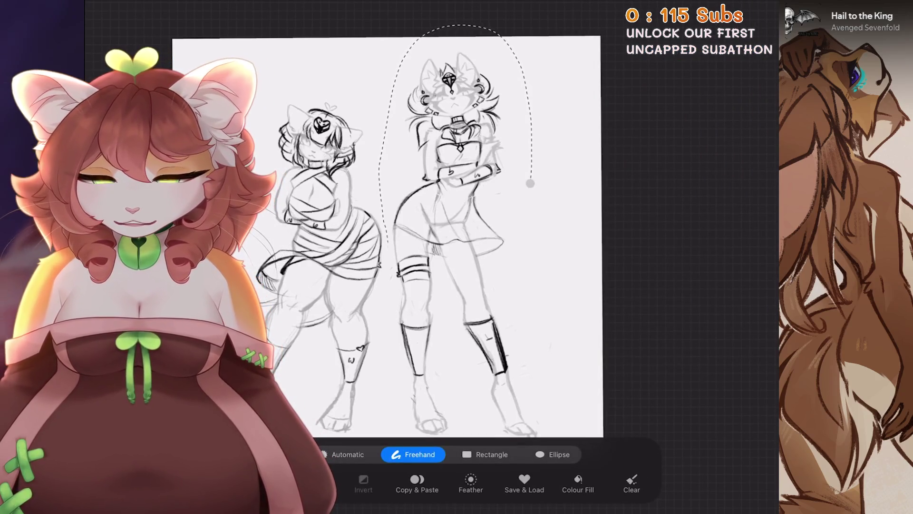
key(v)
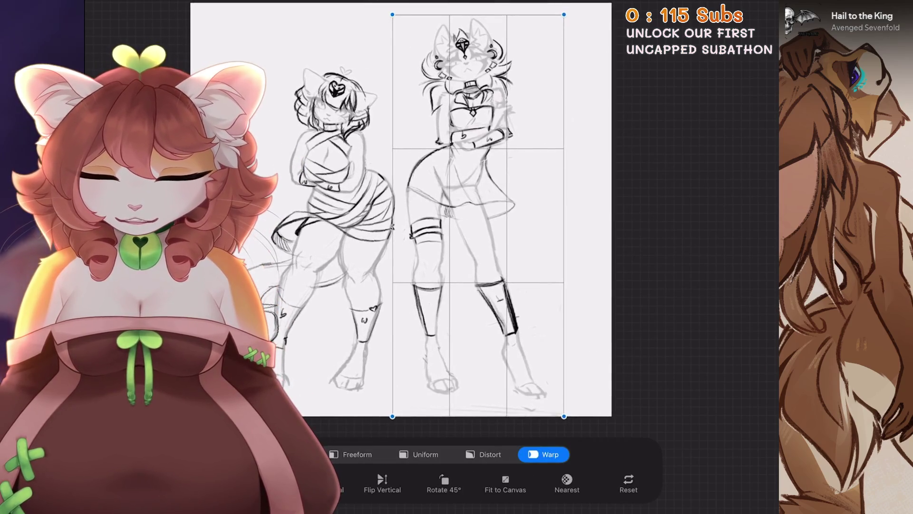
drag(480, 214, 484, 214)
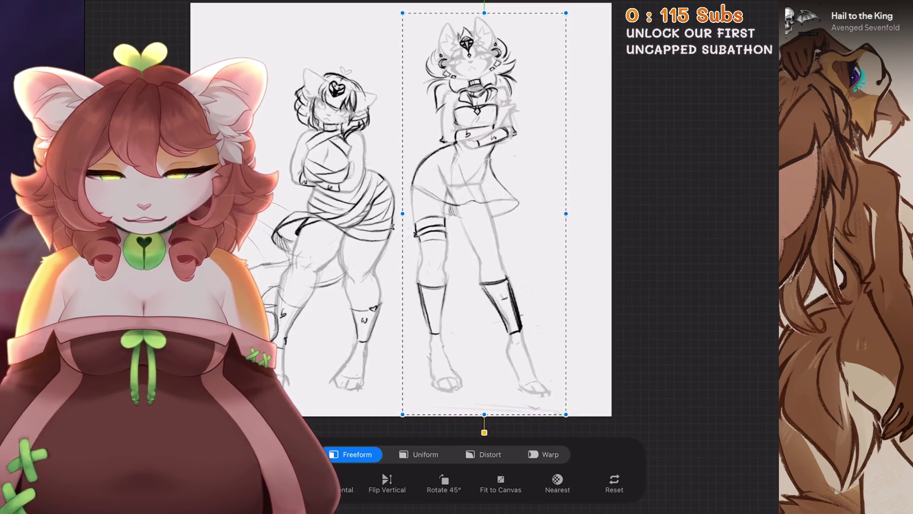
mouse_move(401, 209)
mouse_down()
mouse_move(458, 236)
mouse_move(397, 214)
mouse_up()
click(742, 10)
click(666, 81)
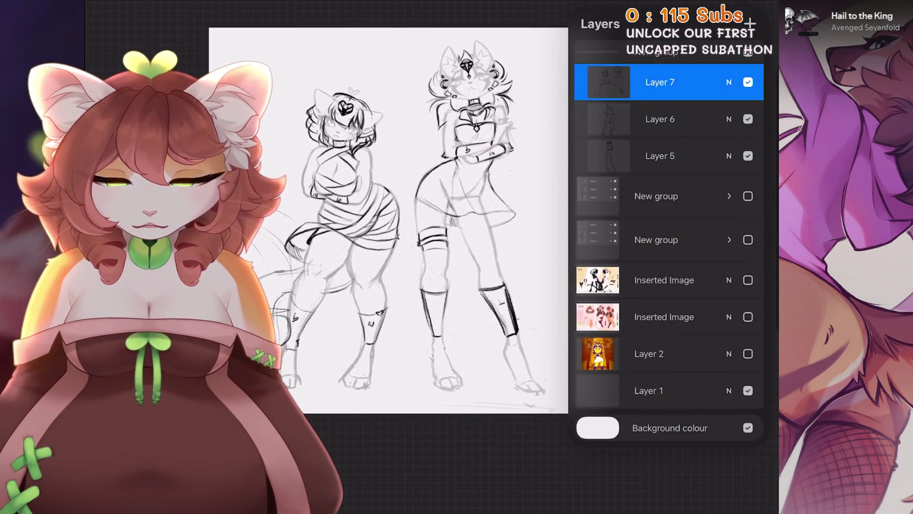
Add a new drawing layer with a sketching brush, removing stray strokes.
click(750, 23)
click(669, 10)
scroll(428, 238, up, 3)
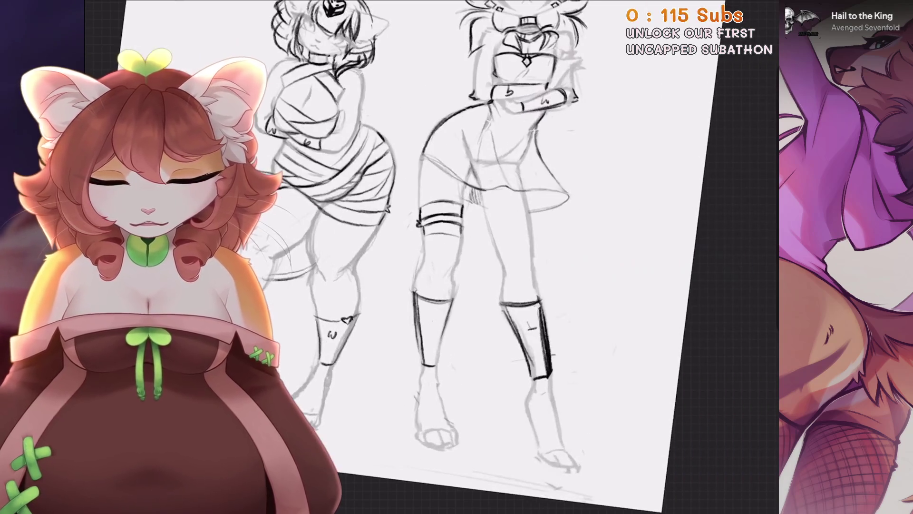
key(ctrl+z)
scroll(428, 238, down, 2)
key(ctrl+z)
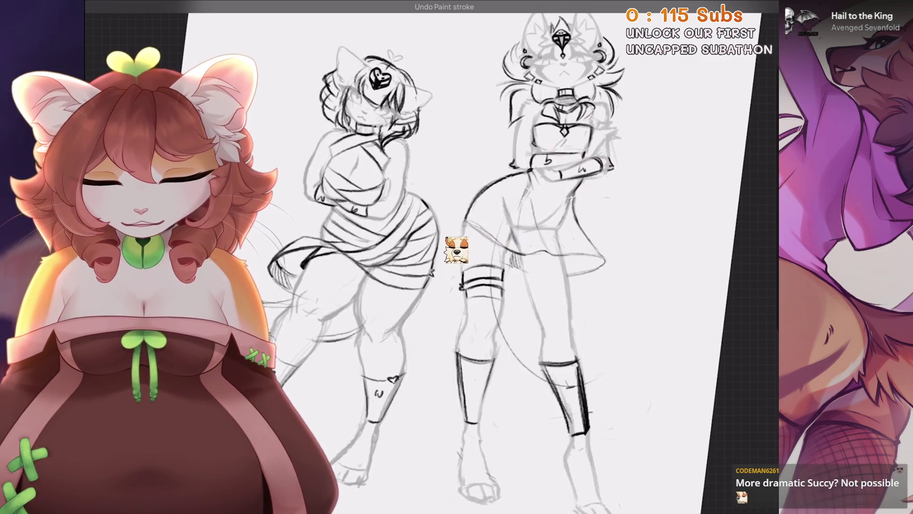
Try and undo strokes near the legs, including an ellipse and an arc around the feet.
click(508, 193)
scroll(428, 238, down, 2)
key(ctrl+z)
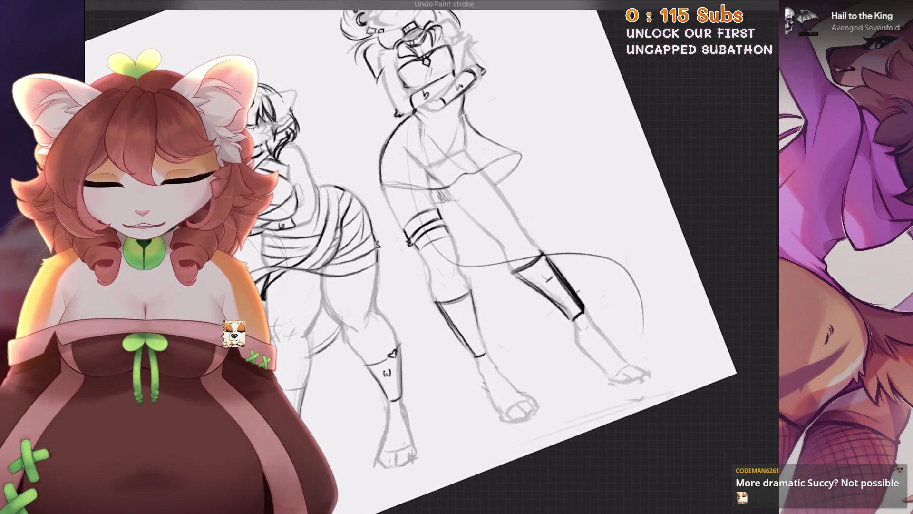
key(ctrl+z)
drag(428, 414, 602, 380)
key(ctrl+z)
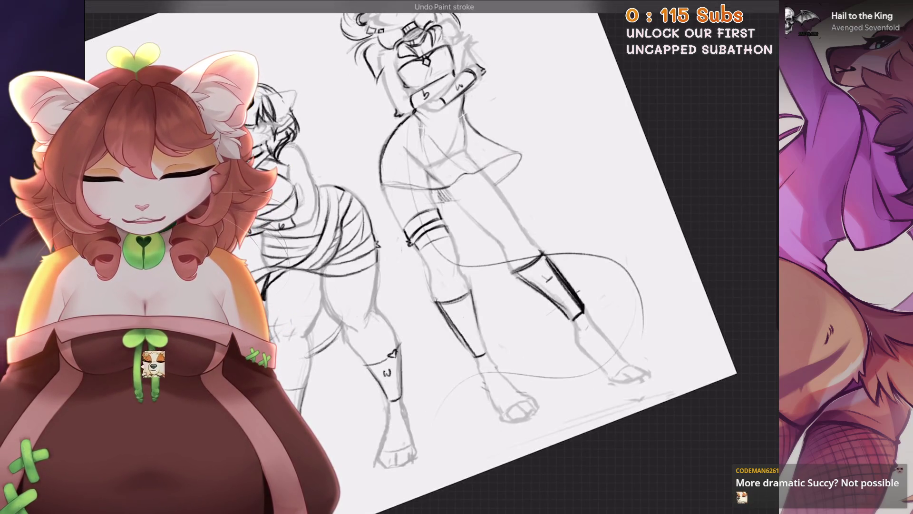
key(ctrl+z)
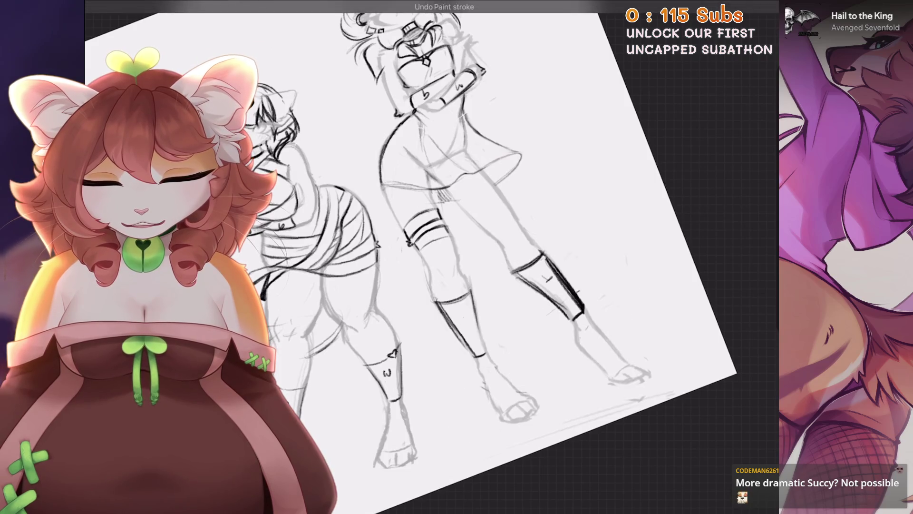
scroll(428, 257, down, 3)
scroll(428, 257, up, 3)
Sketch a curled tail behind the right figure with several overlapping curve strokes.
drag(429, 190, 489, 214)
key(ctrl+z)
drag(434, 145, 509, 209)
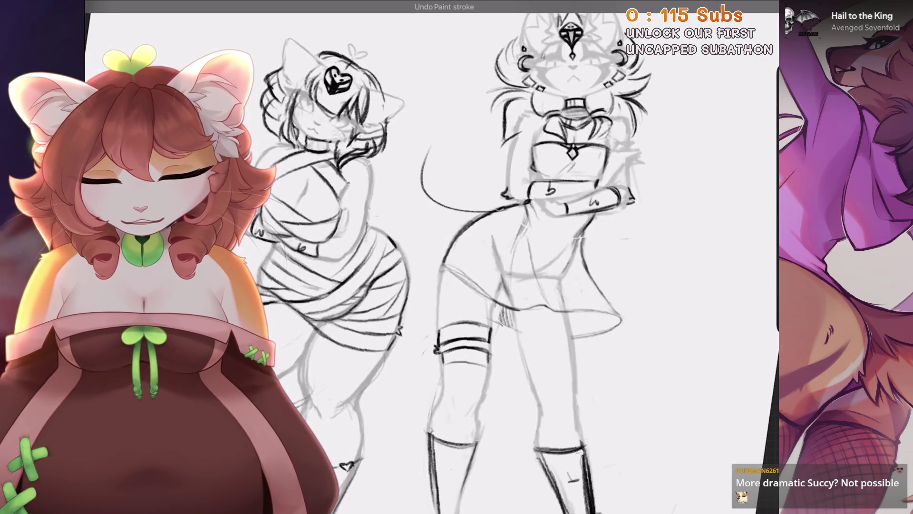
scroll(523, 256, up, 2)
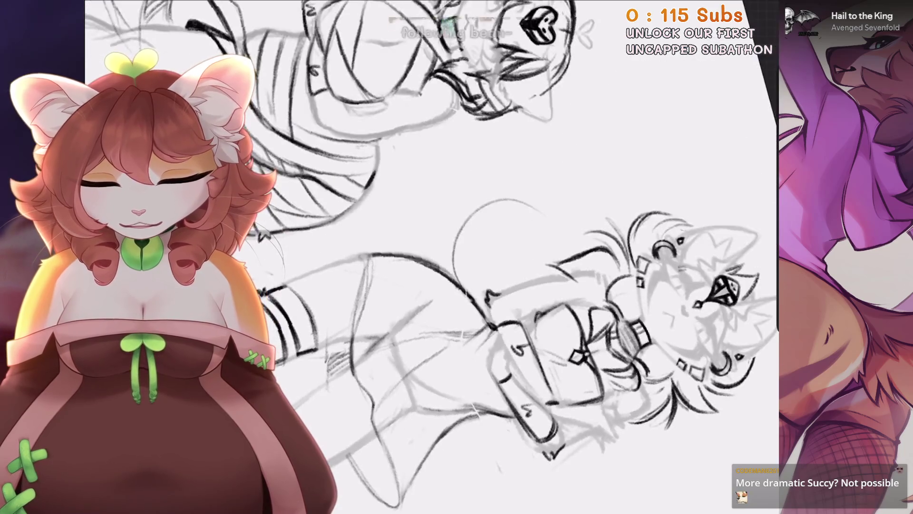
scroll(524, 257, down, 2)
drag(511, 145, 458, 238)
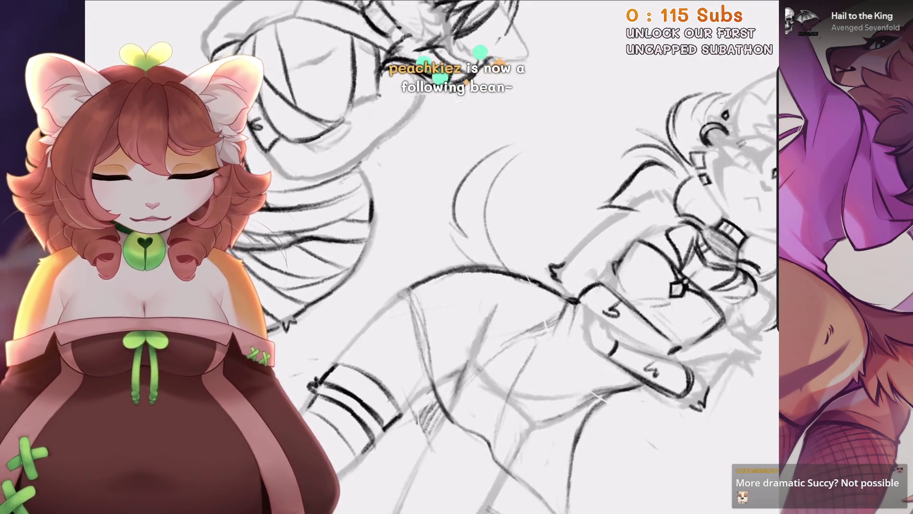
drag(542, 129, 446, 211)
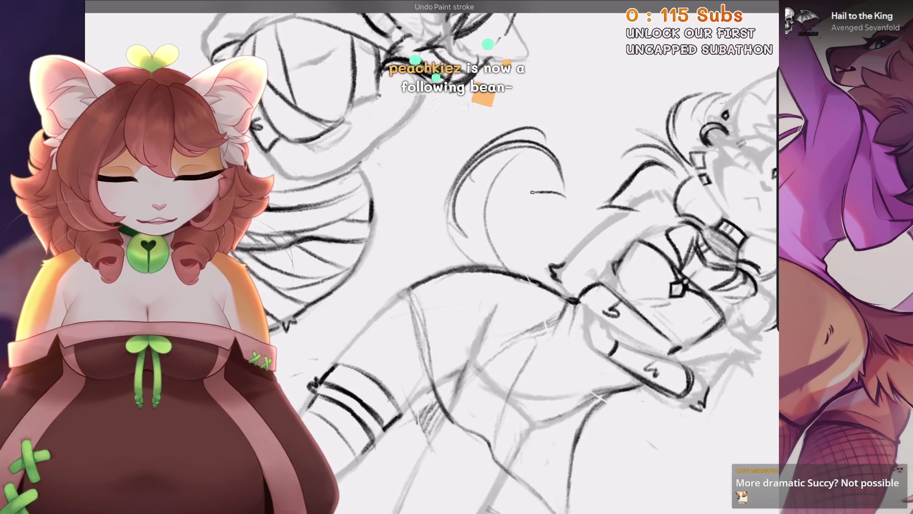
drag(555, 195, 487, 264)
scroll(485, 155, up, 2)
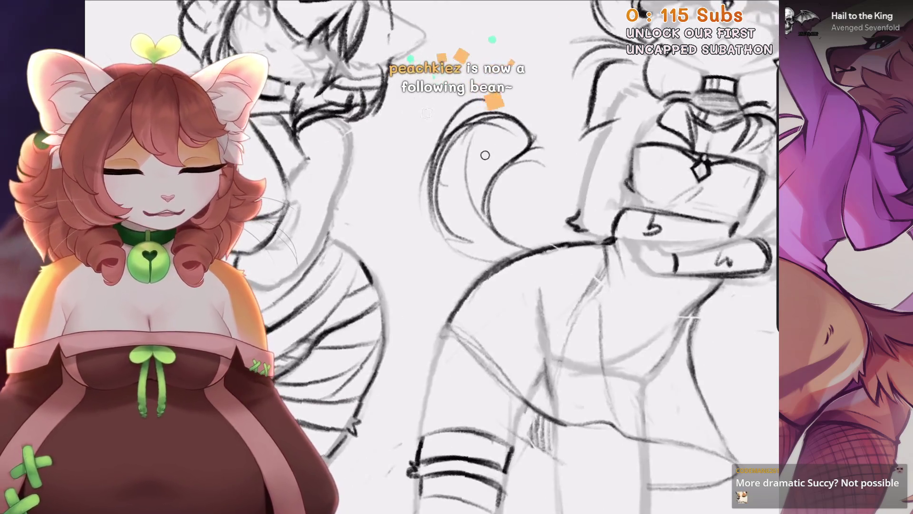
scroll(427, 238, up, 1)
key(ctrl+z)
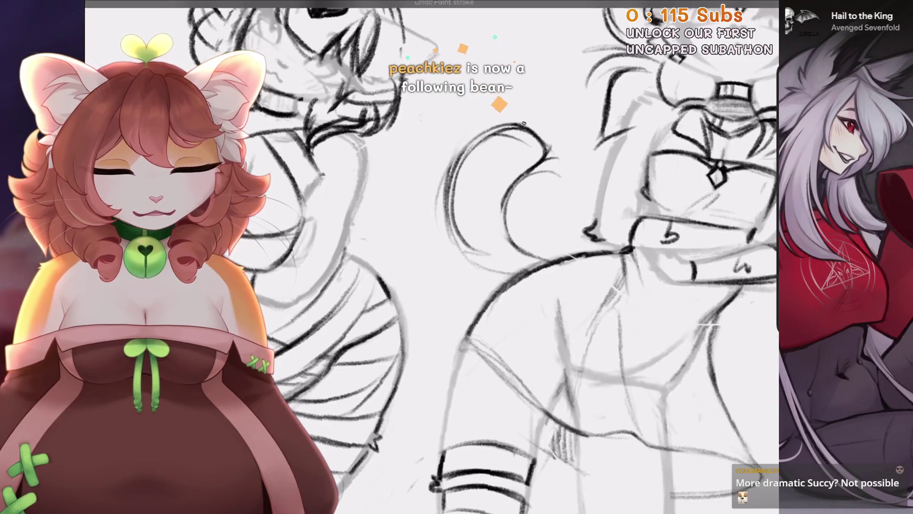
drag(495, 152, 440, 269)
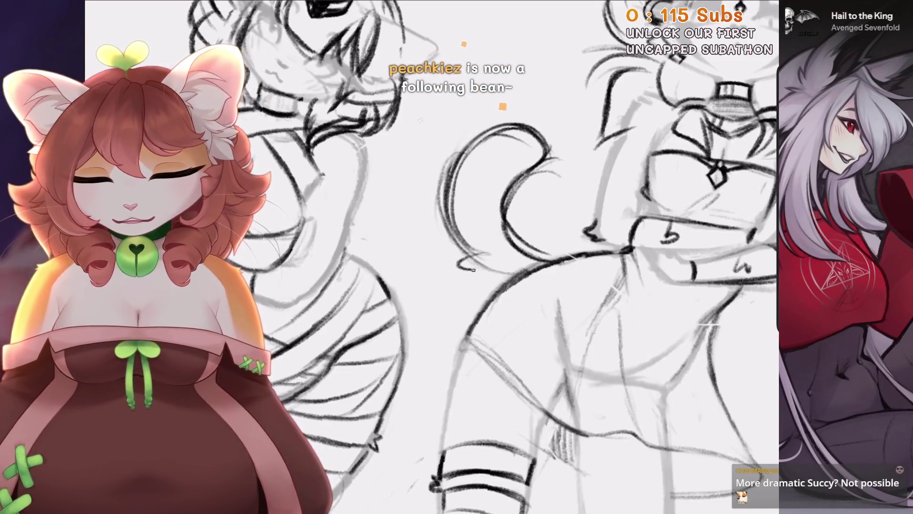
Lasso the tail and rotate it to about −4.4°, then undo the previous tail curve.
key(ctrl+0)
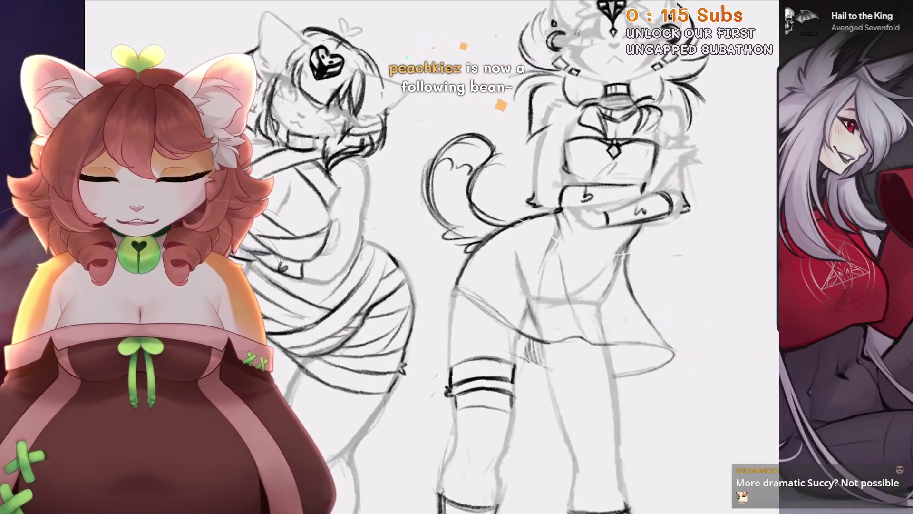
key(s)
drag(418, 213, 422, 240)
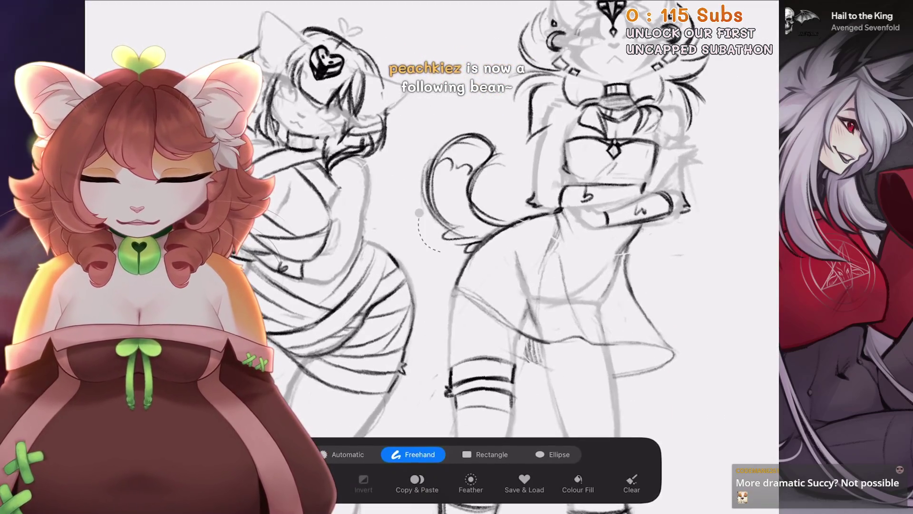
key(v)
drag(414, 135, 456, 133)
key(v)
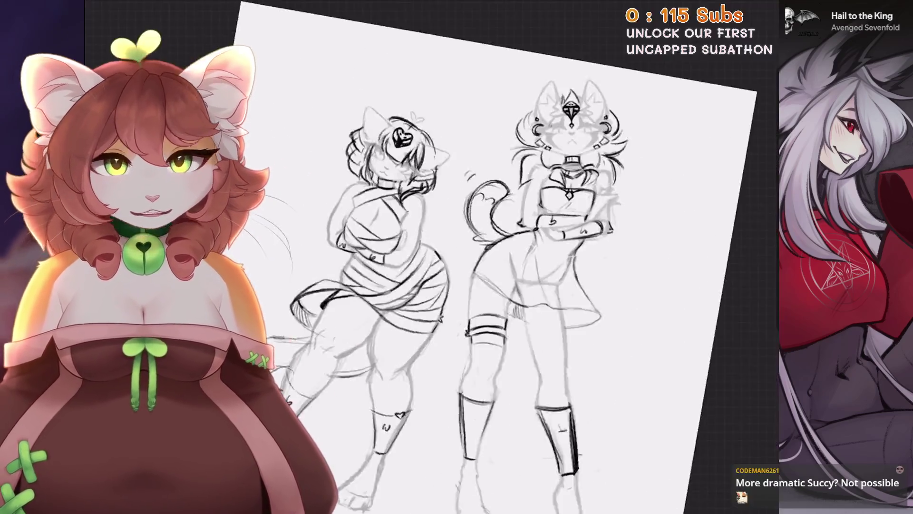
scroll(466, 228, up, 5)
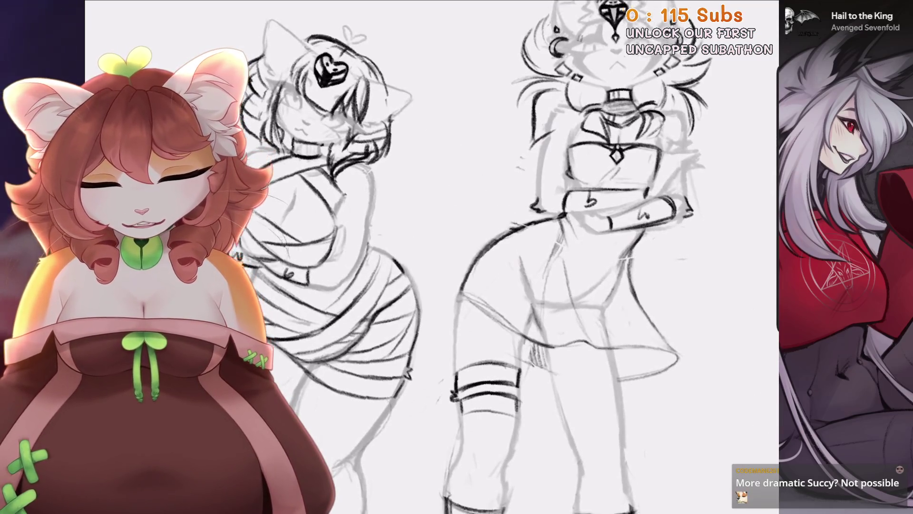
scroll(476, 257, down, 3)
scroll(475, 257, up, 5)
key(ctrl+z)
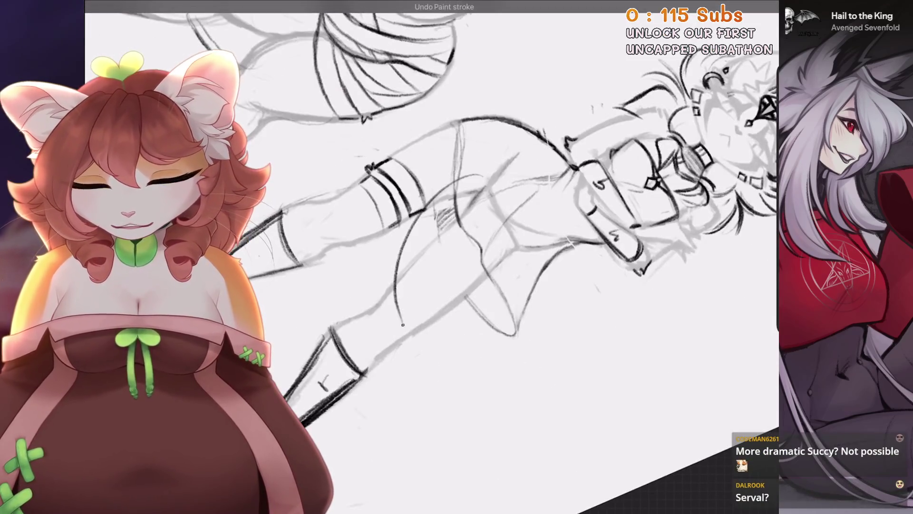
Draw and redraw trial tail curves near the right figure's legs, undoing the poor ones.
drag(476, 174, 446, 379)
key(ctrl+z)
drag(473, 177, 428, 300)
key(ctrl+z)
drag(413, 214, 435, 331)
drag(456, 261, 433, 351)
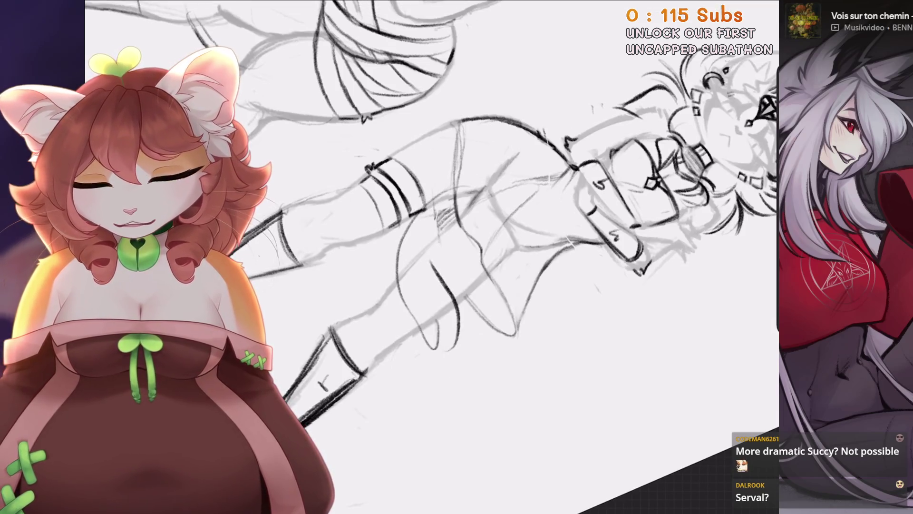
key(ctrl+z)
drag(459, 206, 435, 307)
drag(476, 219, 445, 313)
drag(405, 215, 466, 324)
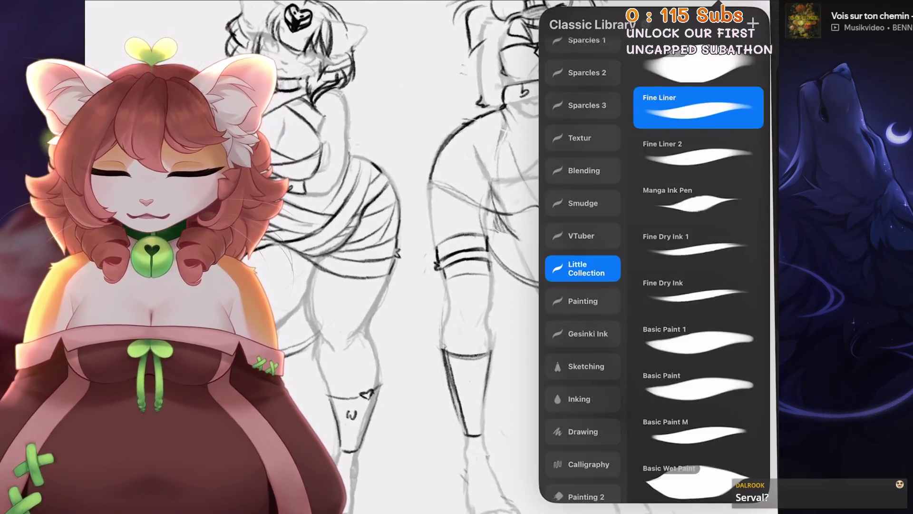
With the sketching pencil, draw the new tail hanging from the right figure's hip.
click(564, 278)
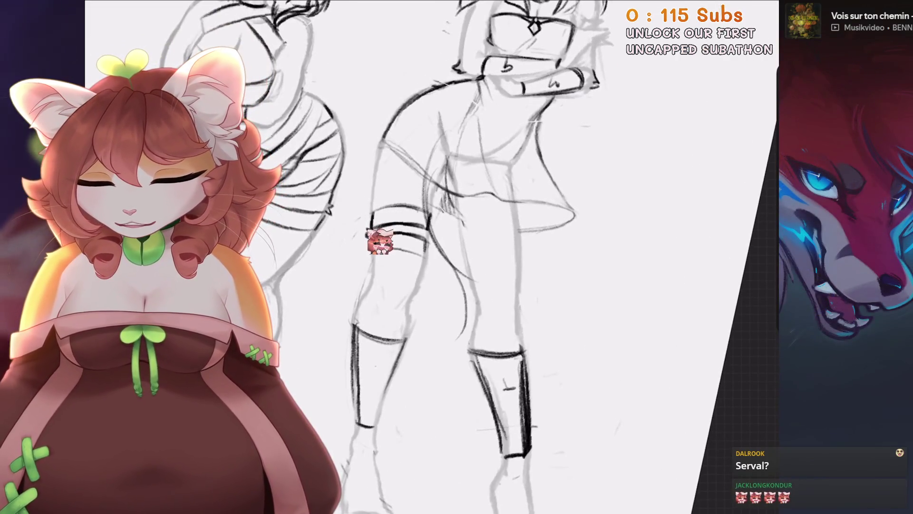
key(ctrl+z)
drag(442, 283, 421, 329)
drag(451, 216, 468, 333)
mouse_move(435, 268)
mouse_down()
mouse_move(422, 313)
mouse_move(446, 335)
mouse_up()
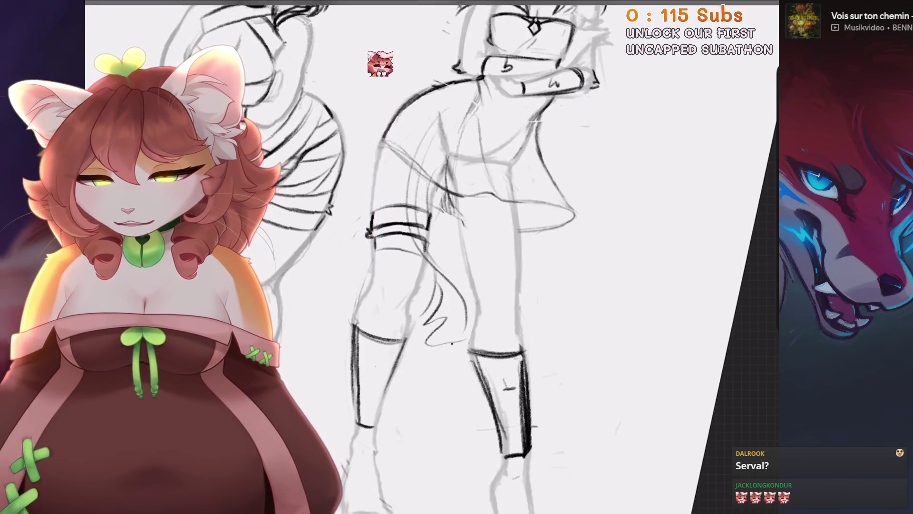
drag(425, 186, 490, 297)
drag(442, 162, 466, 264)
Rotate the new tail strokes into place and commit the transform.
scroll(452, 257, down, 1)
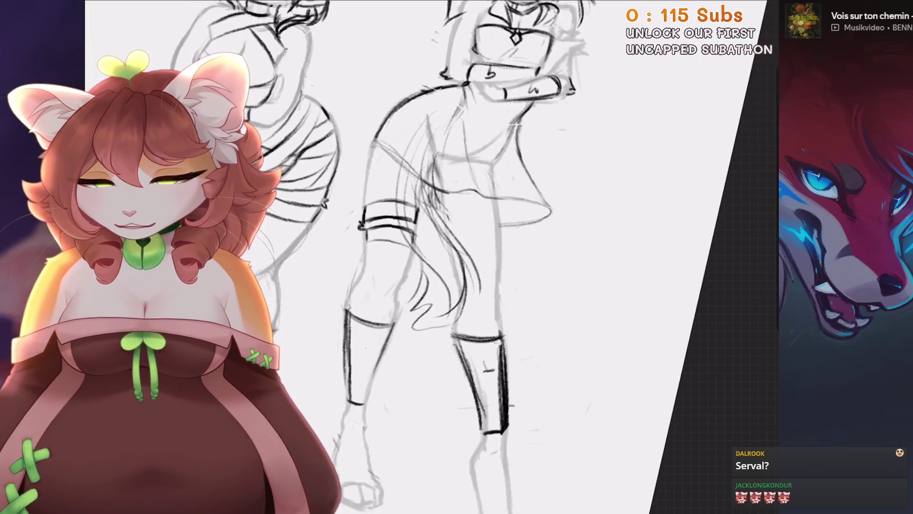
key(v)
mouse_move(471, 376)
mouse_down()
mouse_move(483, 351)
mouse_move(503, 350)
mouse_move(524, 319)
mouse_move(532, 321)
mouse_move(540, 306)
mouse_move(525, 306)
mouse_up()
key(Return)
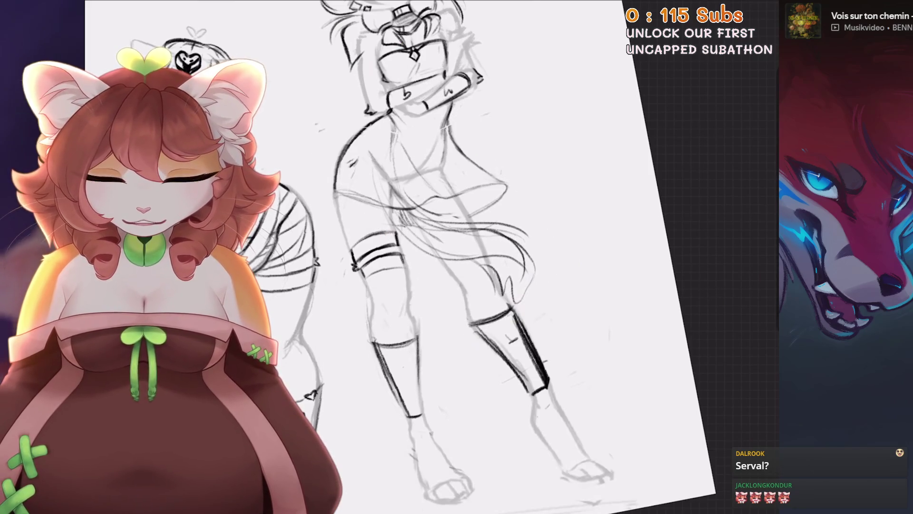
Straighten and zoom out the view, then begin rotating the skirt and hips slightly clockwise.
scroll(525, 180, up, 3)
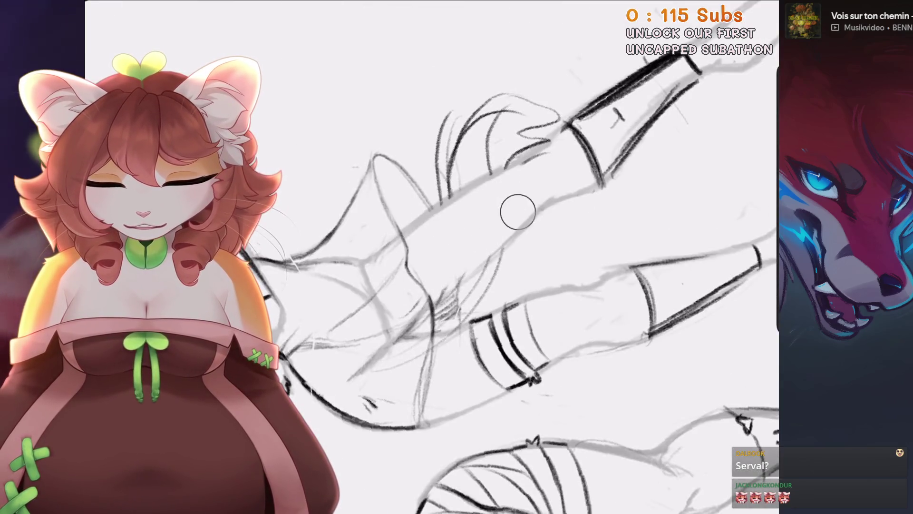
scroll(516, 206, down, 5)
scroll(428, 285, up, 5)
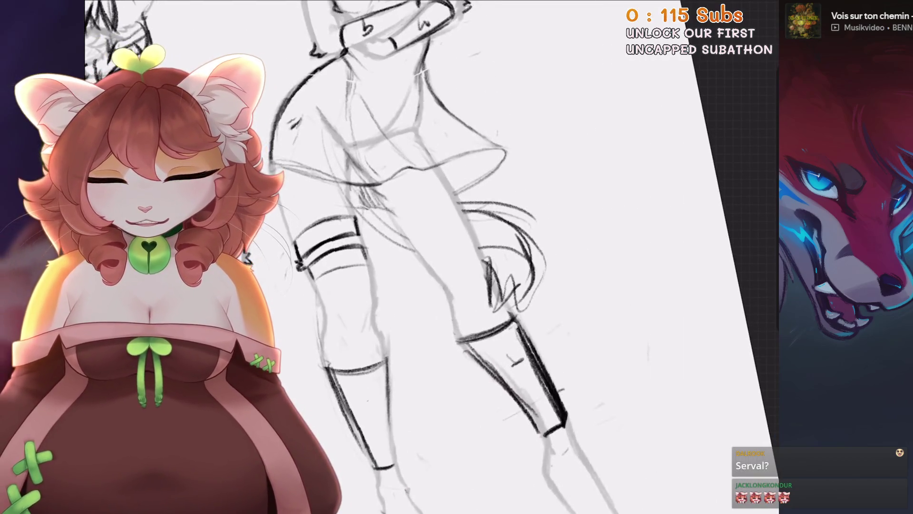
scroll(523, 261, down, 3)
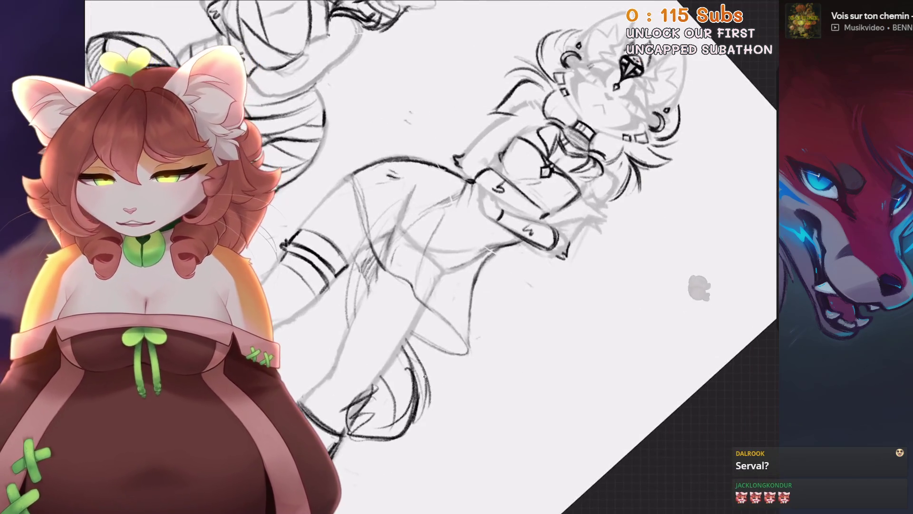
scroll(666, 281, up, 2)
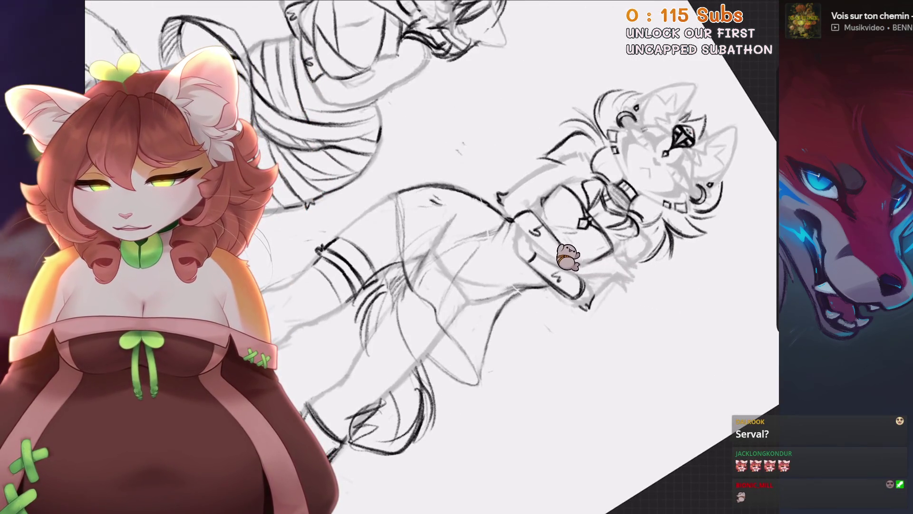
scroll(508, 242, up, 2)
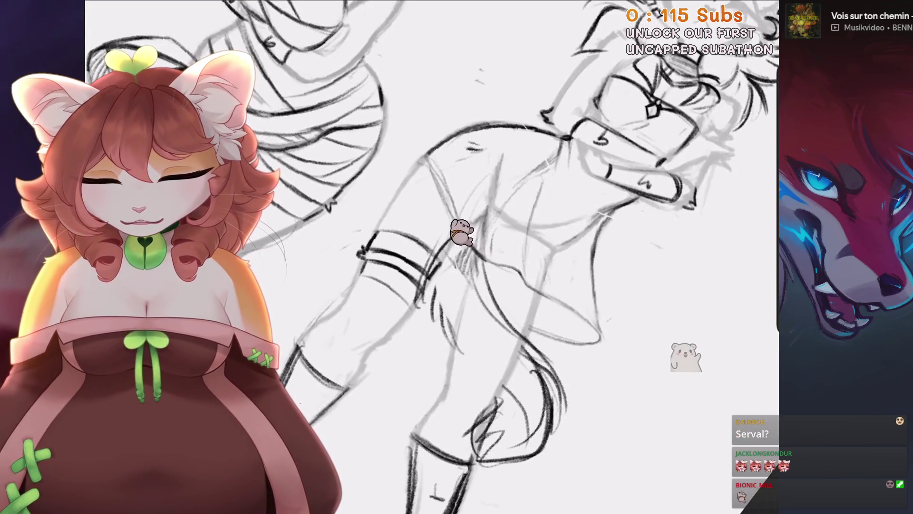
key(5)
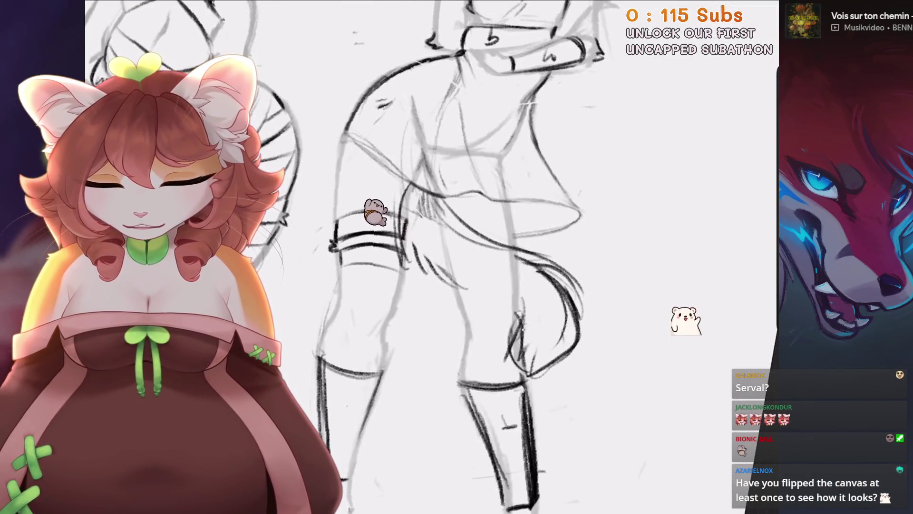
key(6)
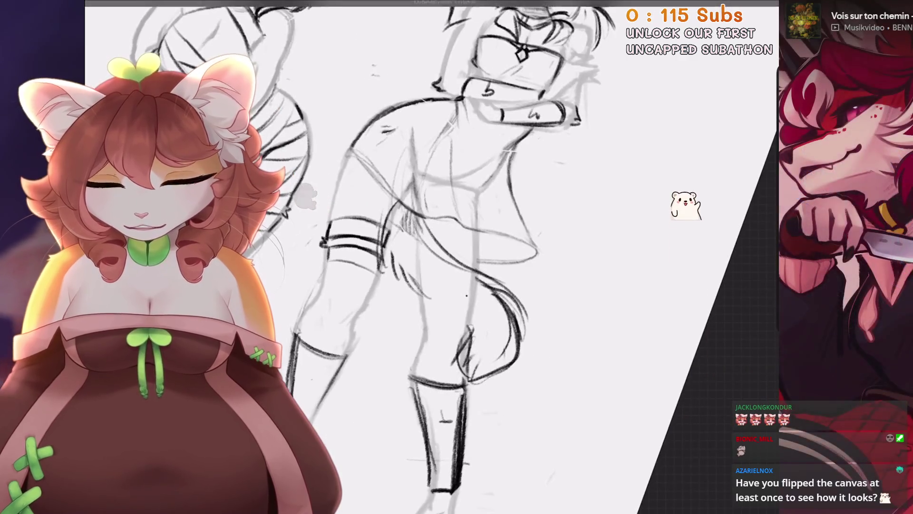
key(6)
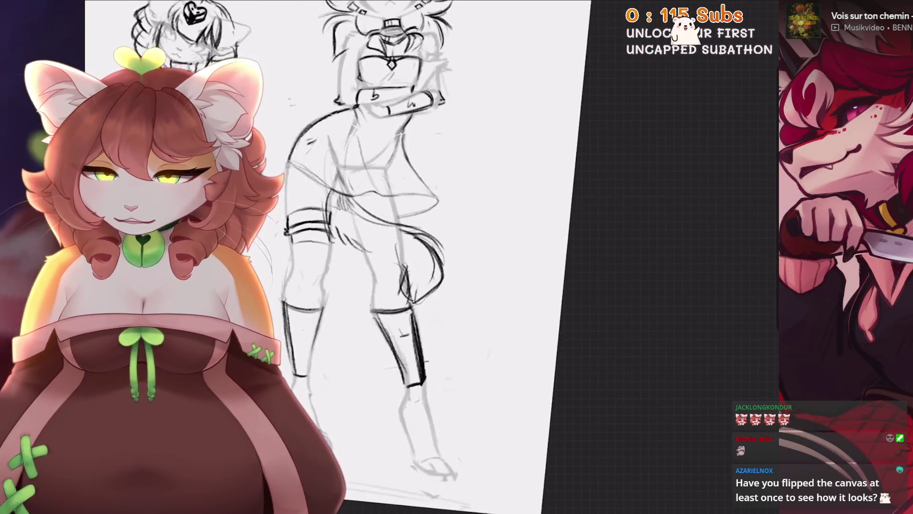
key(v)
drag(368, 86, 381, 83)
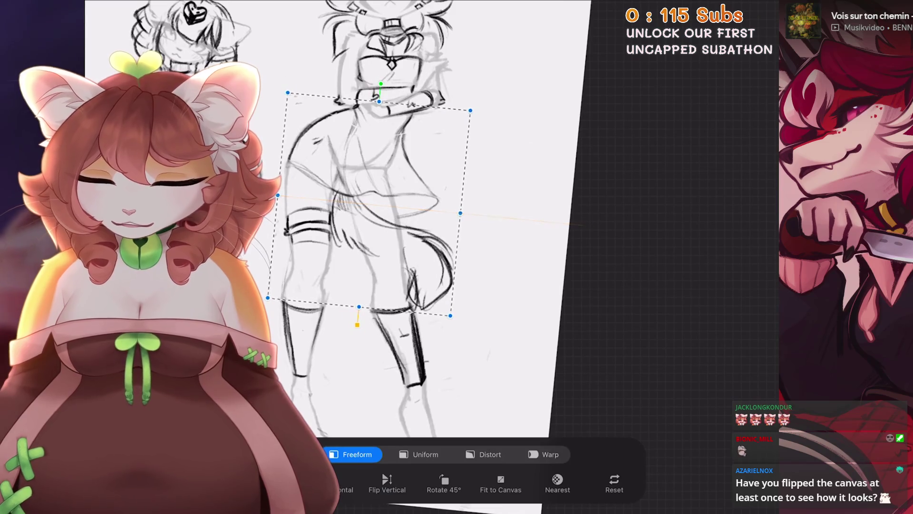
Apply the clockwise rotation of the right cat girl's lower body and reset the canvas view upright.
key(Return)
key(4)
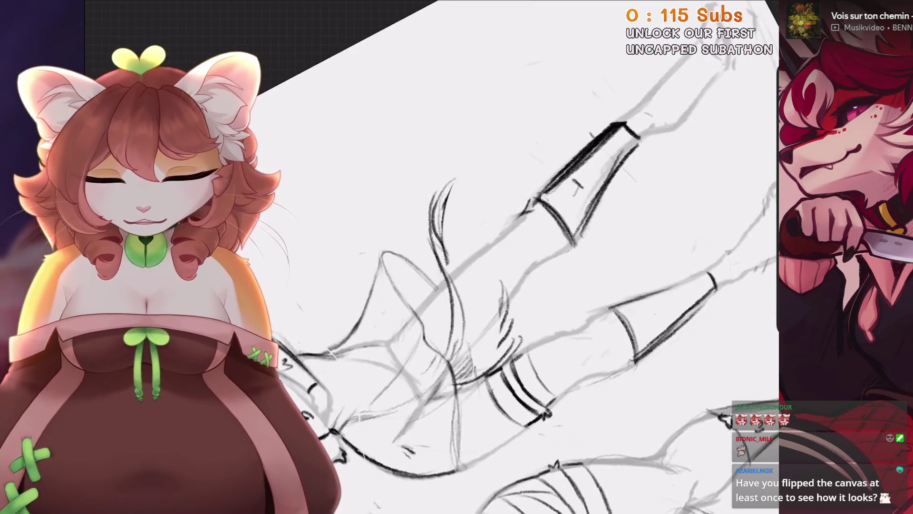
key(4)
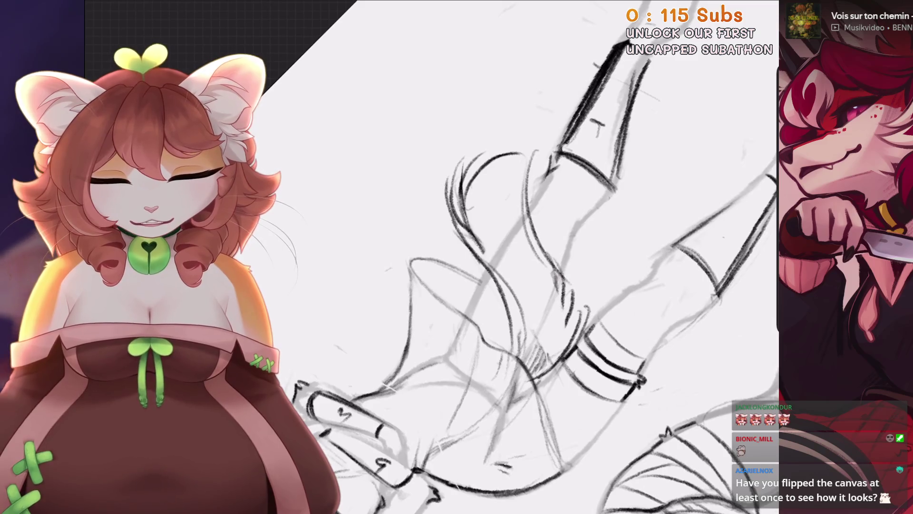
key(4)
key(ctrl+0)
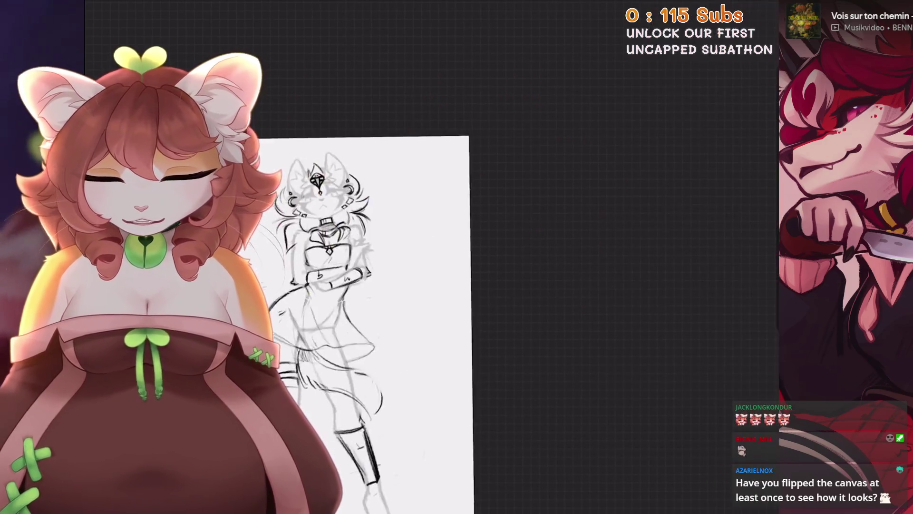
scroll(480, 293, up, 3)
key(4)
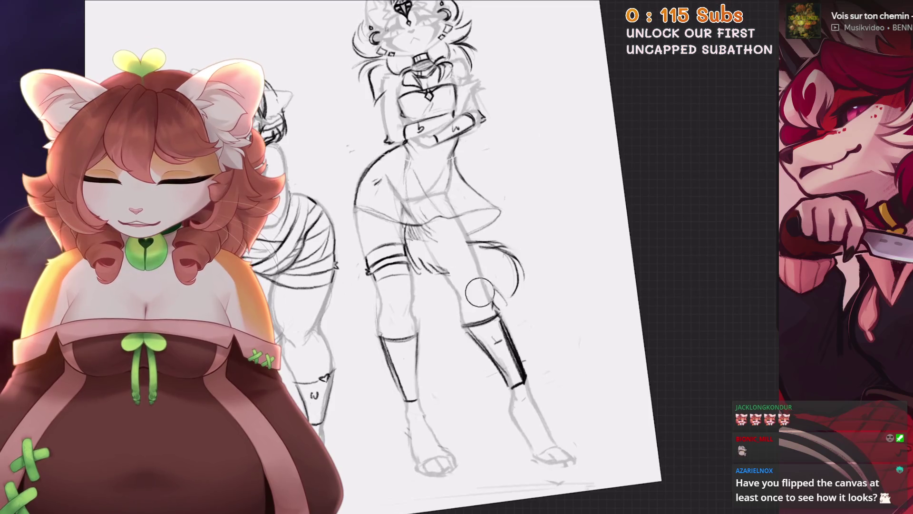
key(4)
key(5)
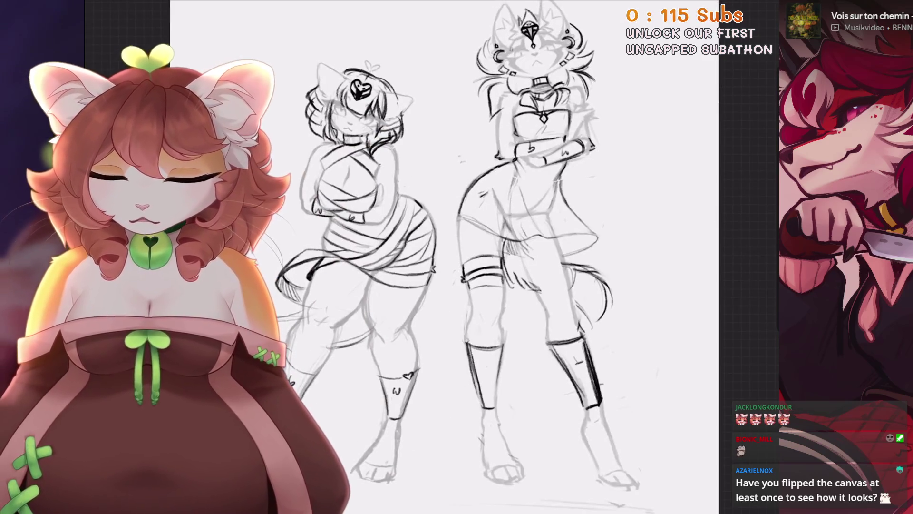
key(6)
scroll(516, 284, up, 2)
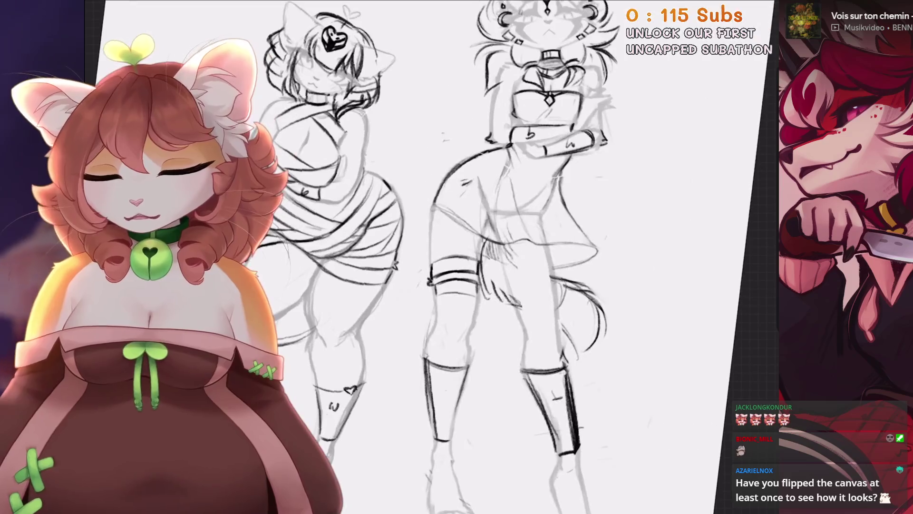
Draw long tail arcs sweeping down from the right figure's hip, undoing the misplaced attempts.
key(5)
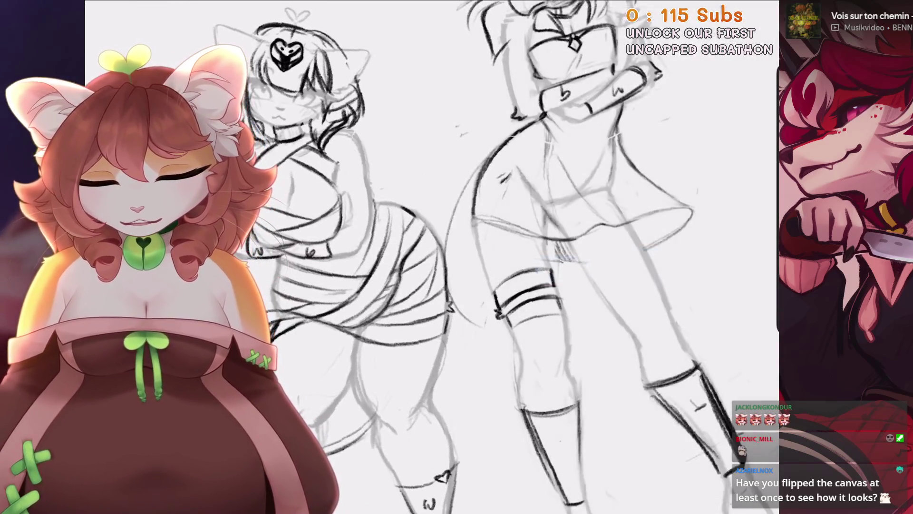
key(ctrl+z)
drag(518, 129, 452, 271)
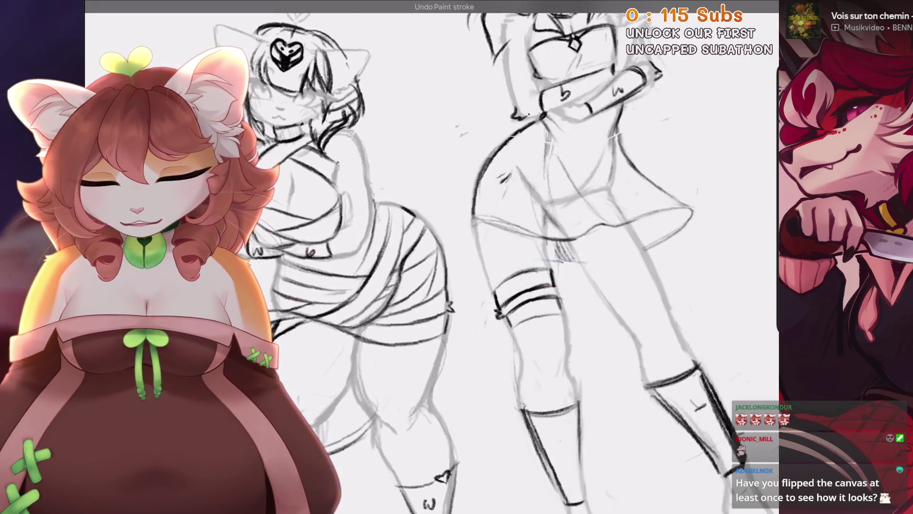
drag(530, 128, 440, 252)
drag(430, 200, 499, 314)
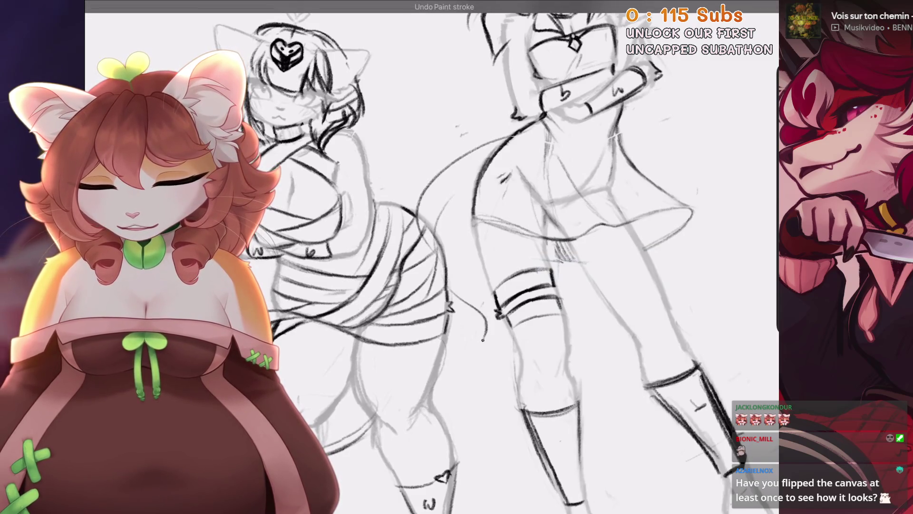
scroll(432, 257, down, 5)
key(ctrl+z)
scroll(432, 257, up, 5)
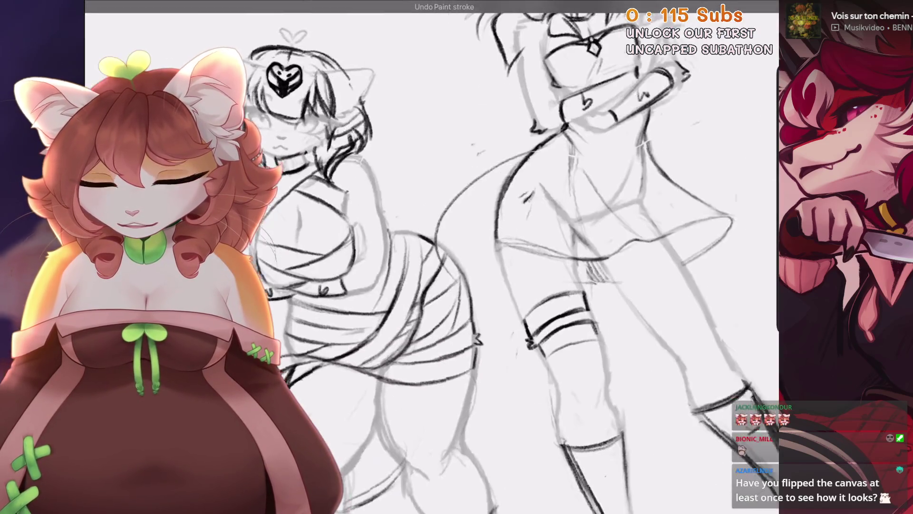
scroll(432, 257, down, 2)
mouse_move(425, 164)
mouse_down()
mouse_move(481, 186)
mouse_move(476, 152)
mouse_up()
drag(413, 200, 455, 200)
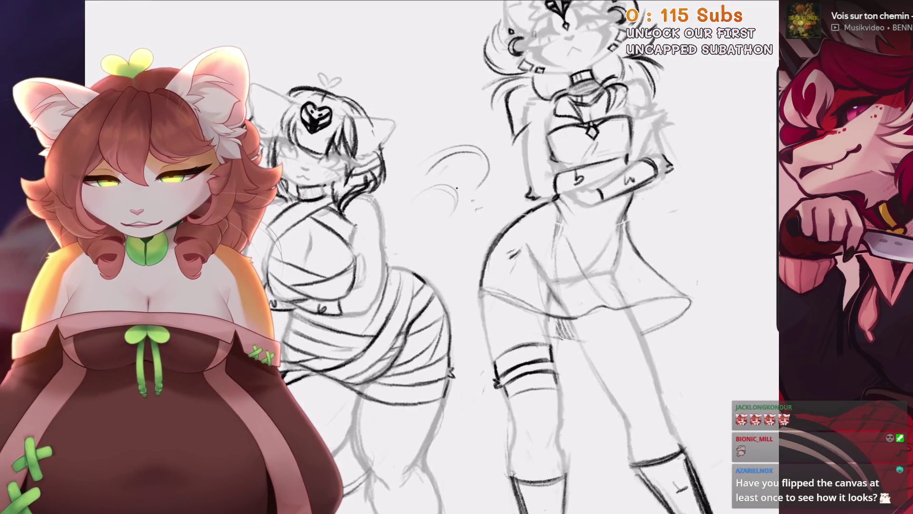
key(ctrl+z)
Sketch a looping curl for the tail, then undo the dark loop strokes.
mouse_move(485, 145)
mouse_down()
mouse_move(420, 191)
mouse_move(468, 209)
mouse_up()
drag(499, 221, 460, 259)
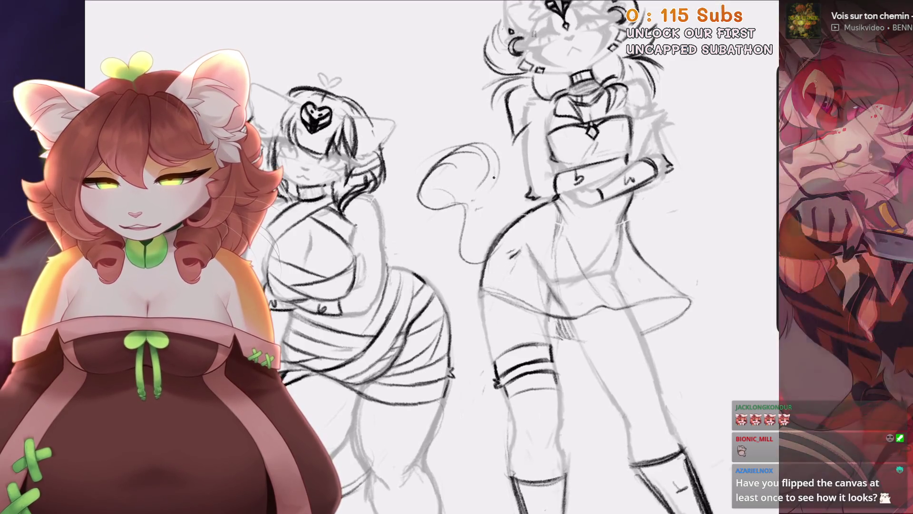
drag(511, 168, 487, 223)
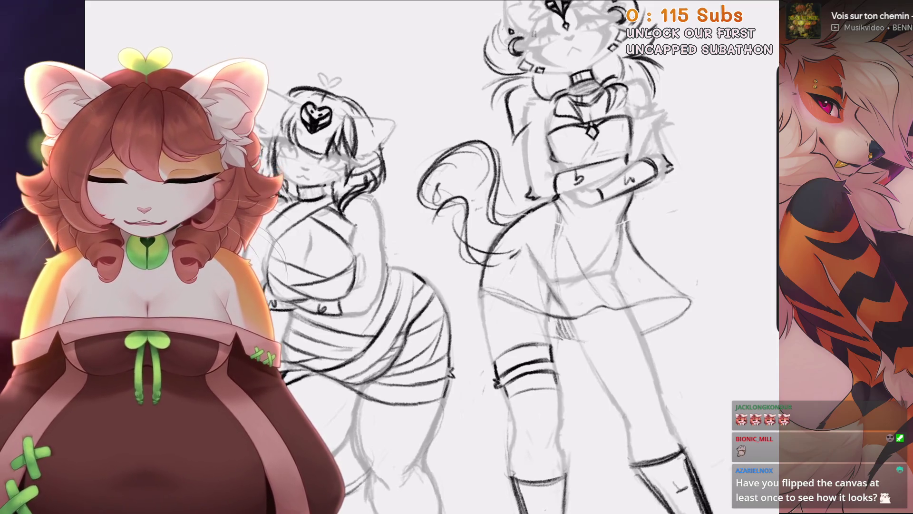
scroll(432, 256, down, 3)
scroll(432, 256, up, 4)
key(ctrl+z)
key(ctrl+z)
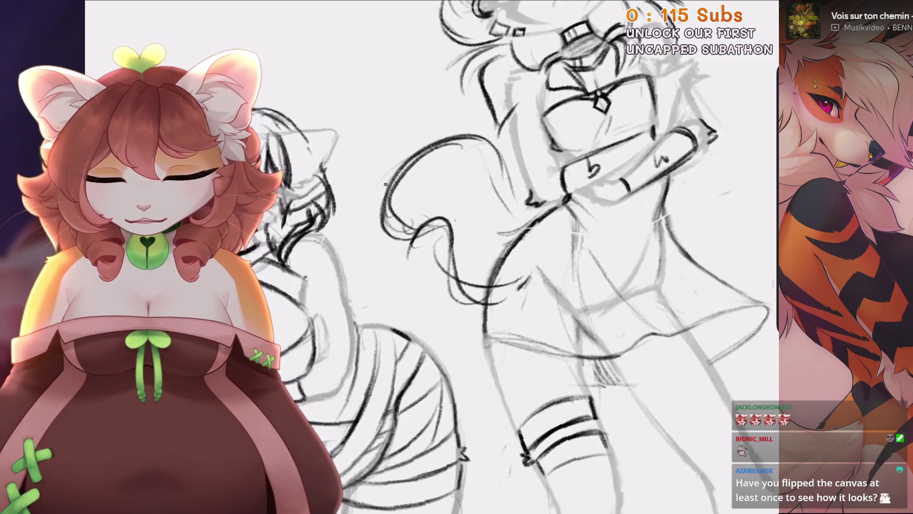
Redraw the tail's loop strokes and a curving stroke, undoing the ones that don't fit.
drag(469, 199, 445, 259)
drag(480, 240, 449, 271)
drag(504, 138, 466, 191)
drag(511, 173, 492, 233)
scroll(432, 257, down, 1)
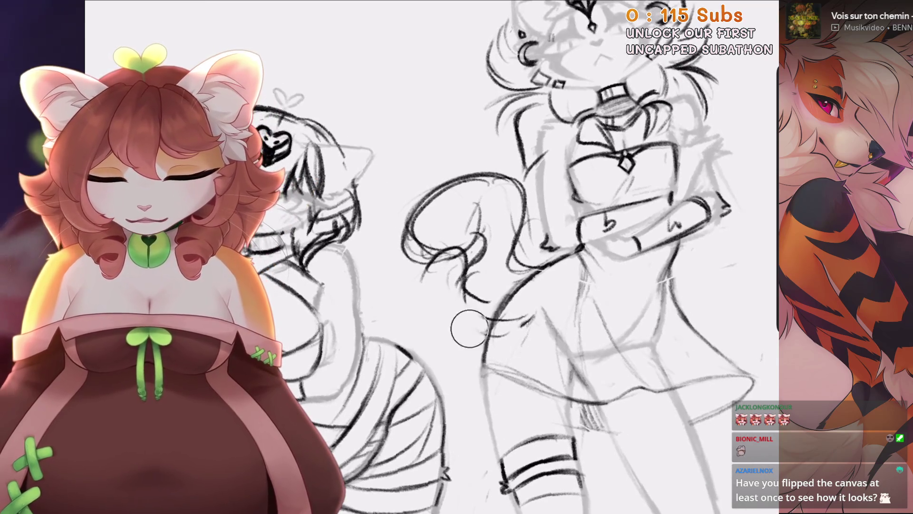
key(ctrl+z)
scroll(420, 332, up, 1)
mouse_move(466, 210)
mouse_down()
mouse_move(518, 240)
mouse_move(522, 296)
mouse_up()
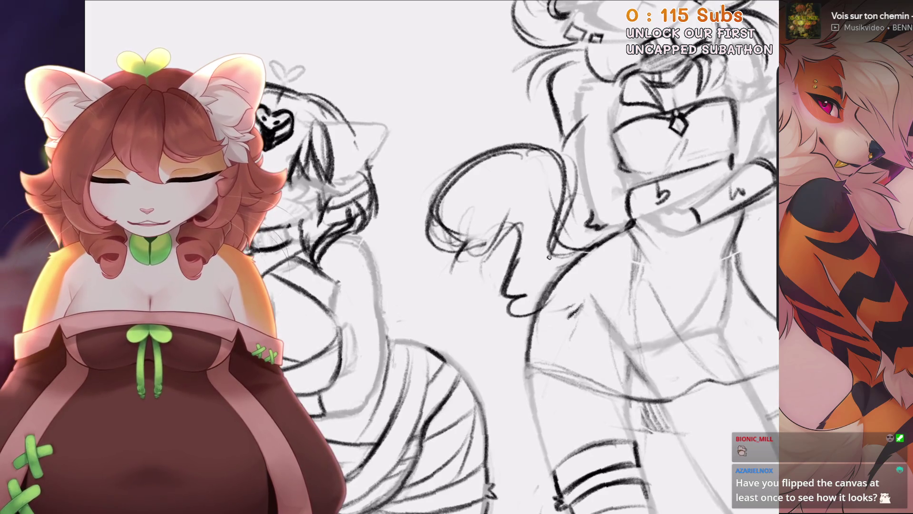
drag(566, 216, 552, 259)
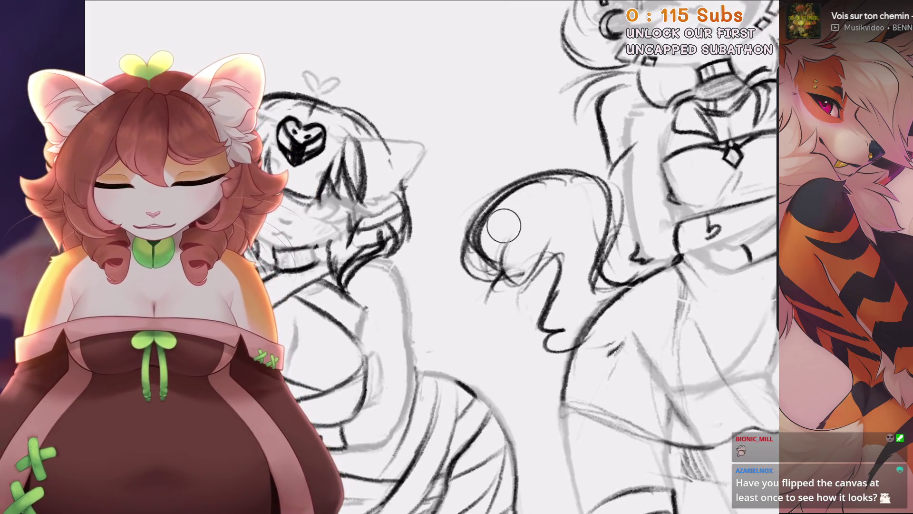
key(ctrl+z)
key(ctrl+z)
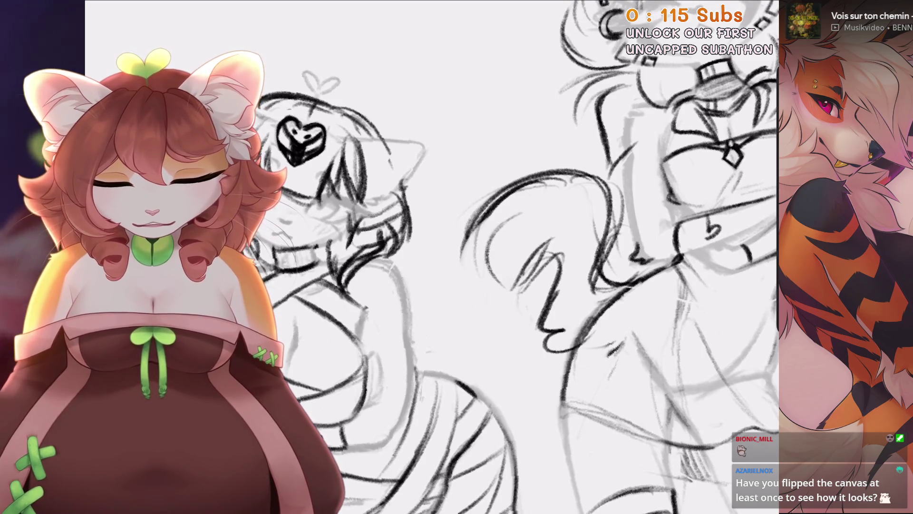
key(ctrl+z)
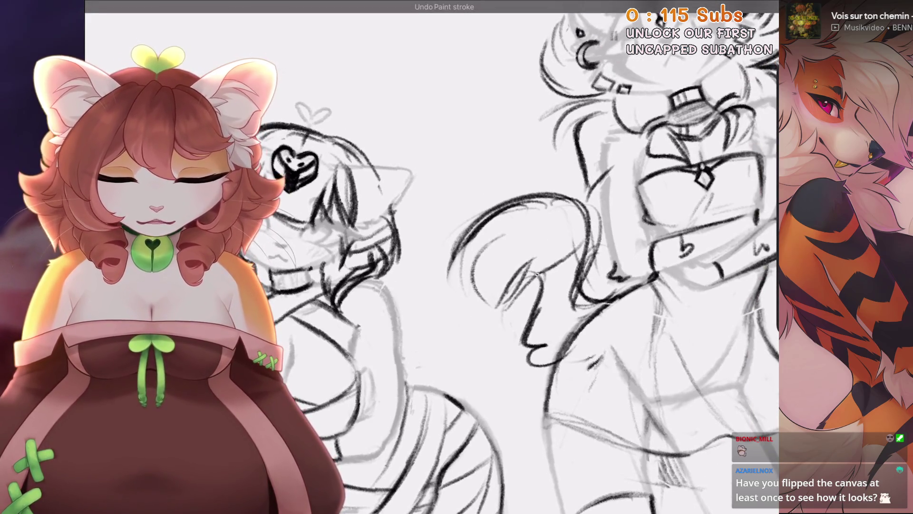
Draw dark strokes around the tail's central loop and straighten the view.
mouse_move(476, 257)
mouse_down()
mouse_move(452, 285)
mouse_move(427, 266)
mouse_move(452, 286)
mouse_up()
drag(481, 171, 457, 290)
drag(447, 147, 423, 228)
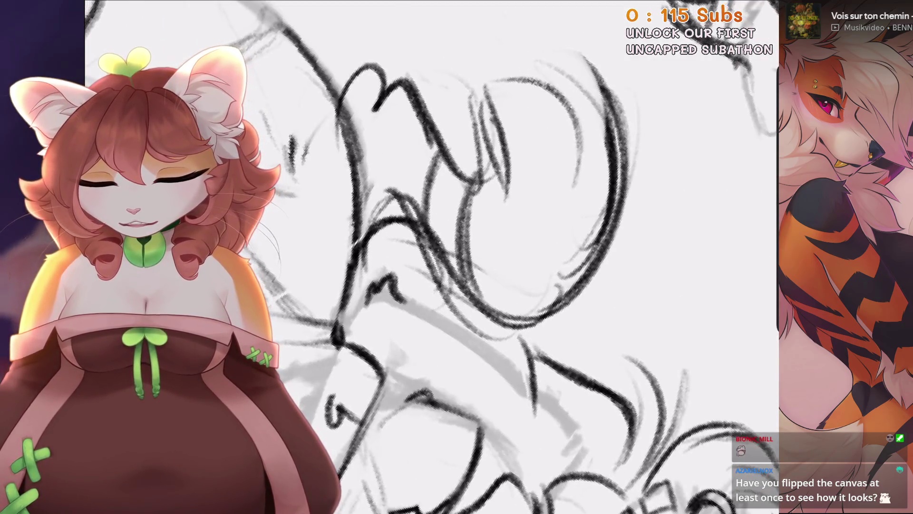
drag(409, 185, 429, 258)
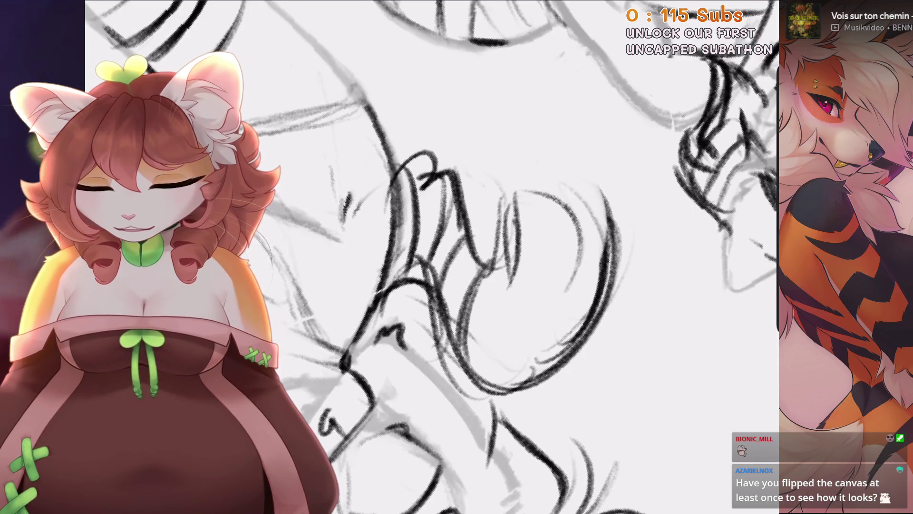
mouse_move(476, 257)
mouse_down()
mouse_move(447, 276)
mouse_move(476, 257)
mouse_up()
scroll(547, 257, up, 1)
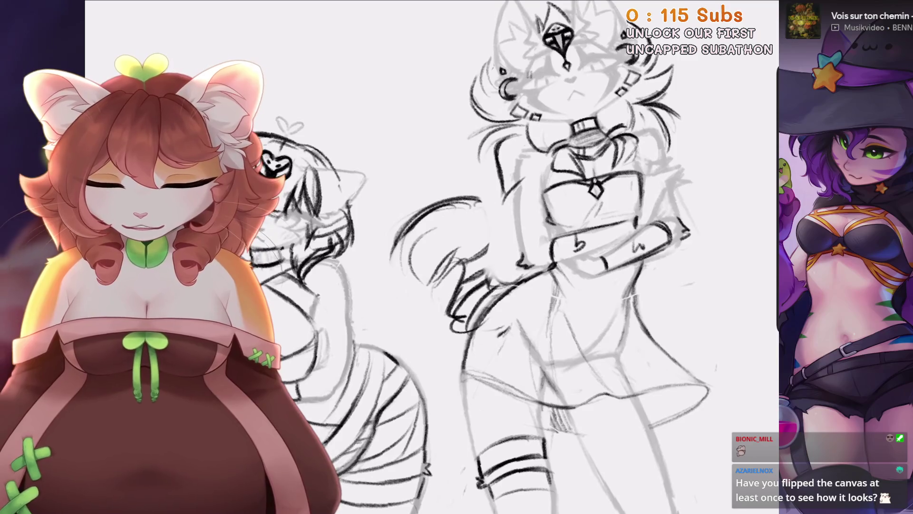
scroll(547, 257, up, 1)
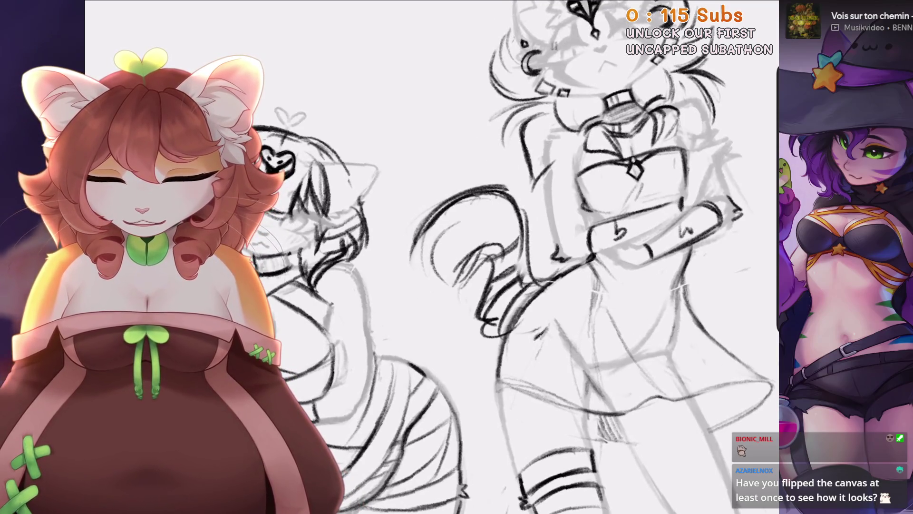
scroll(536, 327, up, 1)
Erase stray tail strokes left of the figure and redraw a dark stripe stroke on the tail.
drag(500, 244, 536, 327)
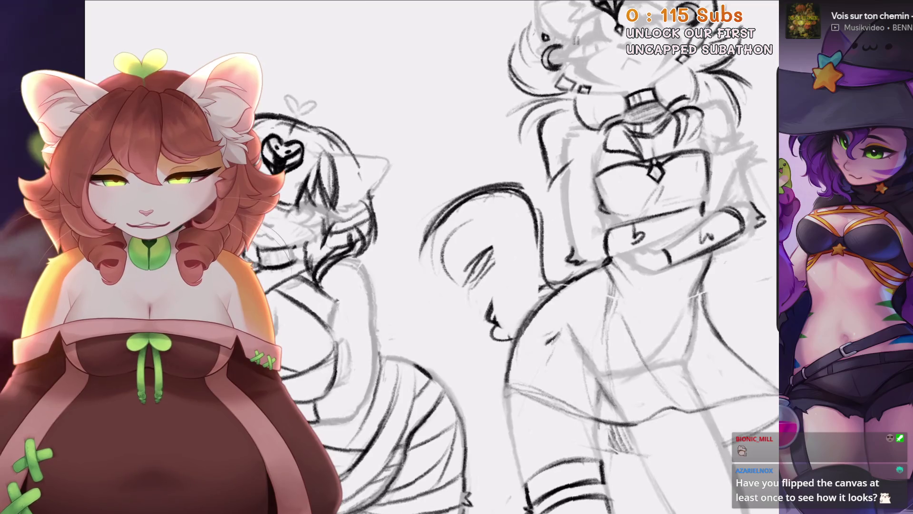
drag(460, 266, 489, 259)
scroll(302, 152, up, 1)
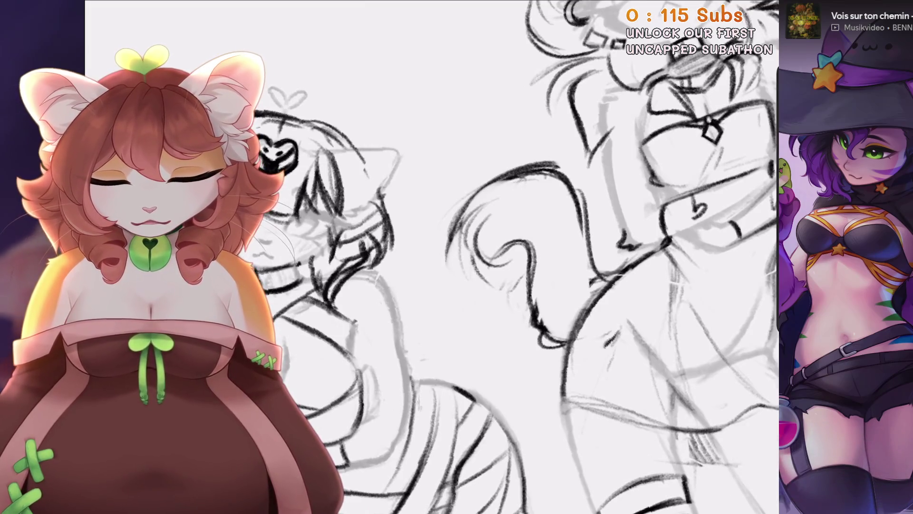
scroll(499, 262, down, 1)
key(ctrl+z)
drag(497, 268, 538, 227)
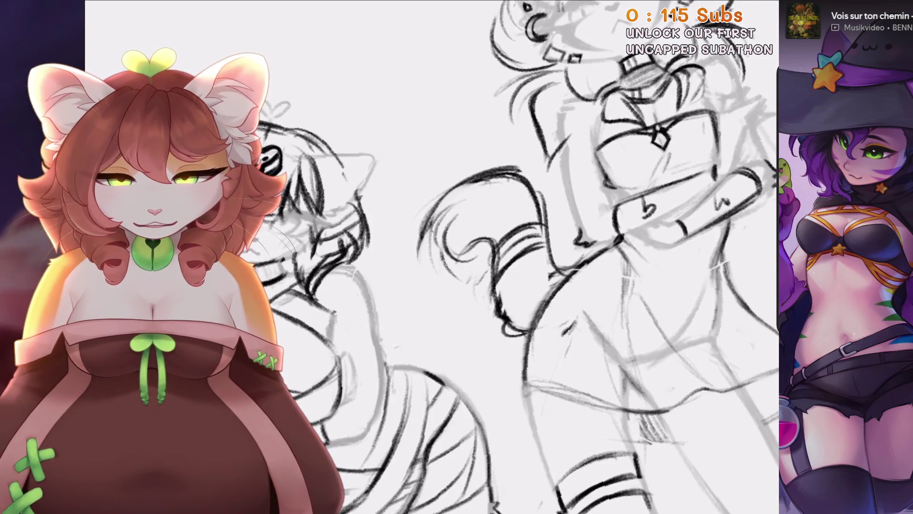
scroll(431, 257, down, 2)
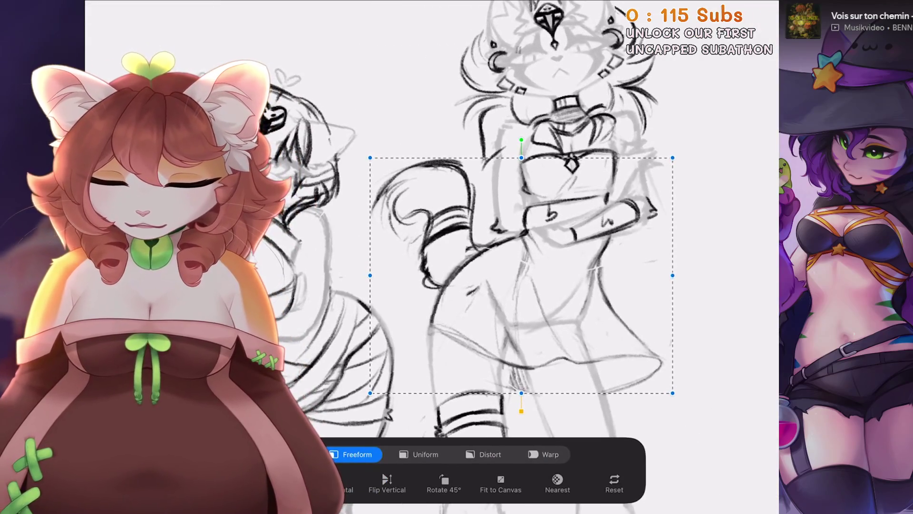
Warp the right figure's upper body by bending the top-left mesh handle upward, and apply it.
click(543, 454)
drag(370, 157, 374, 145)
key(Return)
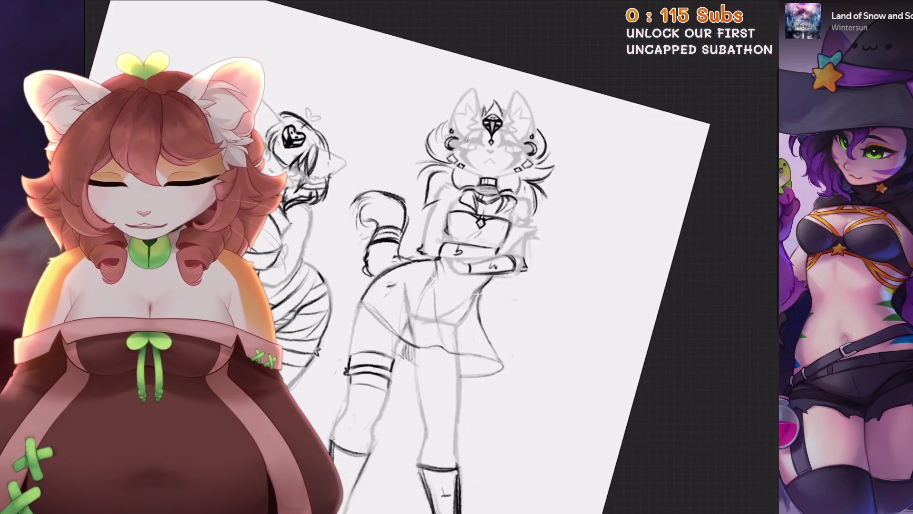
scroll(431, 257, down, 2)
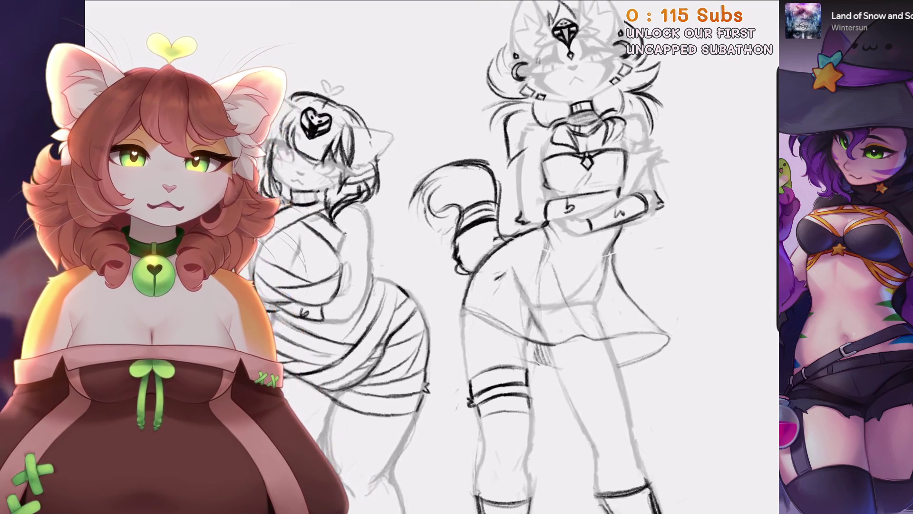
scroll(475, 257, down, 3)
scroll(475, 257, up, 2)
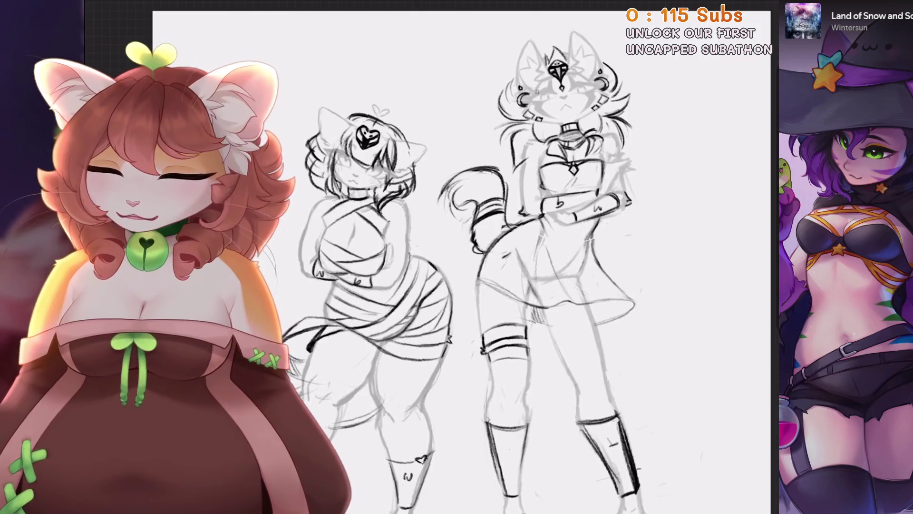
Flip the whole canvas horizontally from the Canvas actions.
click(90, 5)
click(257, 261)
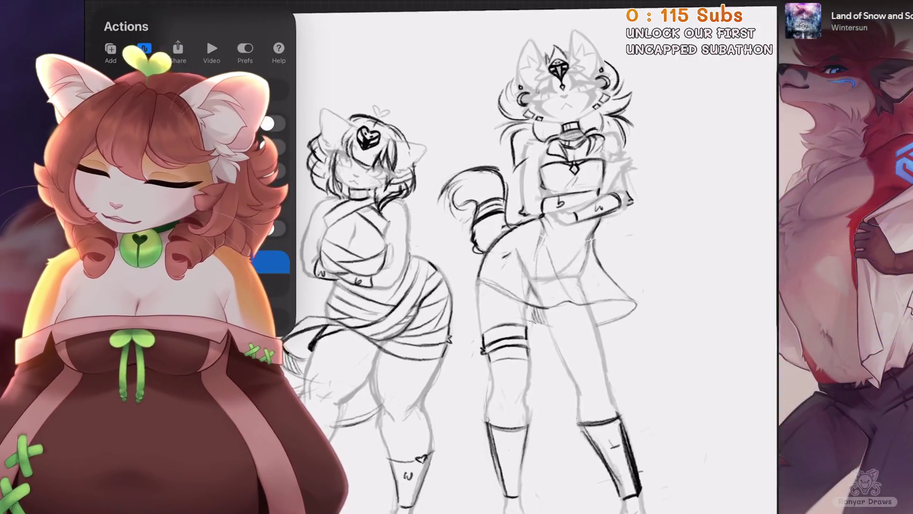
click(523, 286)
scroll(523, 256, up, 2)
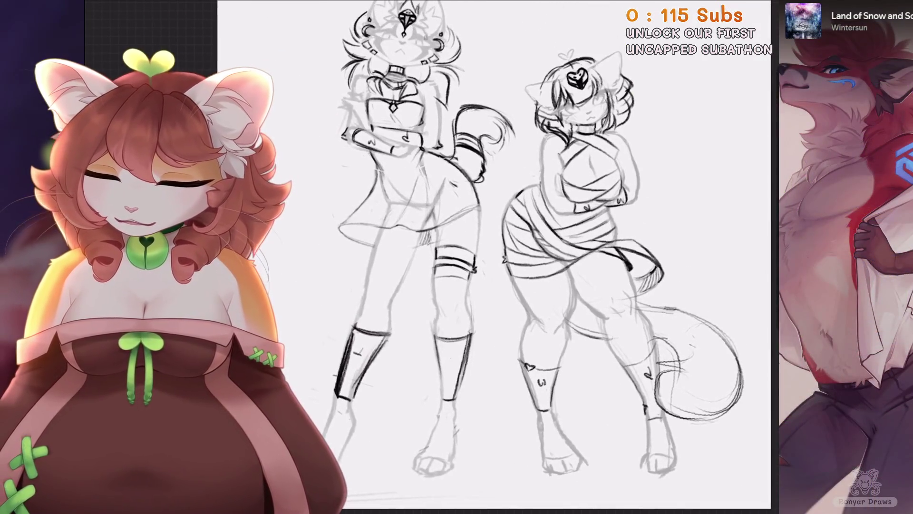
scroll(523, 257, up, 3)
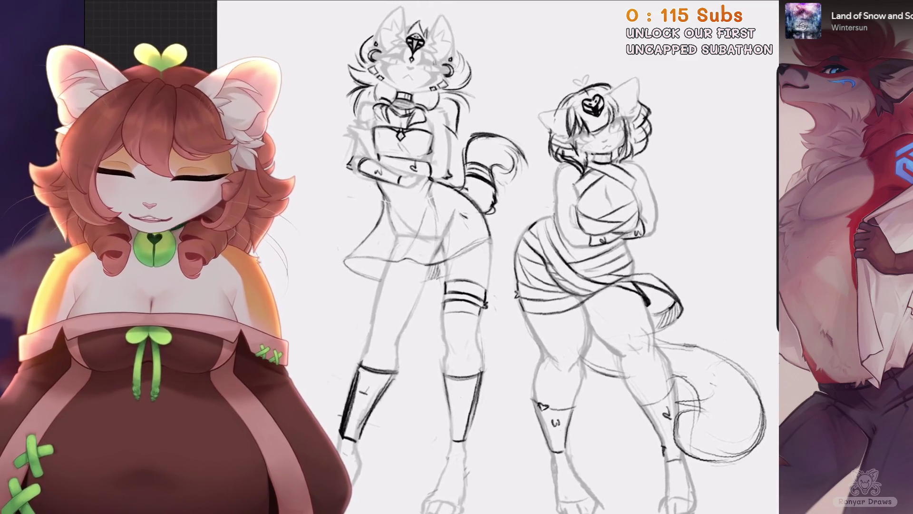
scroll(523, 257, down, 1)
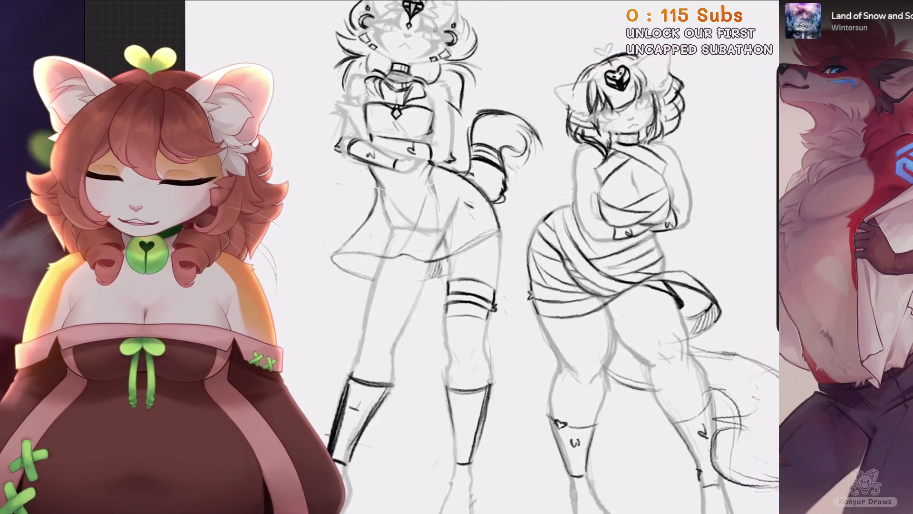
Open Liquify from the Adjustments menu.
click(110, 9)
click(167, 304)
scroll(523, 219, down, 1)
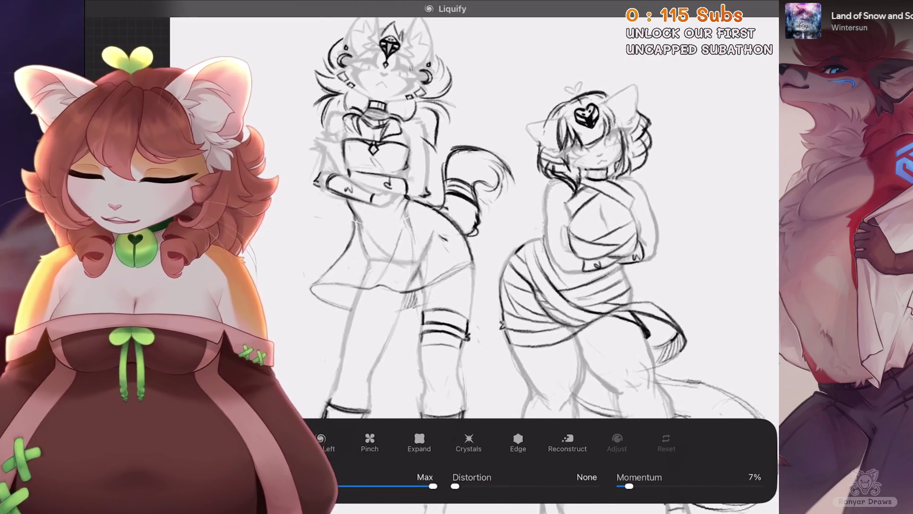
Push the right cat girl's body and tail left with Liquify, then select Layer 7.
click(447, 143)
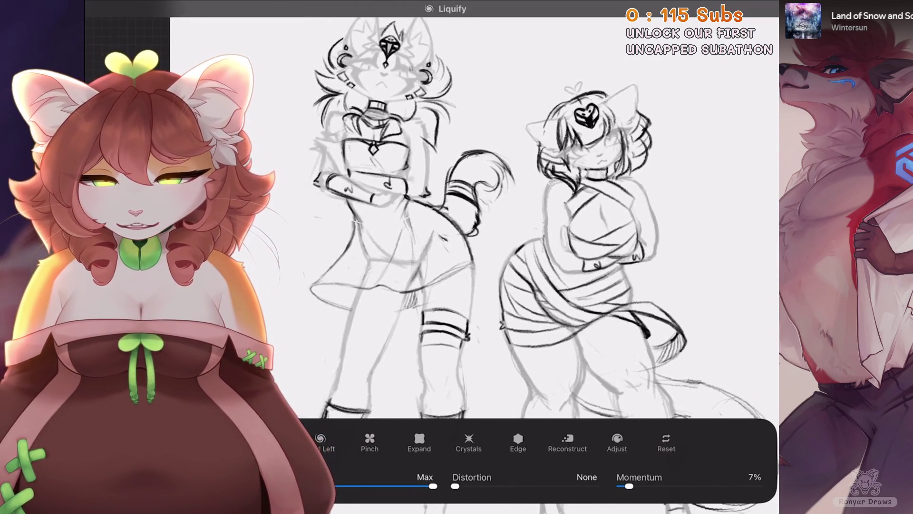
key(ctrl+z)
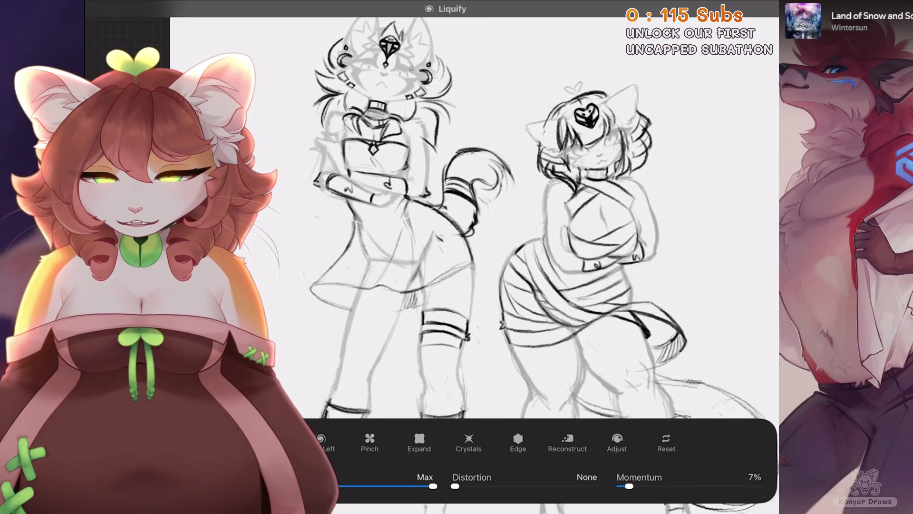
drag(618, 238, 599, 238)
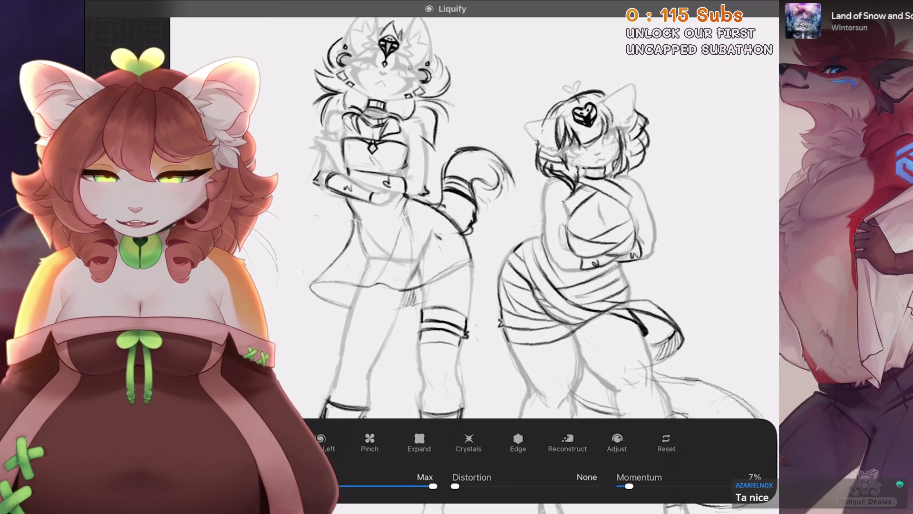
drag(475, 237, 485, 219)
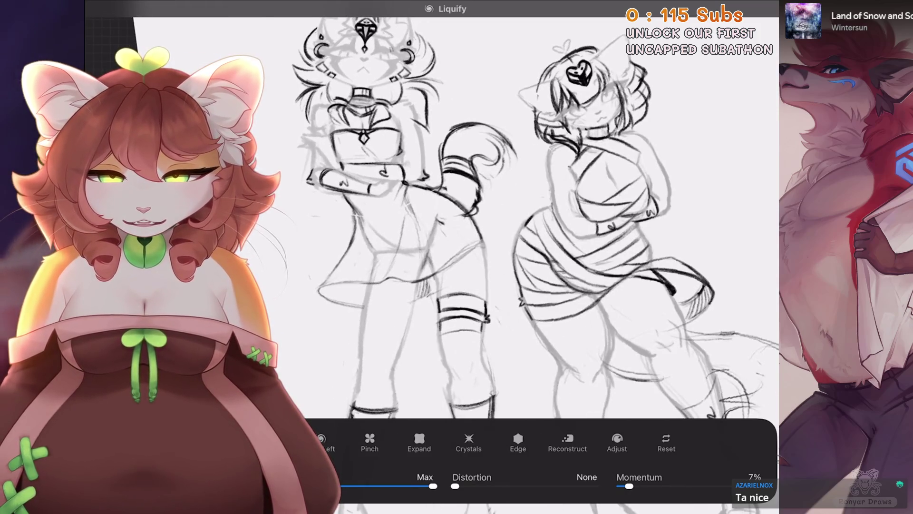
scroll(475, 237, down, 3)
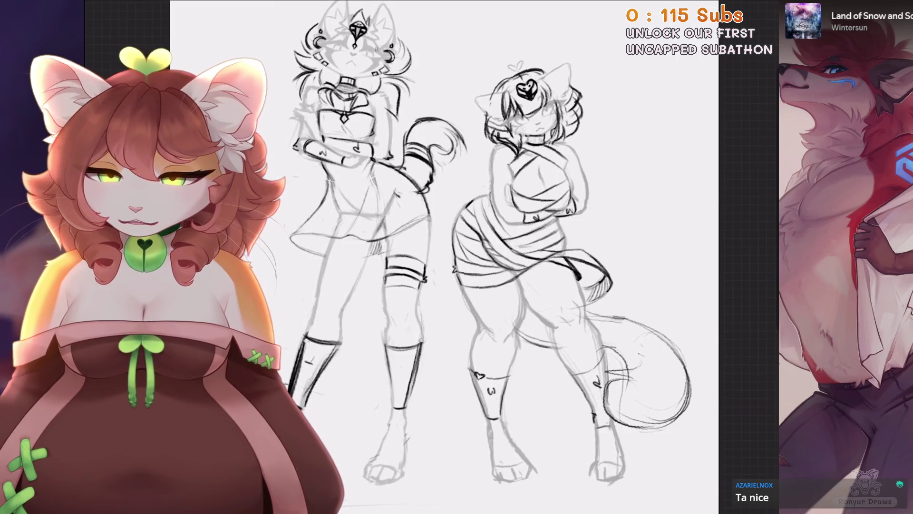
scroll(475, 238, up, 3)
key(l)
click(660, 81)
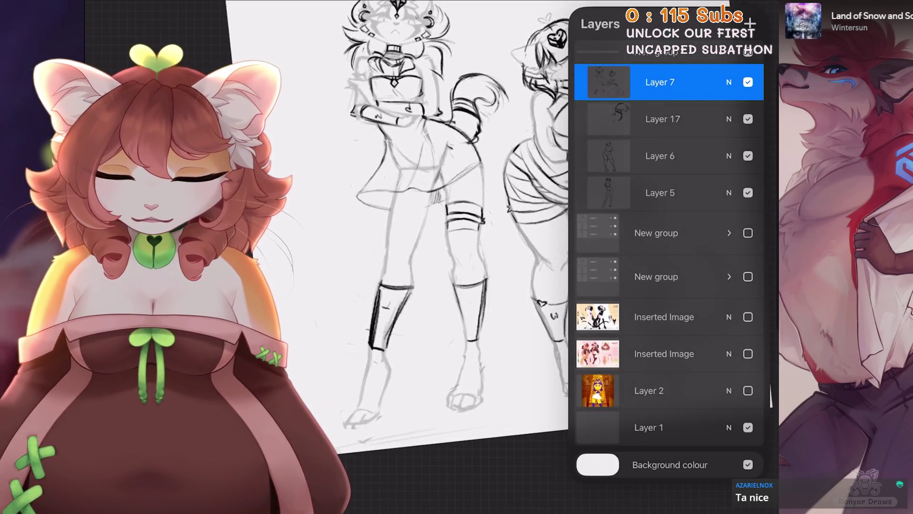
Select Layers 6 and 5, freehand-select the left cat girl's legs, and begin a Warp transform.
drag(646, 119, 695, 119)
drag(646, 156, 694, 155)
drag(647, 193, 694, 192)
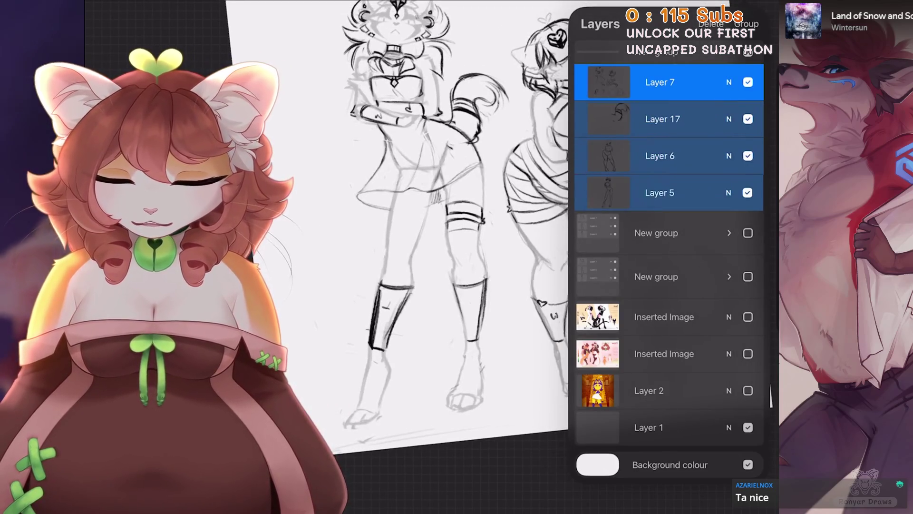
key(s)
scroll(475, 238, down, 1)
key(l)
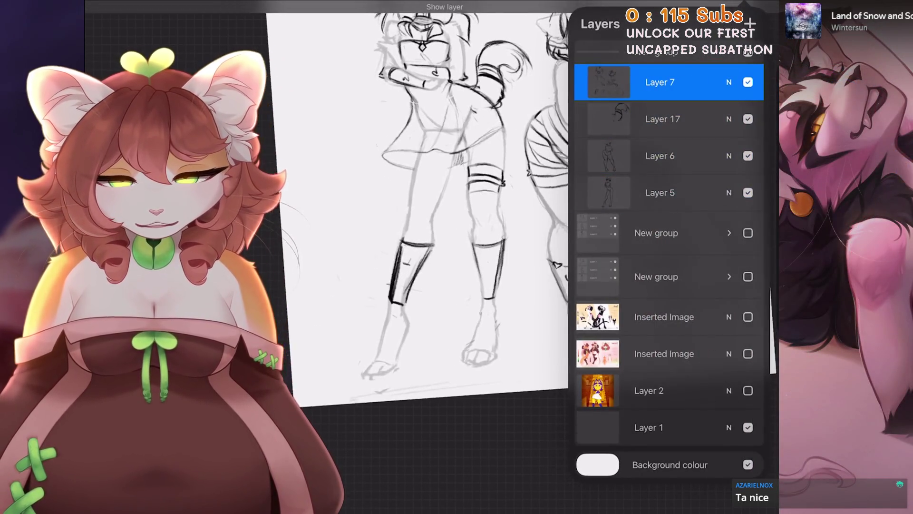
click(660, 156)
click(660, 193)
key(s)
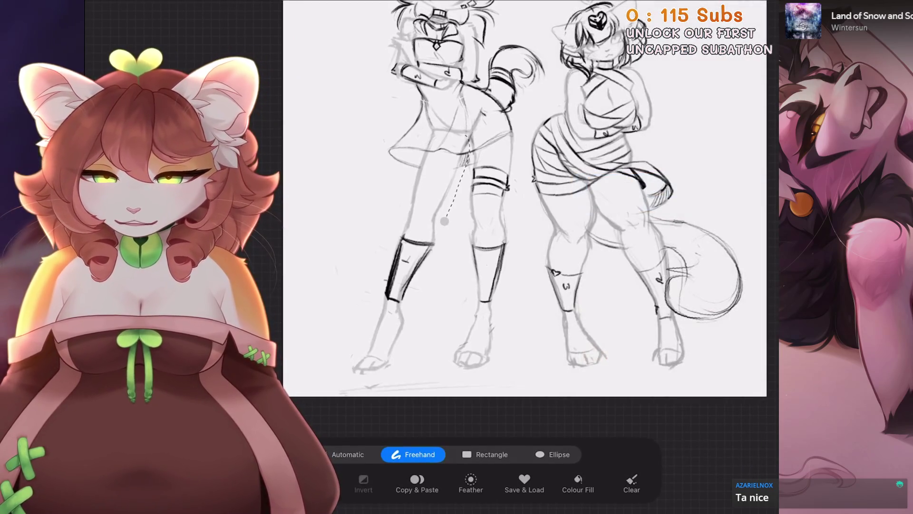
key(v)
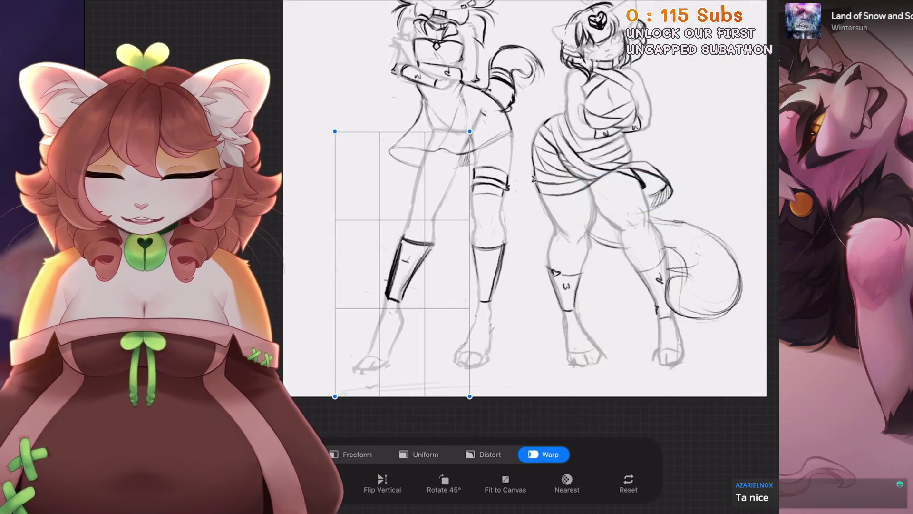
scroll(530, 204, up, 1)
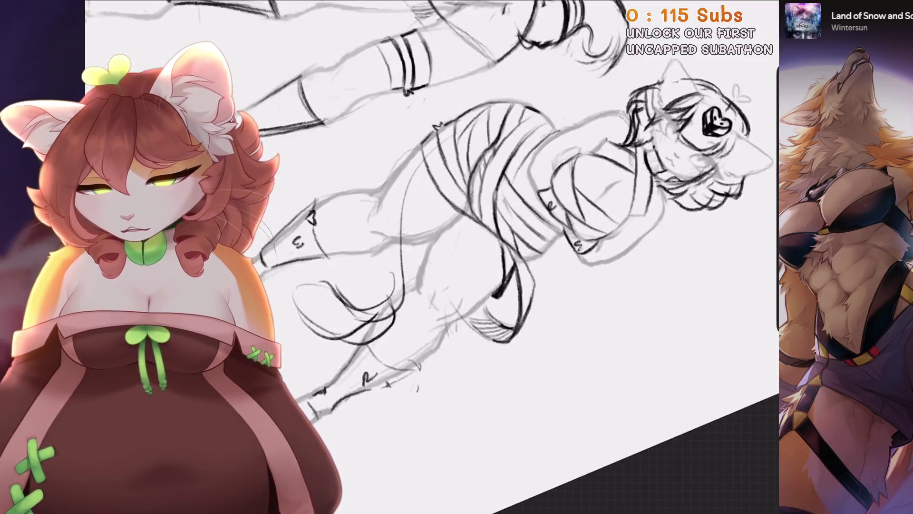
Undo two stray strokes, draw the striped tail's curve behind the legs, and remove extra strokes.
key(ctrl+z)
key(ctrl+z)
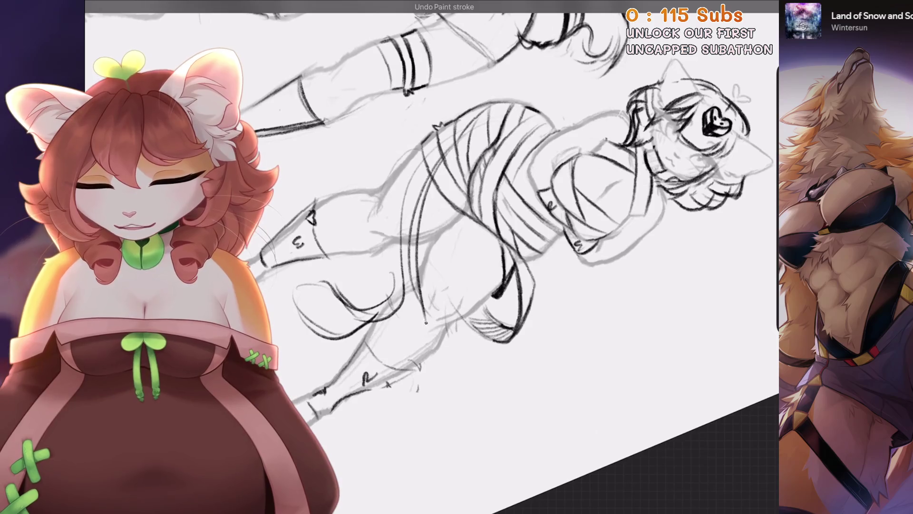
key(ctrl+z)
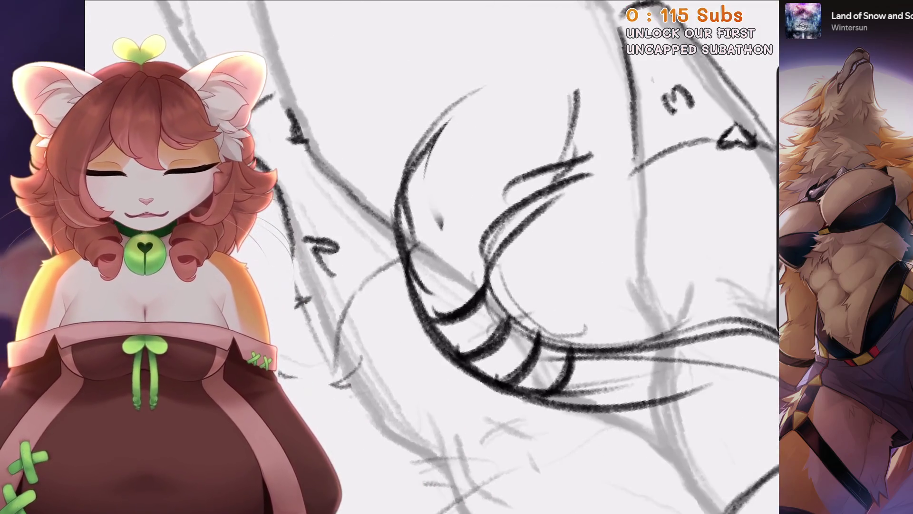
drag(440, 111, 552, 86)
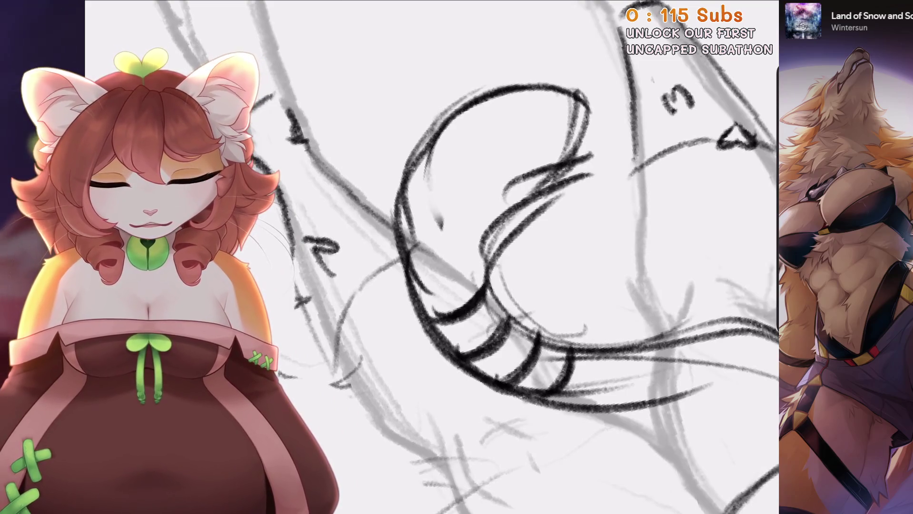
key(ctrl+z)
key(ctrl+z)
key(ctrl+z)
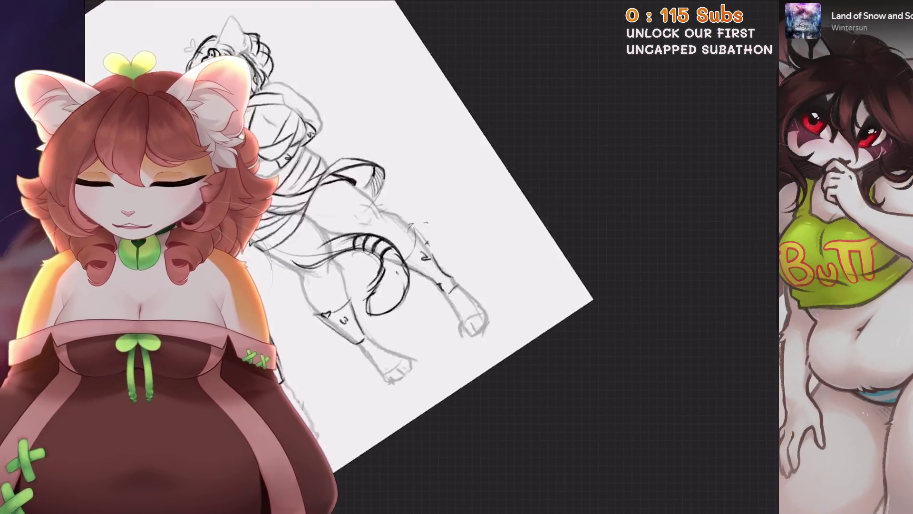
Move the tail and legs left, rotate them counter-clockwise, and redraw a stroke along the tail.
key(v)
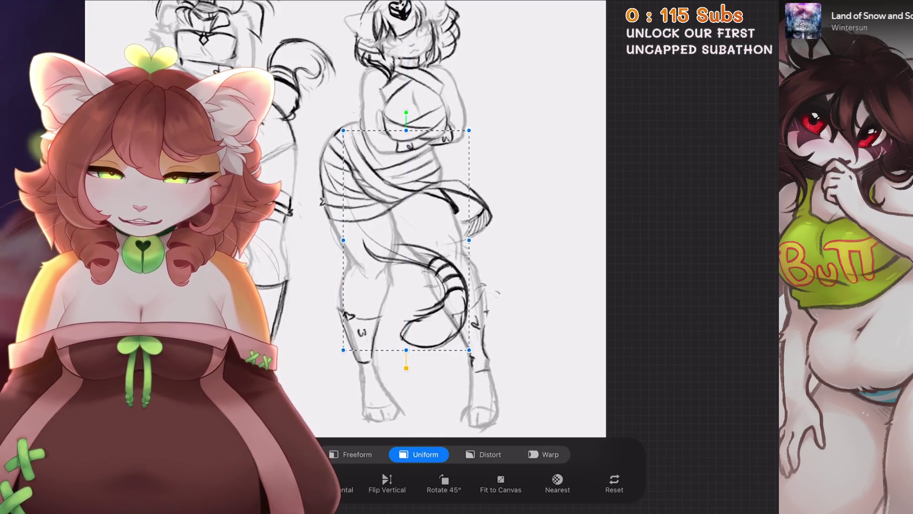
drag(406, 238, 379, 240)
drag(378, 113, 334, 119)
mouse_move(379, 240)
mouse_down()
mouse_move(338, 232)
mouse_move(448, 231)
mouse_move(455, 218)
mouse_up()
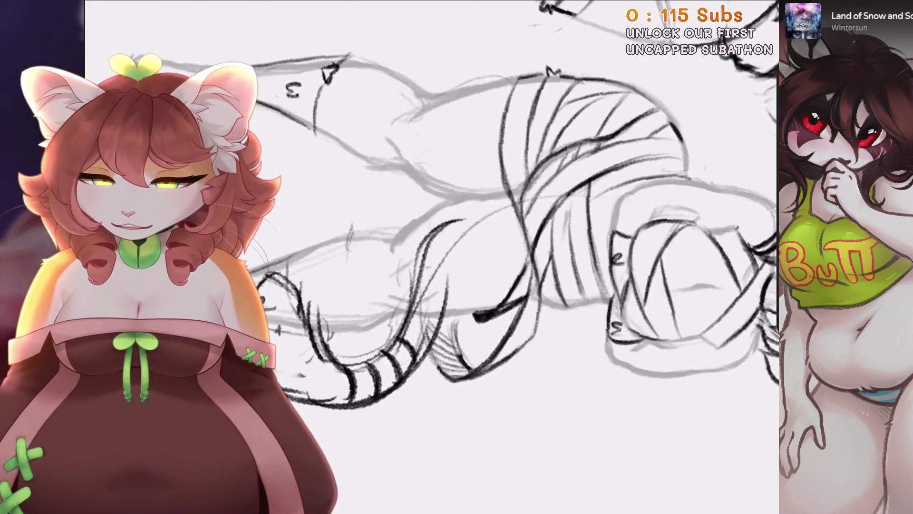
key(ctrl+z)
drag(459, 142, 428, 204)
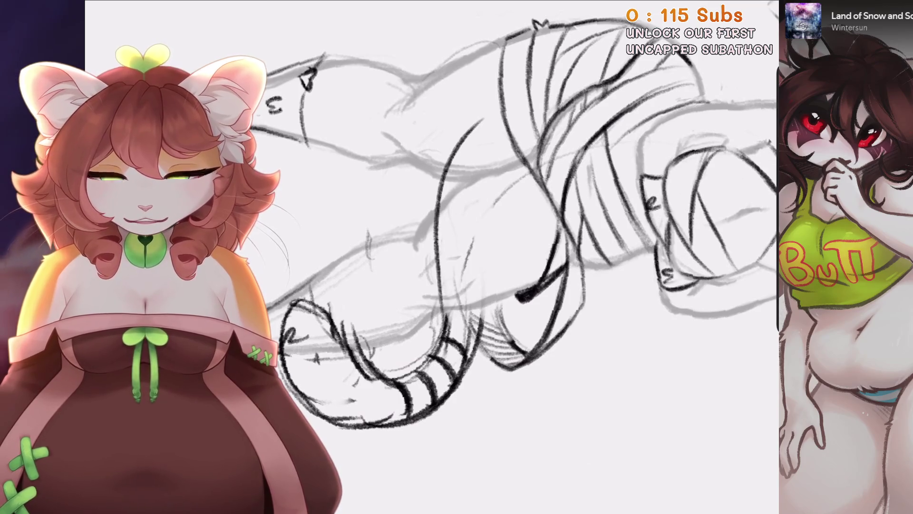
Undo stray strokes near the head and sketch a new curved head line.
key(ctrl+z)
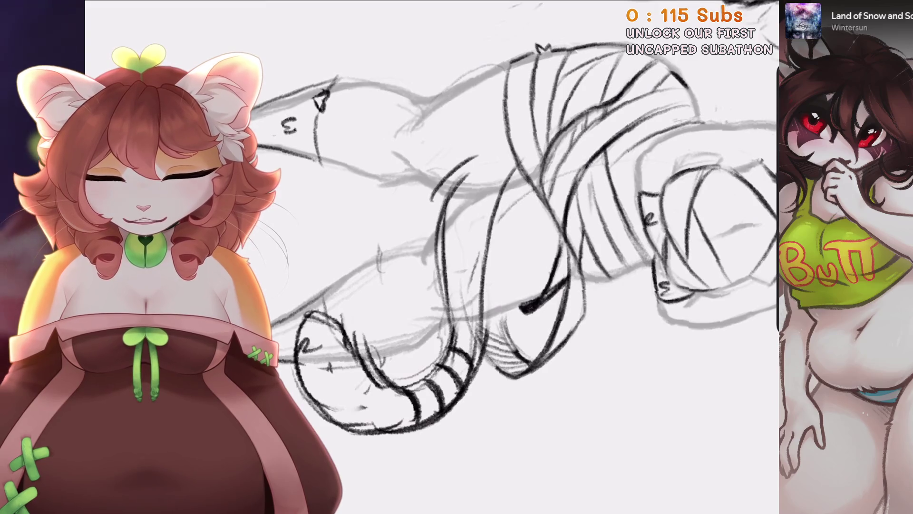
key(ctrl+z)
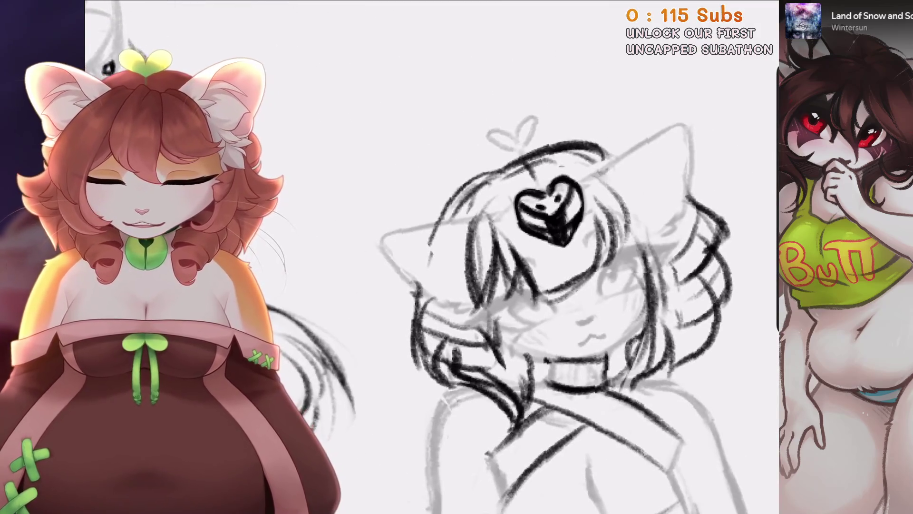
key(ctrl+z)
drag(466, 138, 497, 127)
drag(497, 126, 514, 118)
key(ctrl+z)
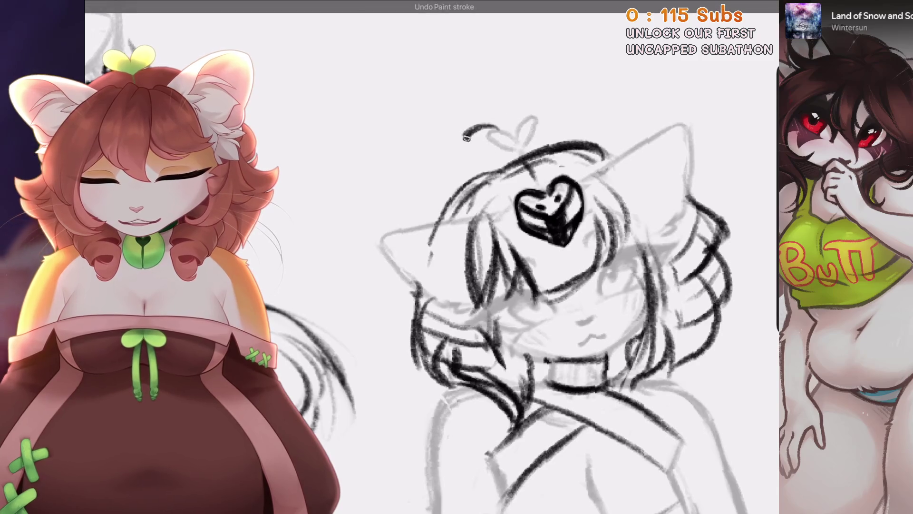
On Layer 7, turn visibility back on and erase the large dark heart on the face.
key(l)
click(661, 156)
click(661, 119)
click(747, 119)
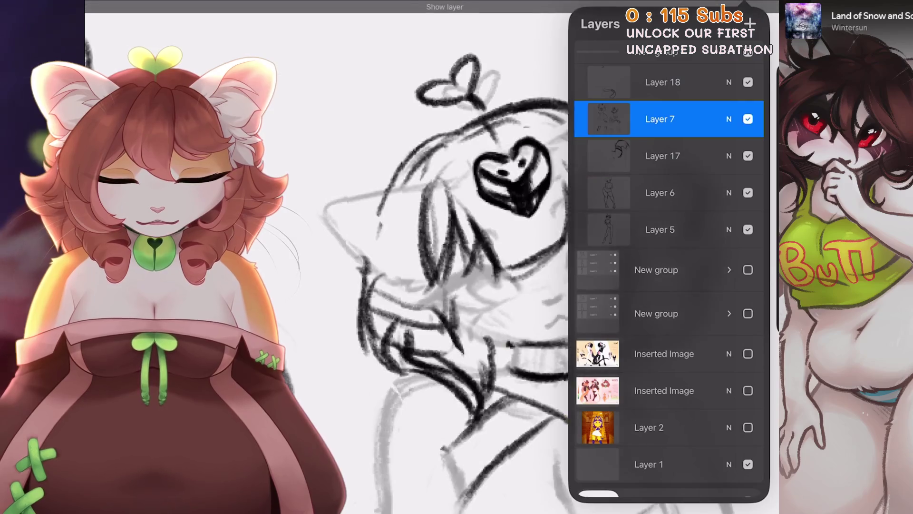
key(l)
drag(547, 190, 613, 142)
scroll(476, 285, down, 3)
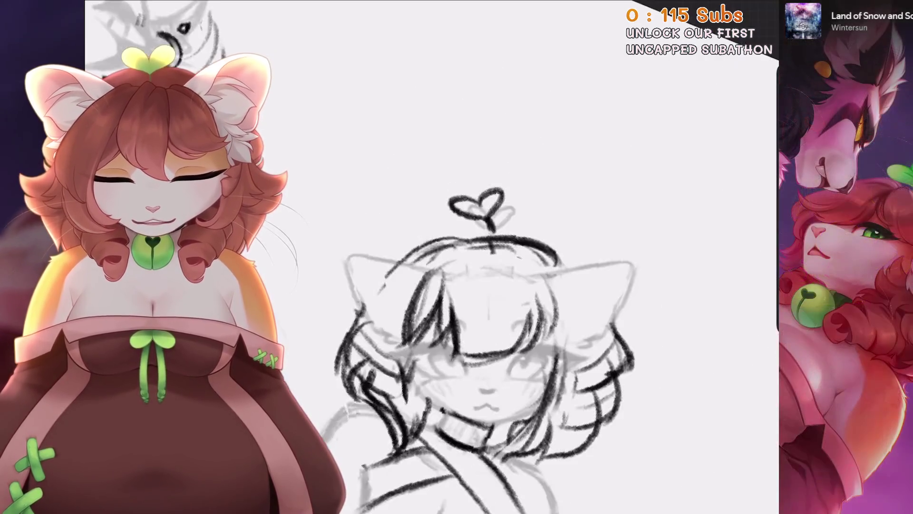
scroll(475, 285, down, 3)
scroll(428, 285, up, 5)
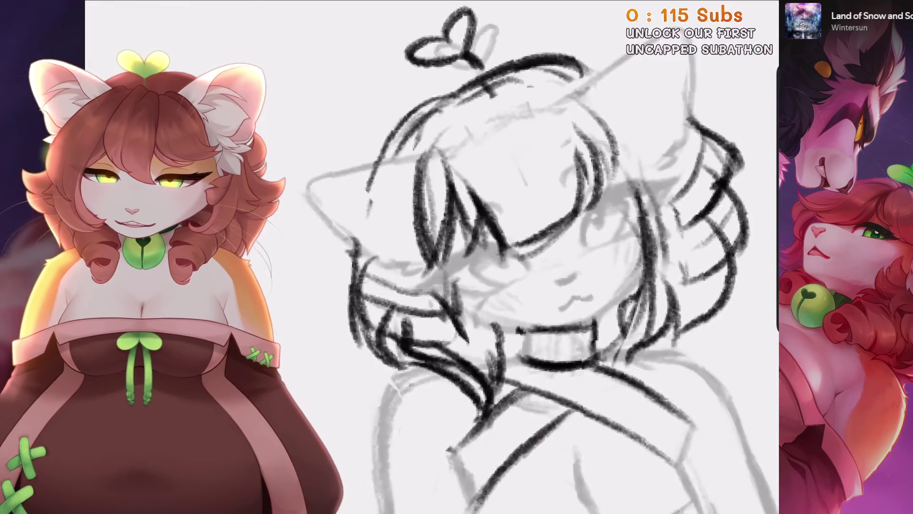
Switch to Layer 18 and add a pencil line on the face.
key(l)
click(662, 81)
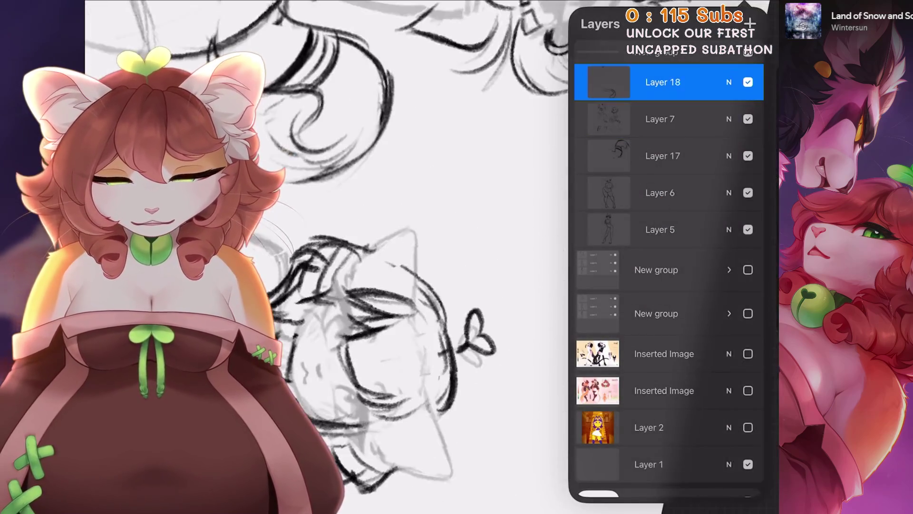
click(660, 118)
click(428, 285)
key(ctrl+z)
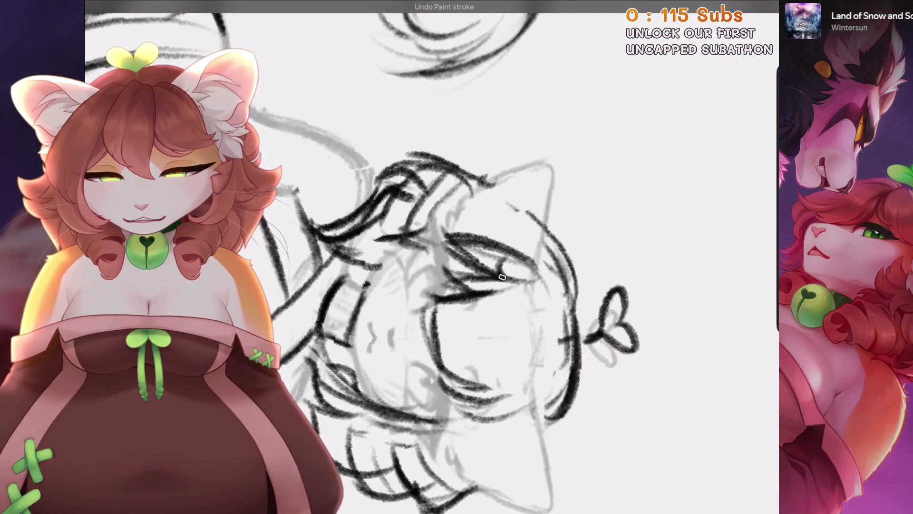
drag(490, 372, 497, 291)
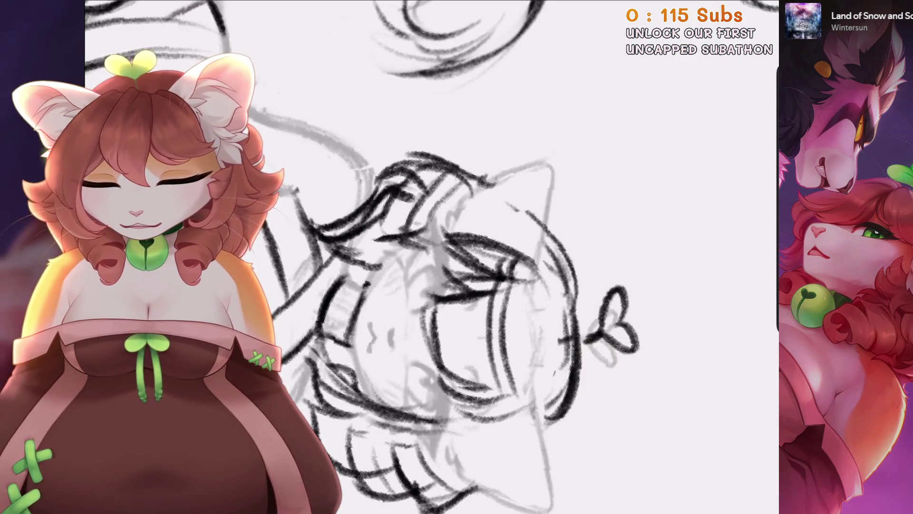
scroll(427, 257, down, 3)
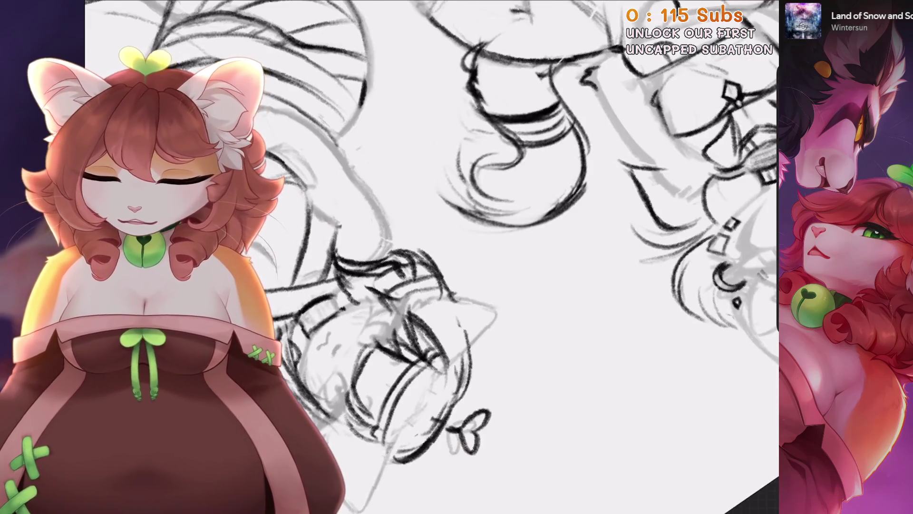
scroll(428, 256, down, 5)
scroll(428, 257, down, 5)
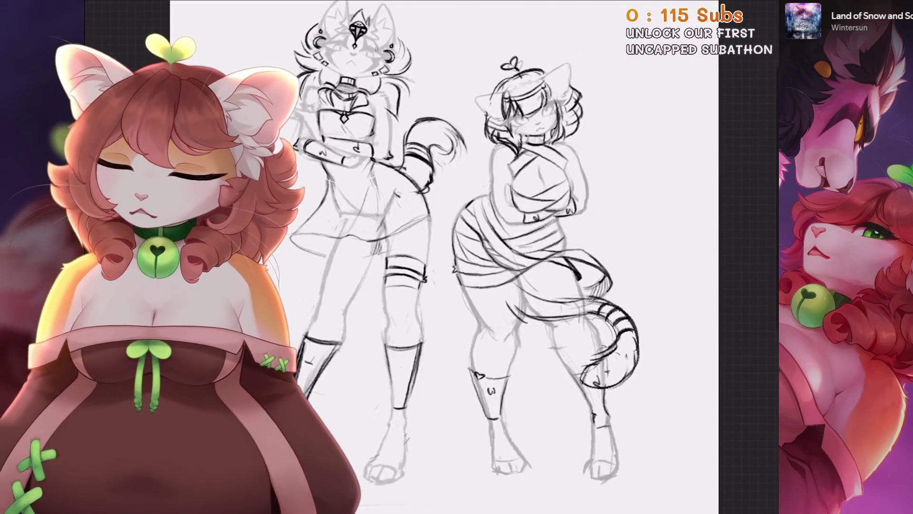
scroll(456, 257, up, 2)
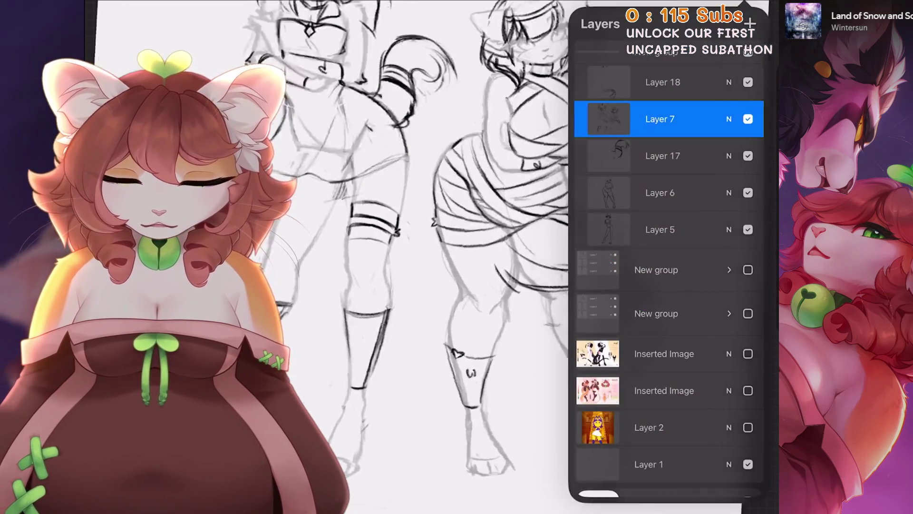
Select the layer holding the tail sketch and undo the last erase stroke.
click(614, 81)
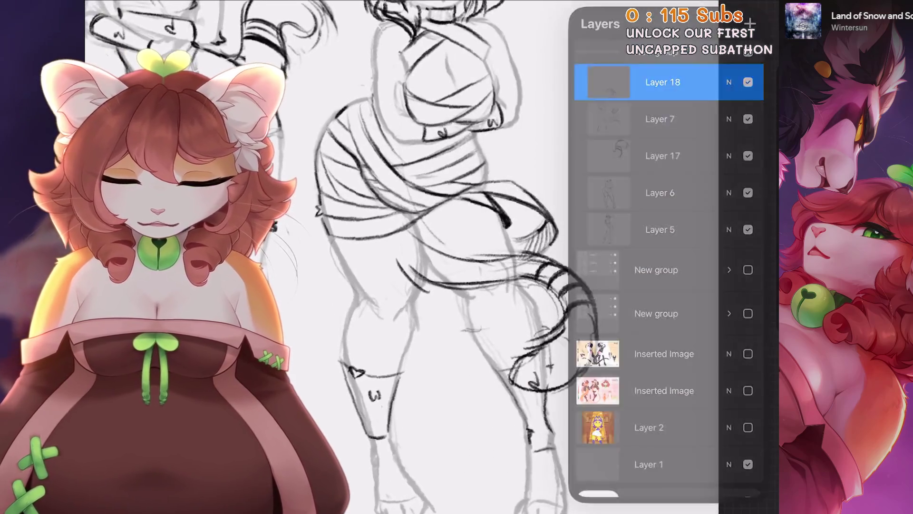
scroll(457, 257, up, 3)
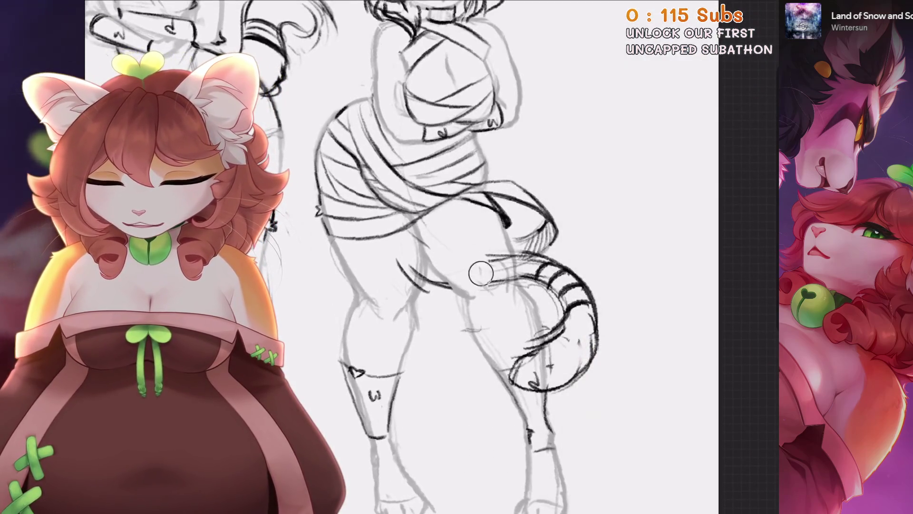
scroll(497, 257, down, 5)
scroll(456, 257, up, 5)
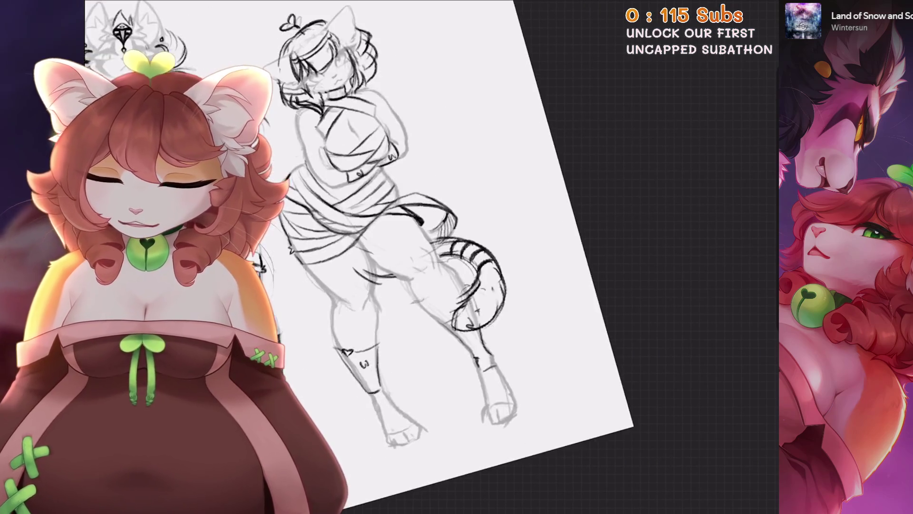
key(ctrl+z)
Freehand-select the striped tail and nudge it slightly to the right.
scroll(457, 218, up, 3)
key(s)
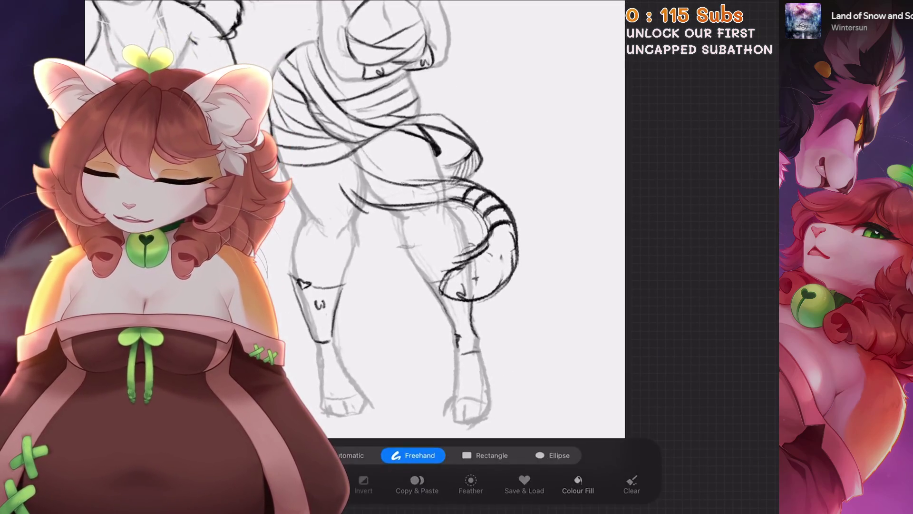
click(523, 200)
key(v)
scroll(428, 228, down, 3)
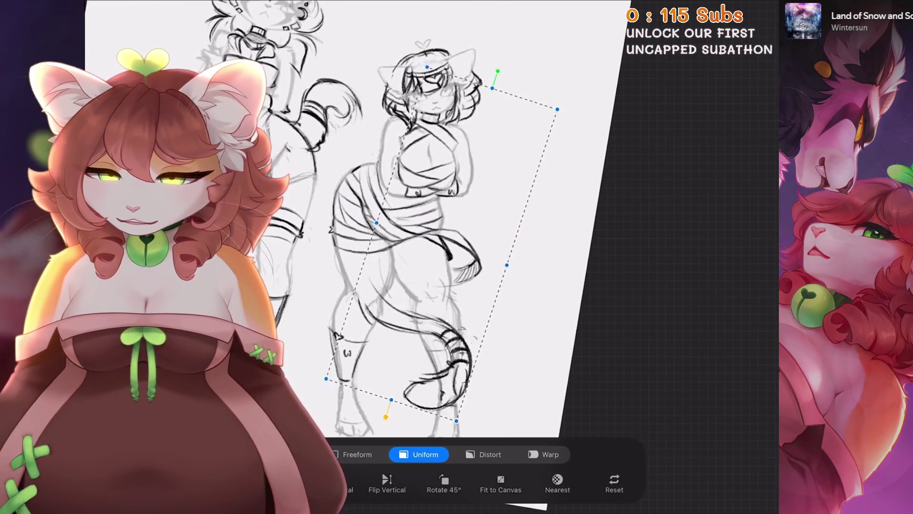
scroll(418, 219, up, 2)
drag(428, 333, 439, 334)
Undo the stray dark strokes and redraw the tail's edge curve further right.
scroll(428, 228, up, 2)
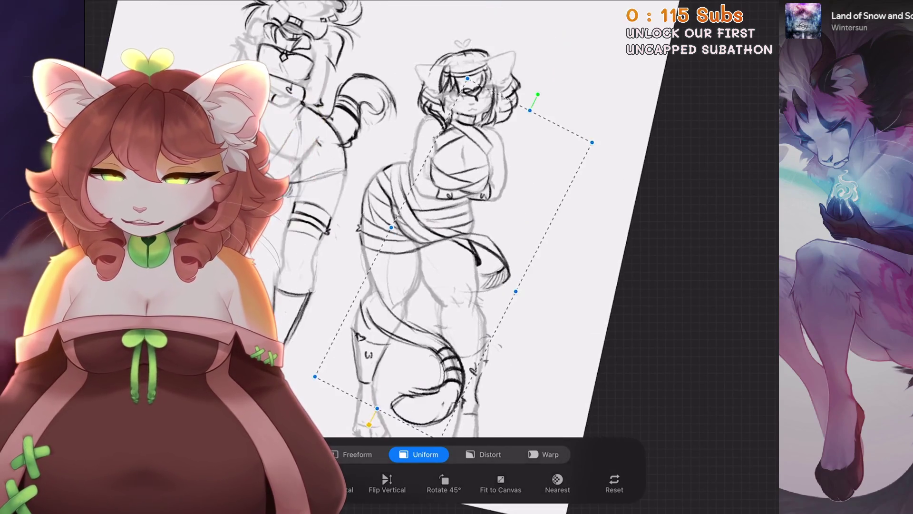
key(ctrl+z)
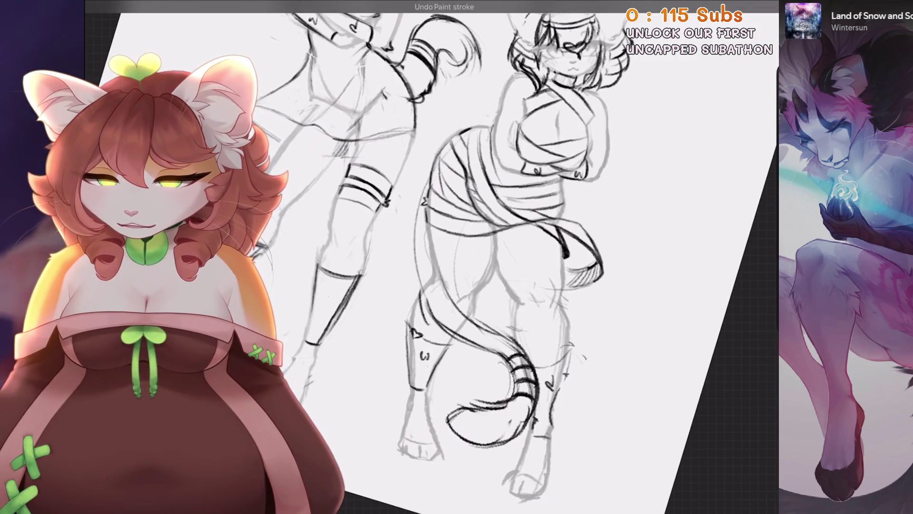
mouse_move(443, 185)
mouse_down()
mouse_move(413, 333)
mouse_move(430, 328)
mouse_up()
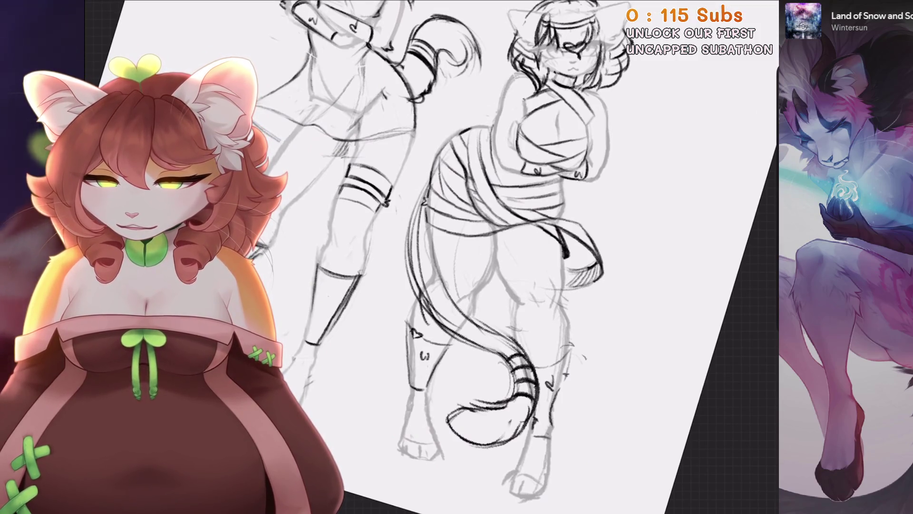
scroll(476, 237, up, 3)
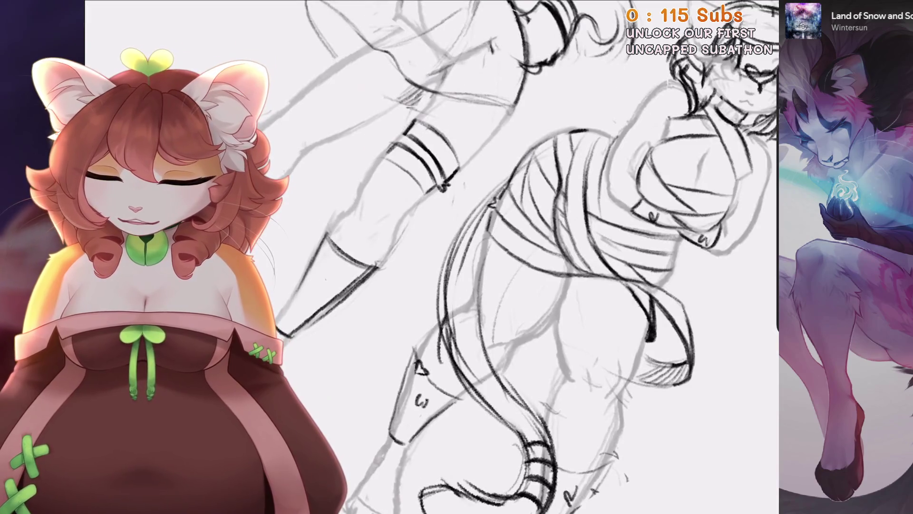
key(ctrl+z)
scroll(476, 256, down, 2)
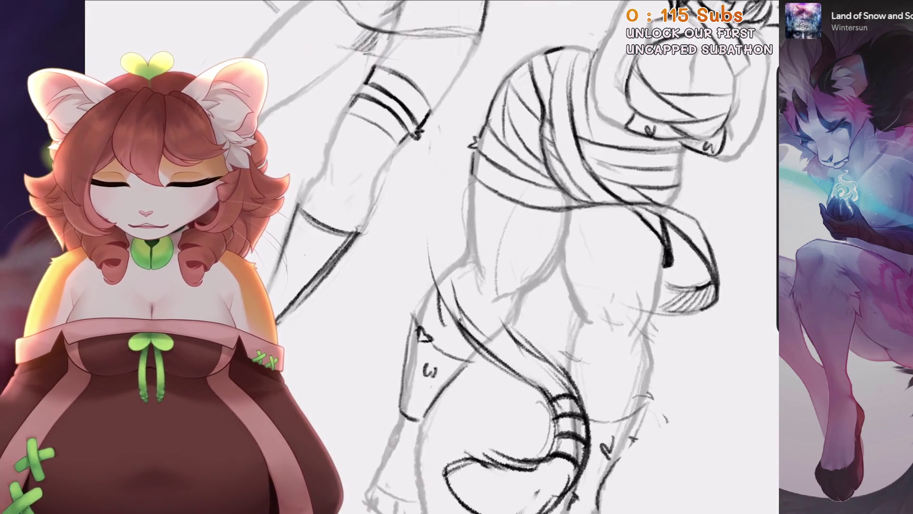
key(ctrl+z)
mouse_move(490, 136)
mouse_down()
mouse_move(543, 345)
mouse_move(456, 295)
mouse_move(482, 333)
mouse_up()
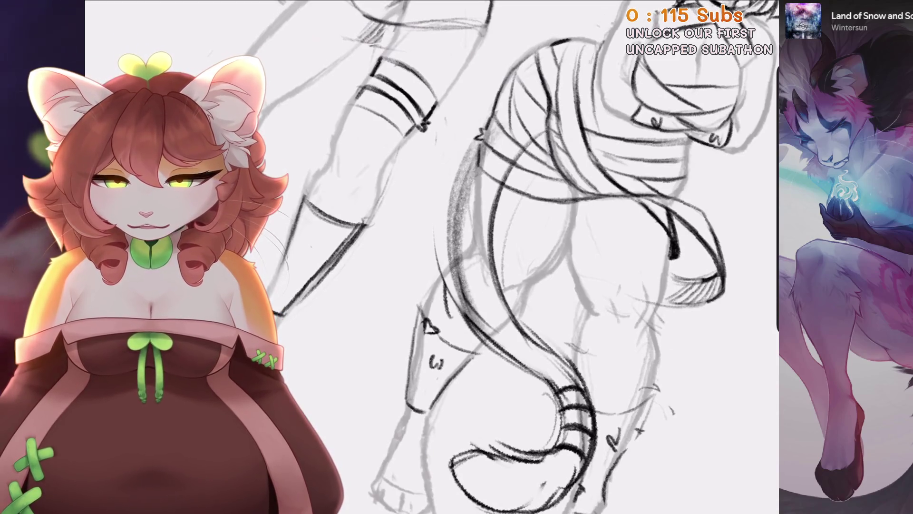
scroll(438, 257, up, 2)
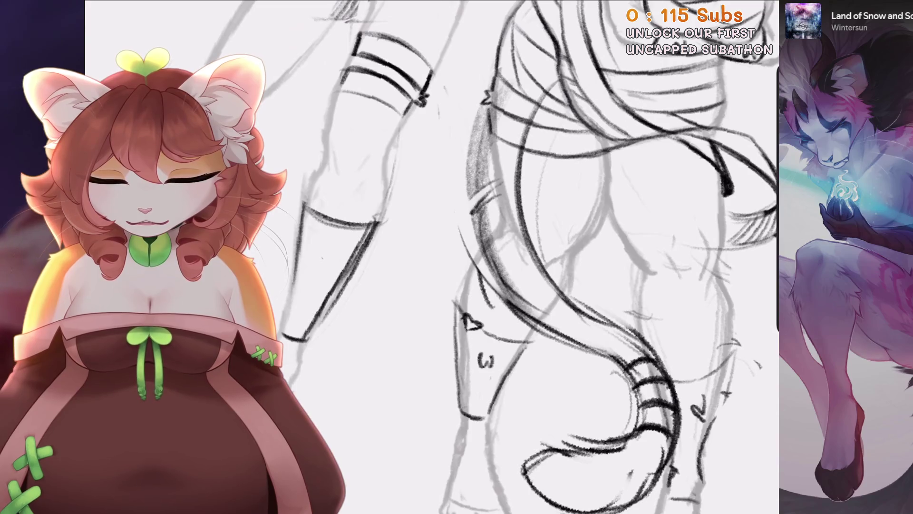
scroll(432, 257, down, 3)
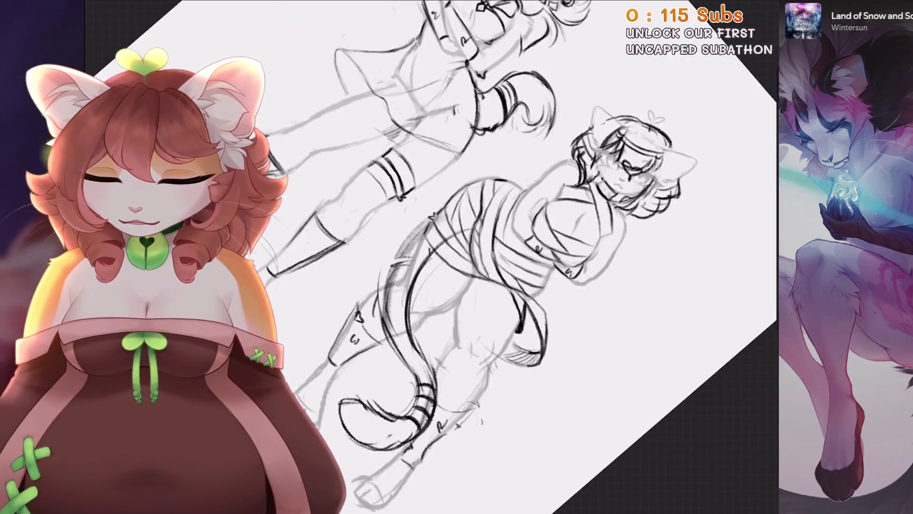
Select the right-hand cat girl and rotate and shift her slightly.
key(s)
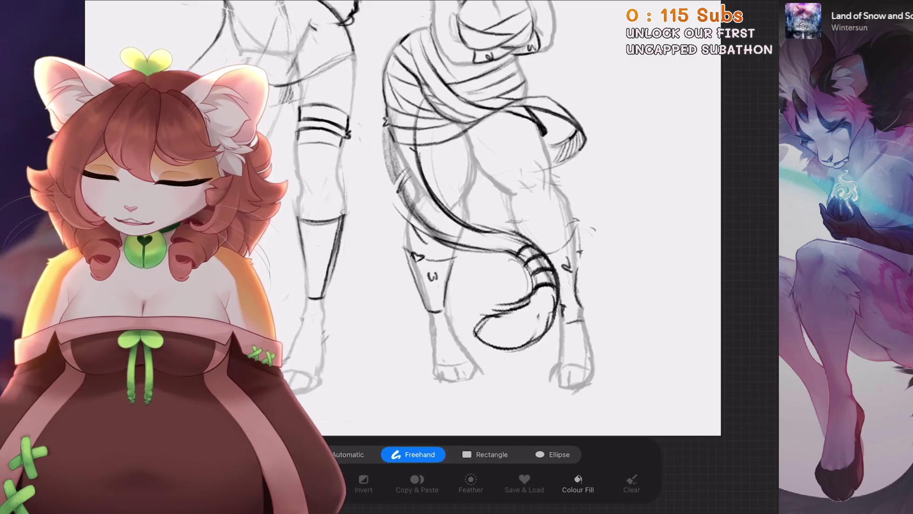
key(v)
drag(511, 197, 503, 206)
scroll(428, 214, down, 1)
key(v)
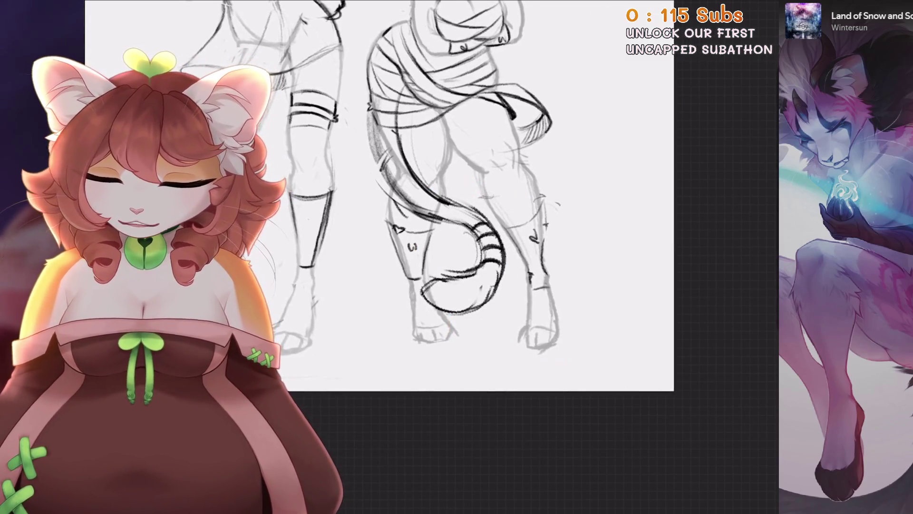
Nudge the right figure further right and down, tilting her a few degrees clockwise.
key(v)
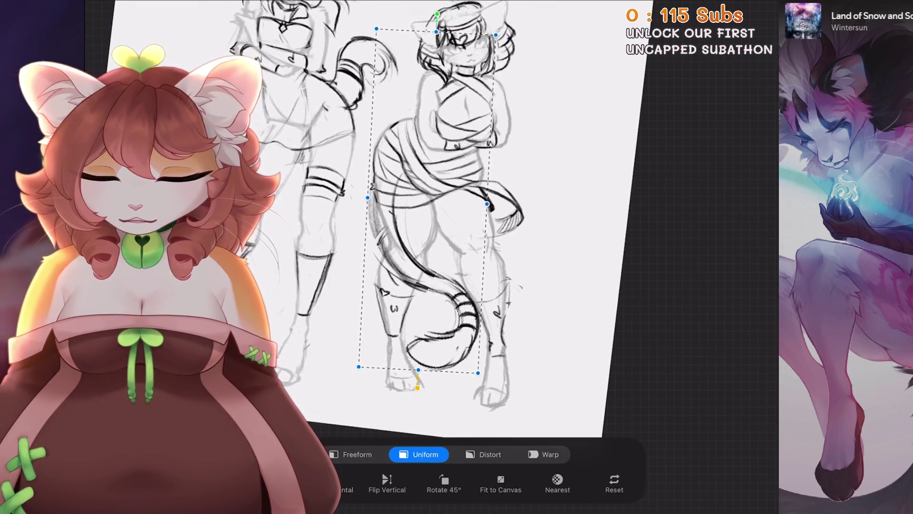
scroll(428, 214, down, 1)
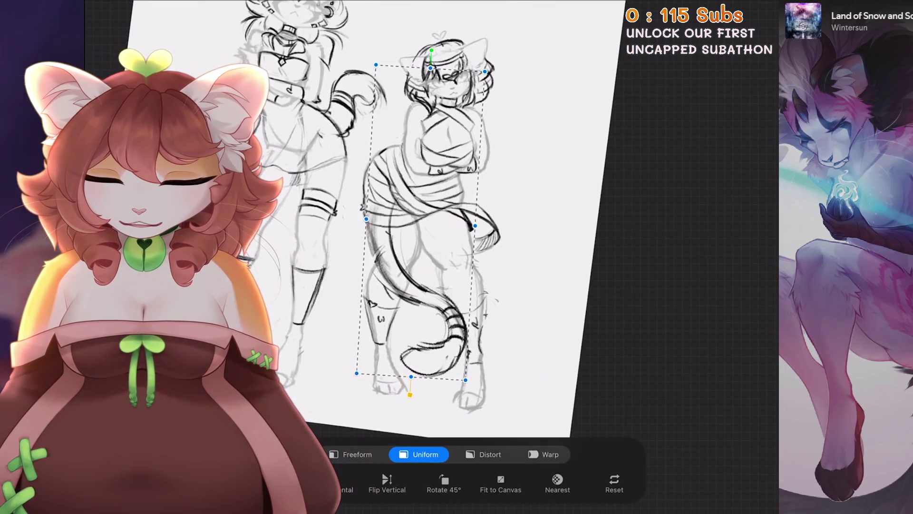
scroll(428, 214, up, 2)
key(v)
scroll(428, 214, down, 1)
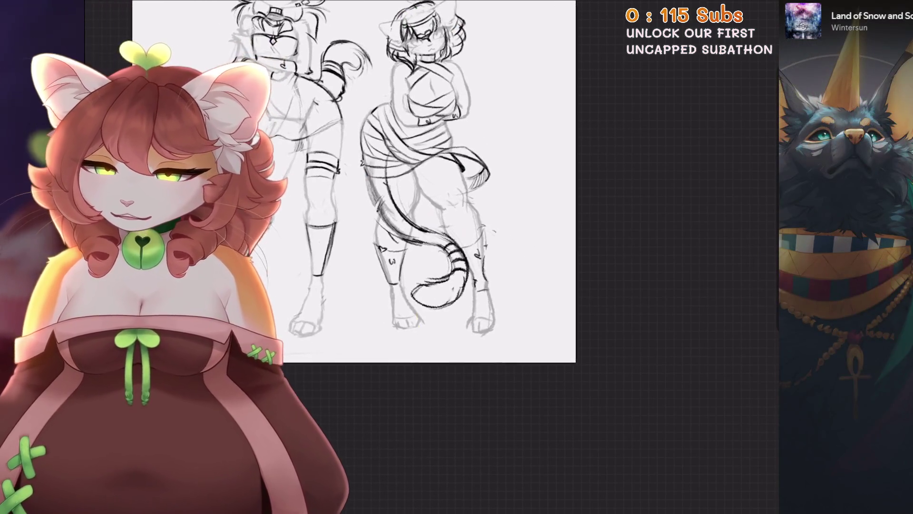
key(v)
drag(440, 173, 445, 181)
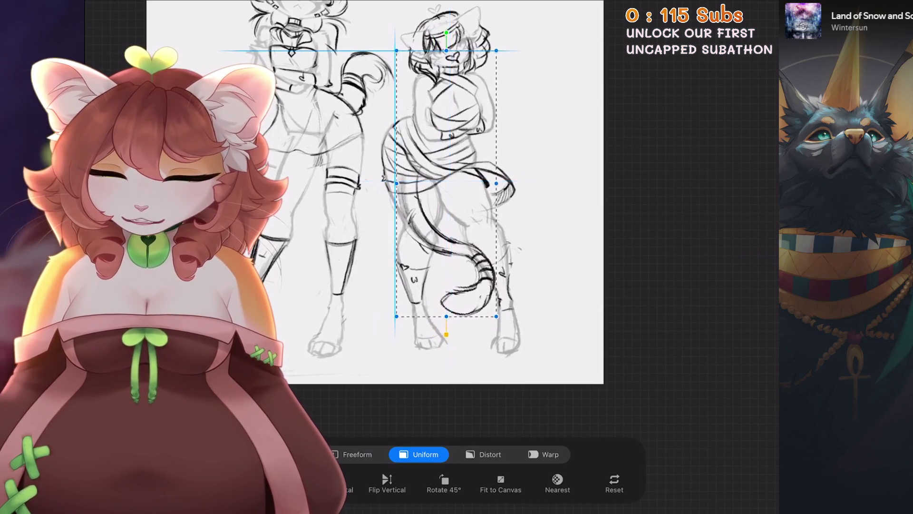
drag(445, 31, 454, 39)
drag(428, 214, 438, 211)
scroll(376, 190, down, 3)
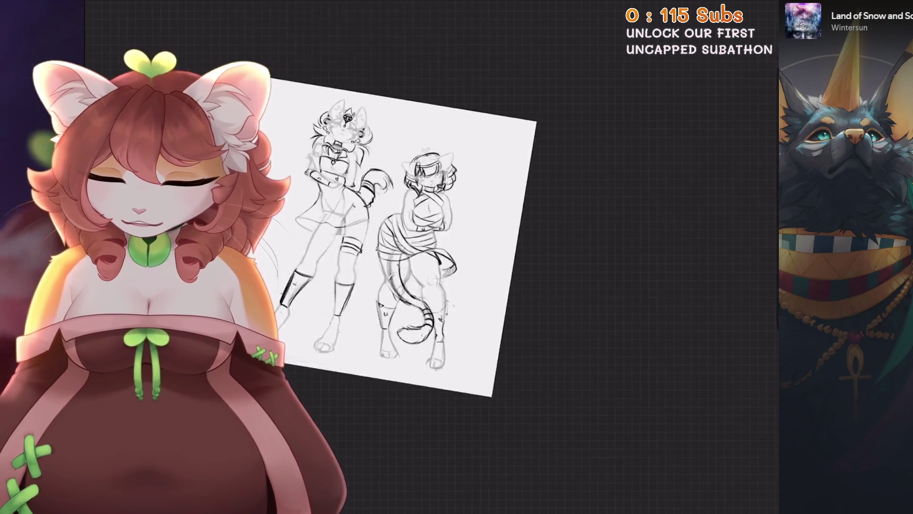
scroll(376, 190, up, 5)
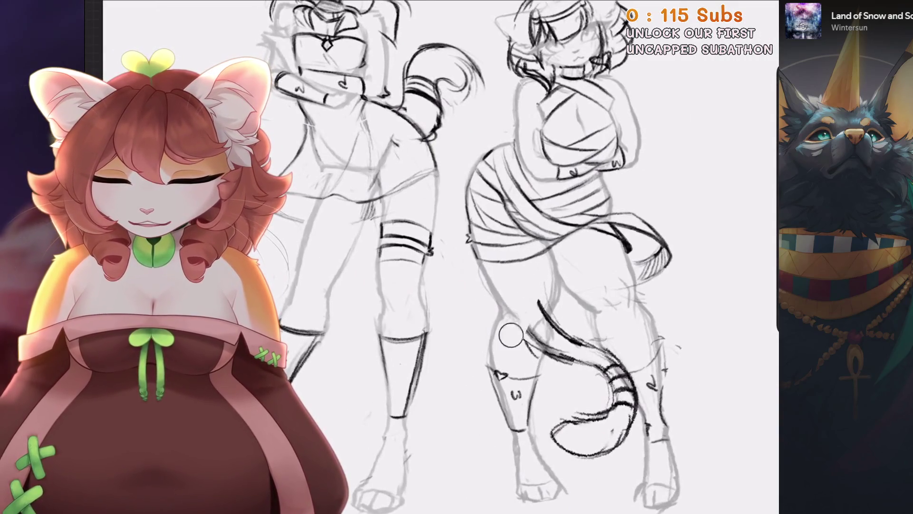
scroll(539, 305, down, 3)
scroll(523, 328, up, 3)
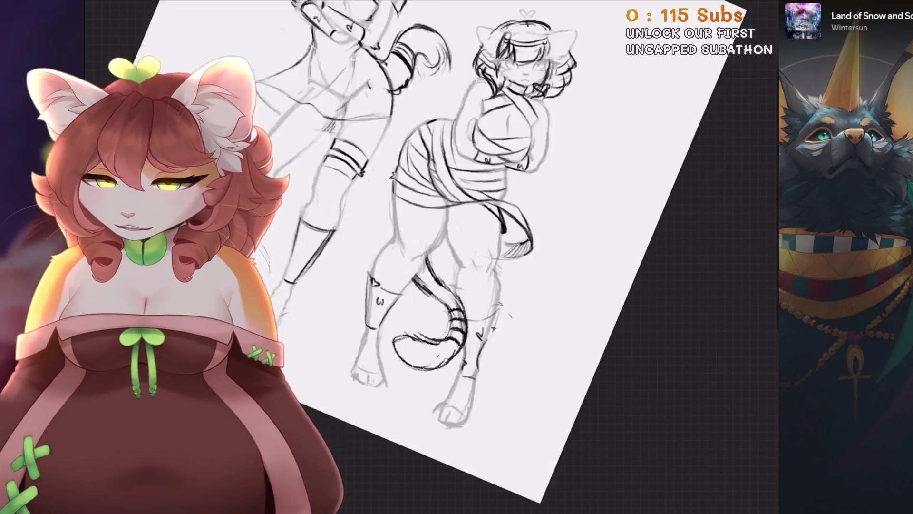
scroll(500, 362, down, 3)
scroll(501, 362, up, 3)
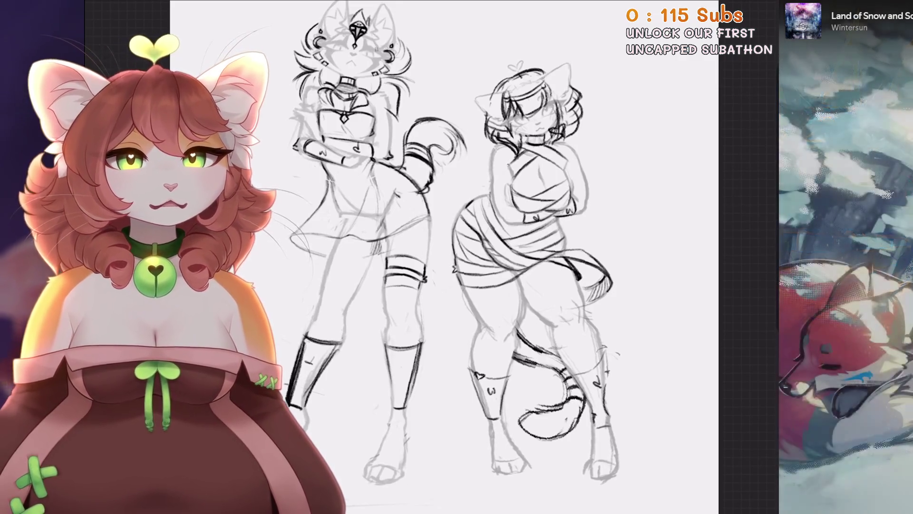
key(ctrl+minus)
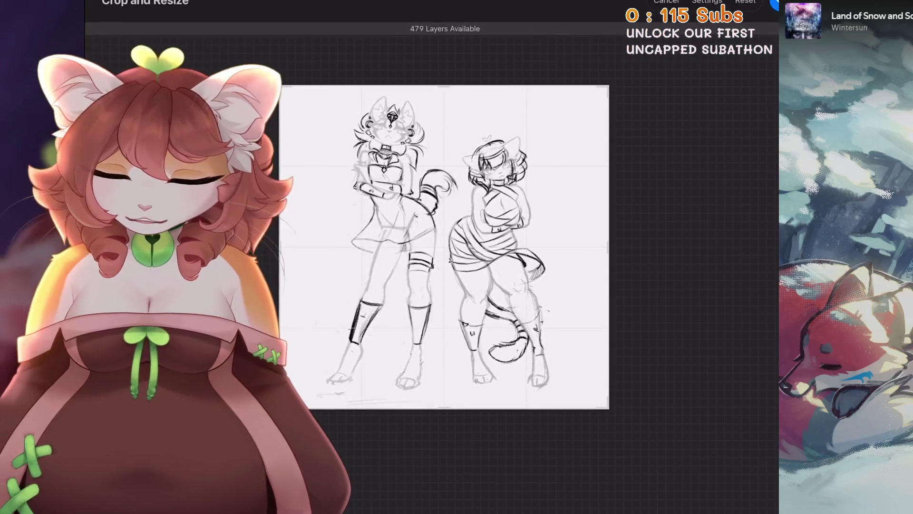
Adjust the crop's top, bottom and right edges into a tighter portrait frame.
drag(592, 247, 596, 246)
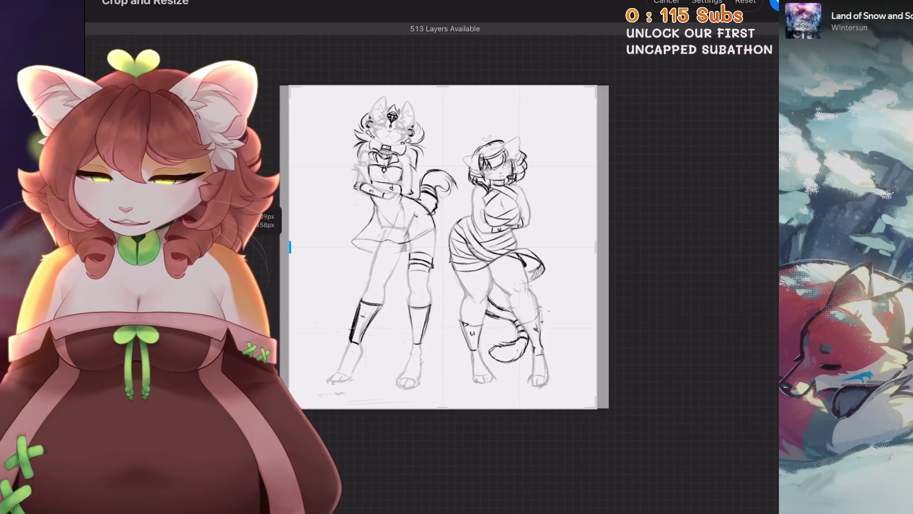
drag(448, 408, 448, 414)
drag(597, 247, 588, 247)
drag(444, 85, 444, 80)
drag(444, 415, 443, 419)
drag(588, 249, 579, 250)
drag(440, 418, 440, 412)
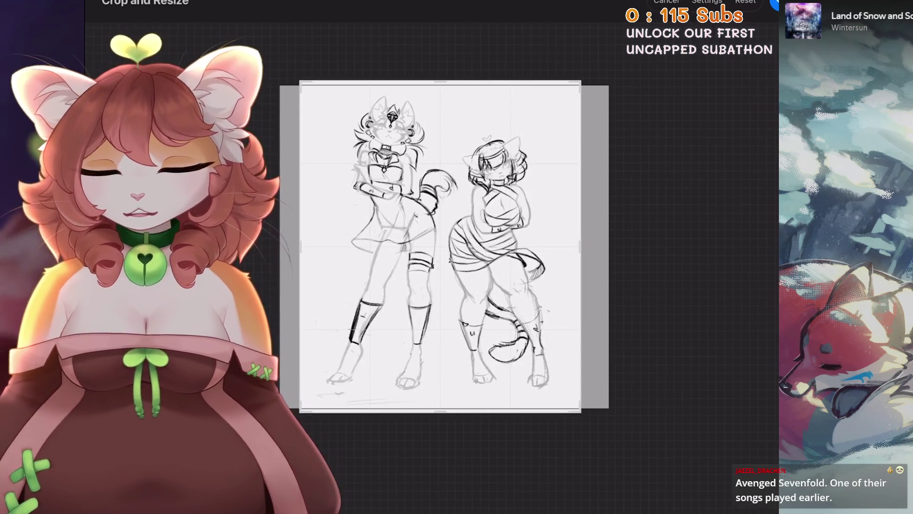
drag(440, 81, 440, 78)
drag(440, 412, 440, 417)
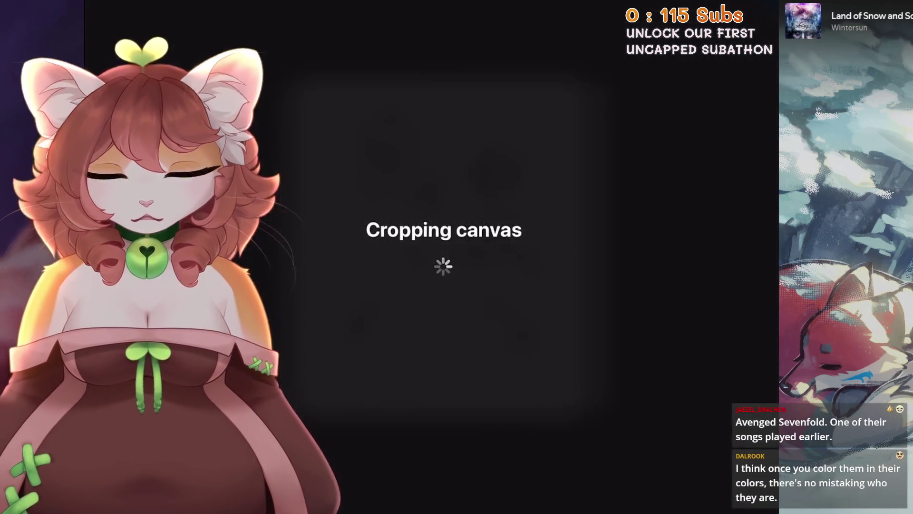
Trim the crop's left edge slightly and apply the crop to the canvas.
scroll(476, 247, down, 2)
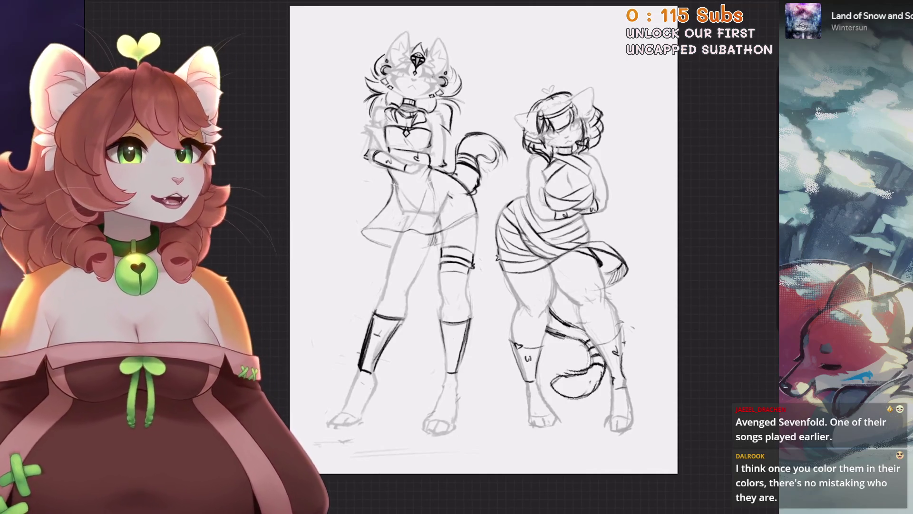
scroll(484, 239, down, 2)
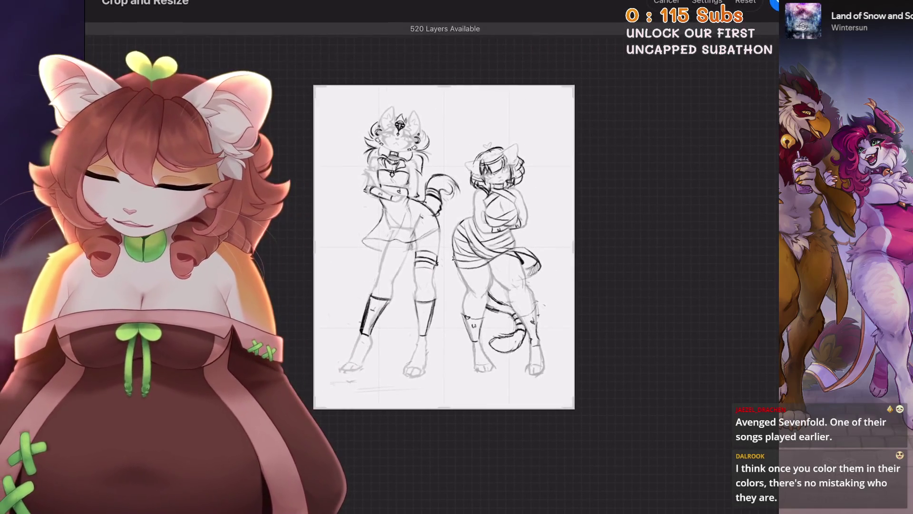
drag(319, 247, 319, 246)
click(774, 4)
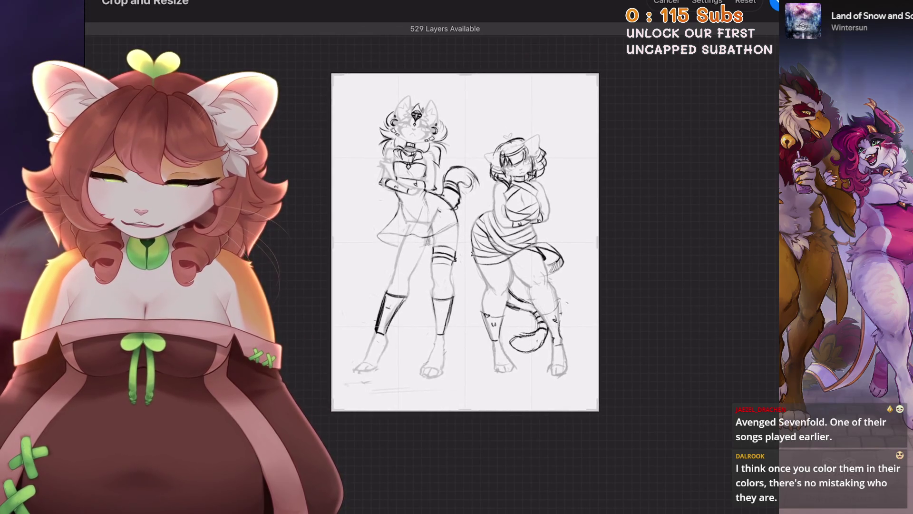
click(774, 4)
Shrink the bandaged right-hand cat girl slightly and keep her on the right.
mouse_move(525, 249)
mouse_down()
mouse_move(443, 248)
mouse_move(533, 247)
mouse_move(368, 248)
mouse_up()
key(ctrl+z)
drag(436, 417, 432, 401)
drag(366, 235, 523, 244)
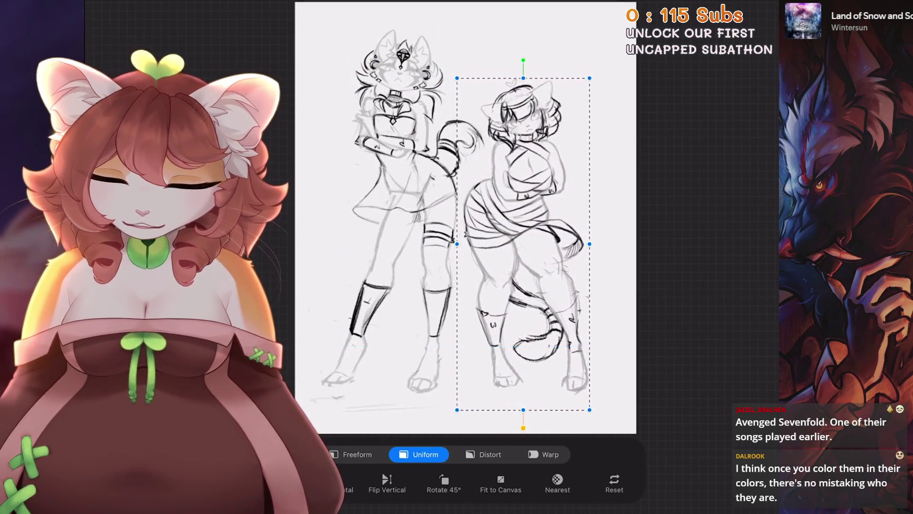
Move the whole sketch layer up and left until both cat girls sit centred on the page.
scroll(466, 218, down, 3)
scroll(394, 257, up, 3)
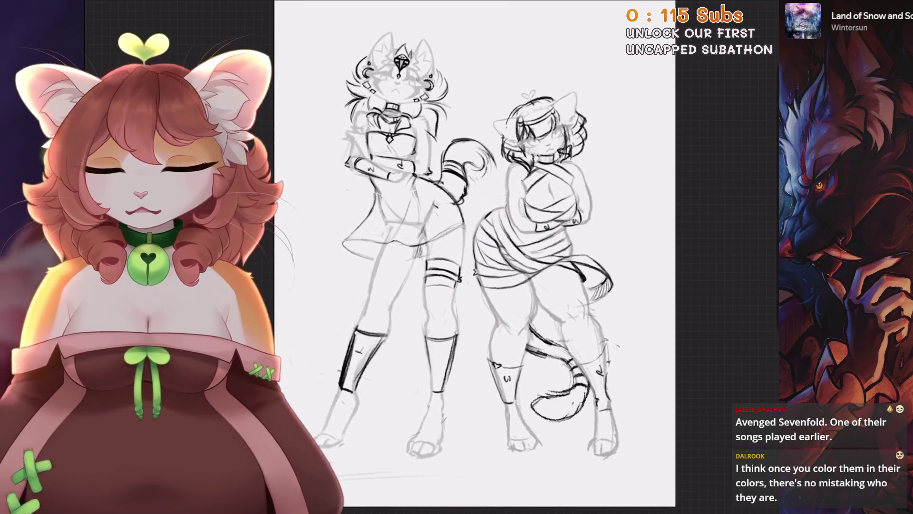
key(v)
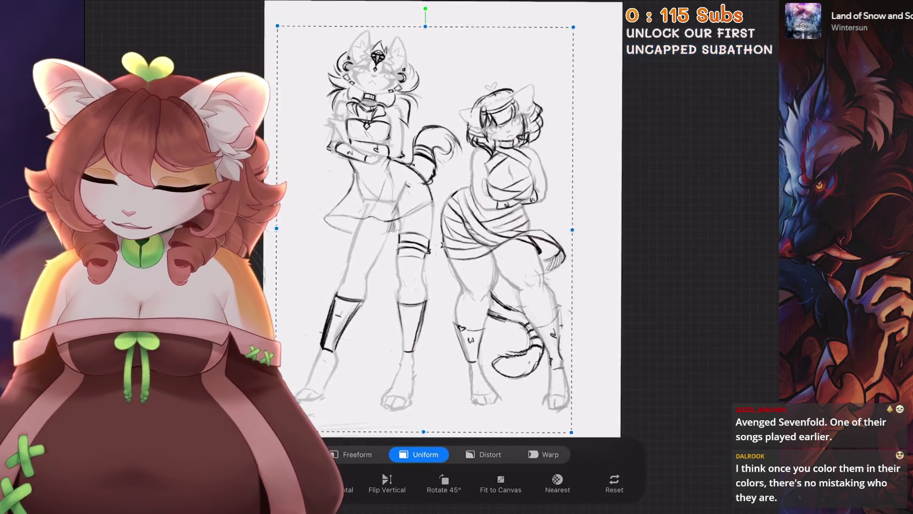
mouse_move(445, 210)
mouse_down()
mouse_move(426, 210)
mouse_move(467, 210)
mouse_up()
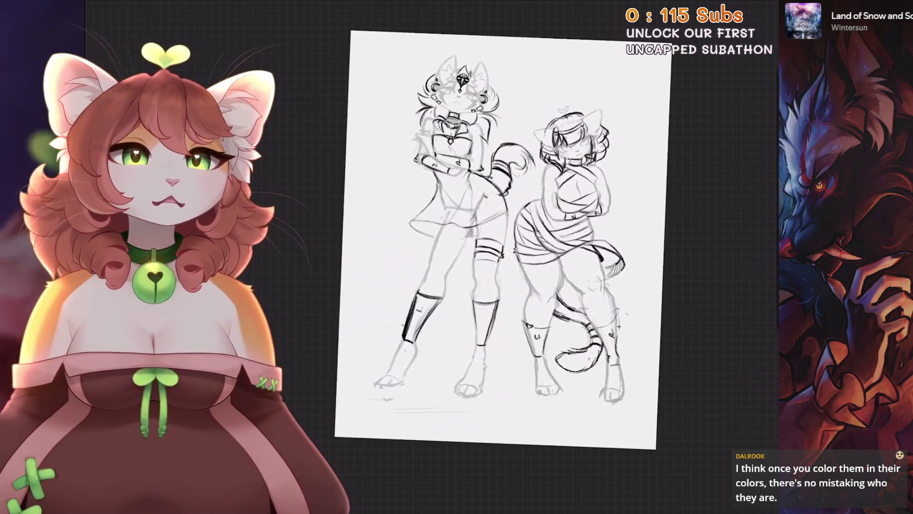
key(v)
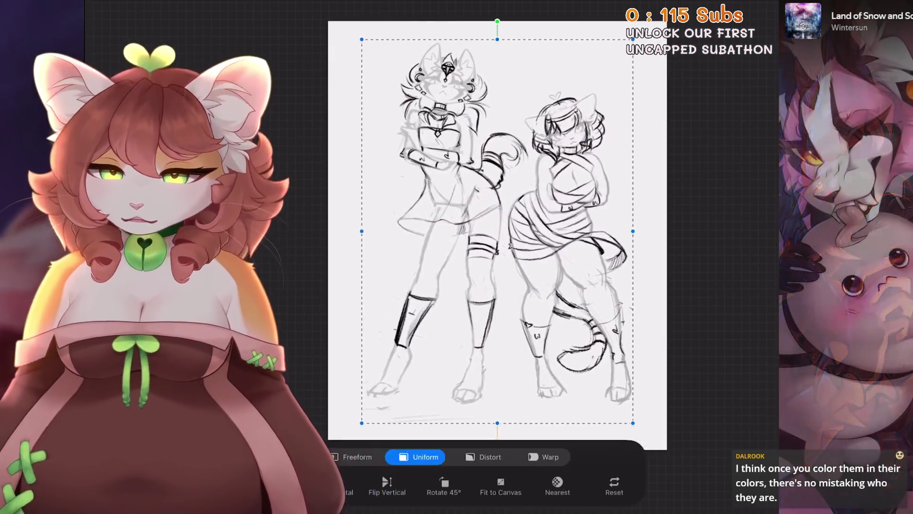
drag(497, 231, 478, 213)
scroll(478, 205, down, 2)
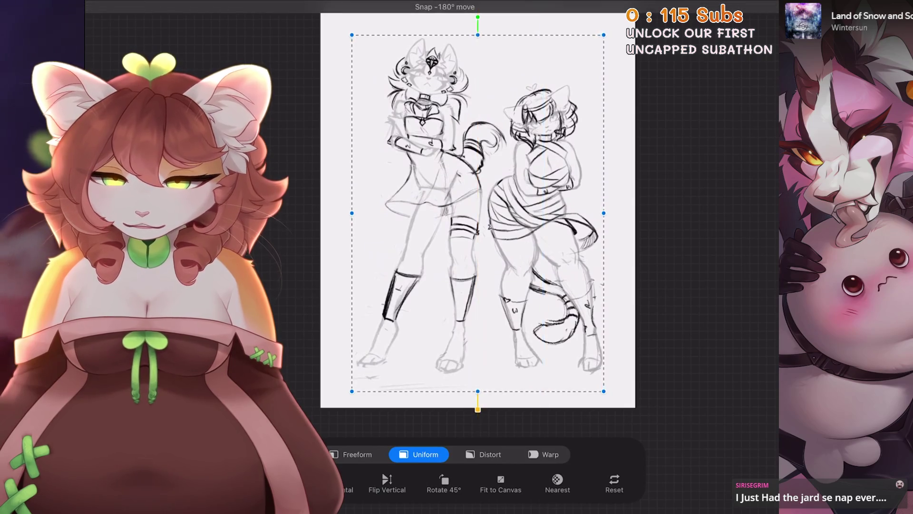
scroll(478, 209, down, 2)
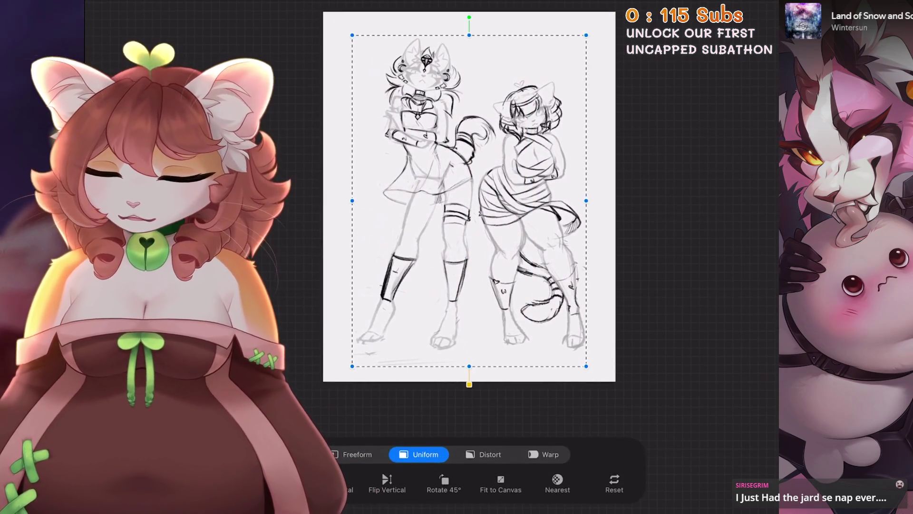
drag(469, 209, 469, 210)
scroll(513, 235, up, 2)
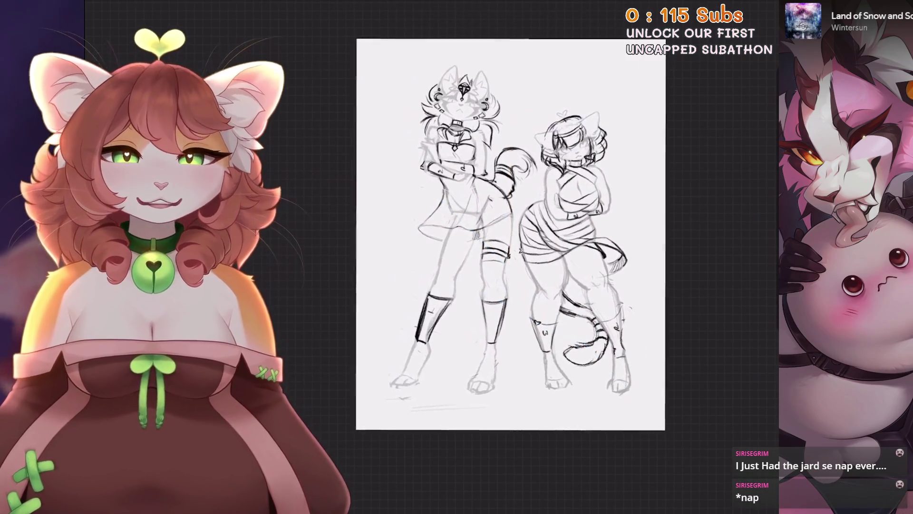
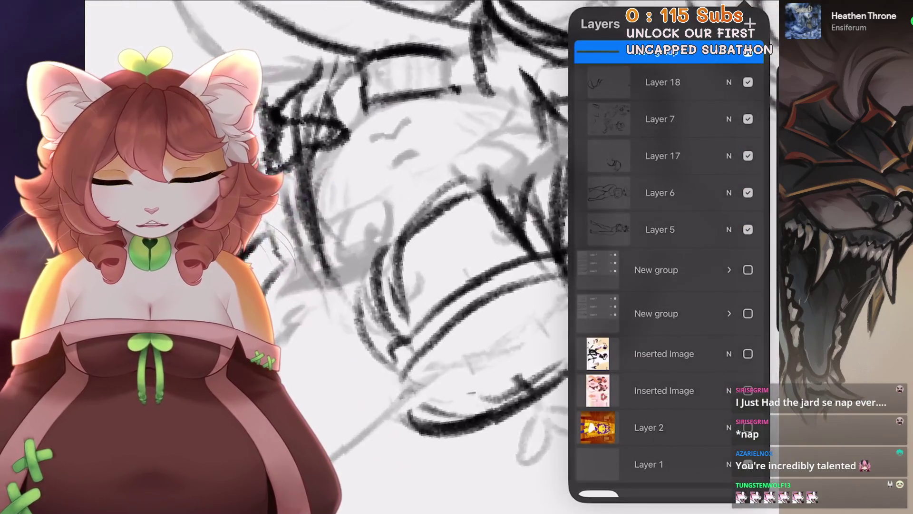
On Layer 7, try several curves on the short character's hair, undo the rejects, and view the whole sketch.
click(661, 119)
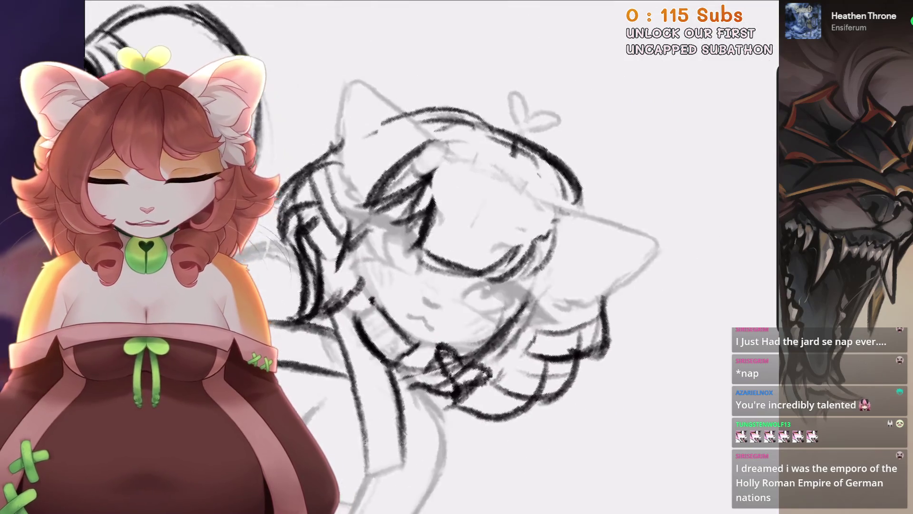
key(ctrl+z)
drag(528, 140, 475, 240)
key(ctrl+z)
key(ctrl+z)
drag(376, 255, 394, 350)
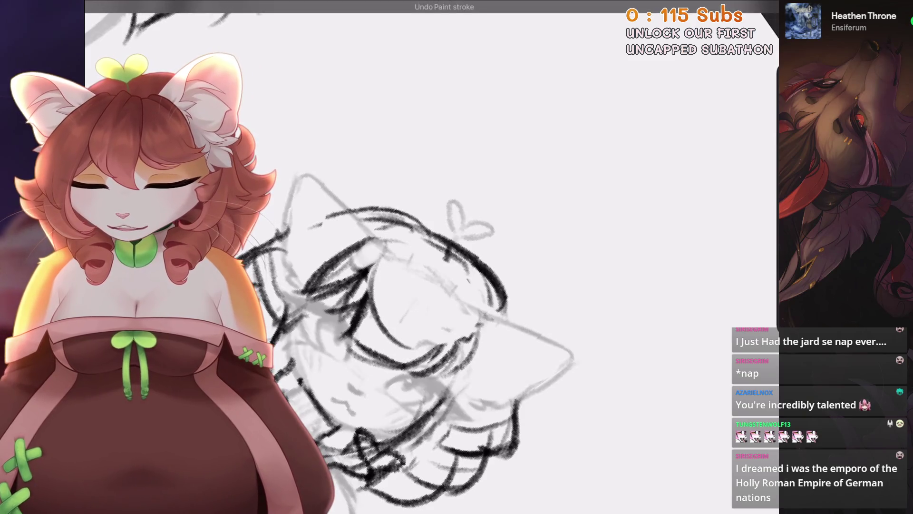
key(ctrl+z)
drag(390, 260, 408, 345)
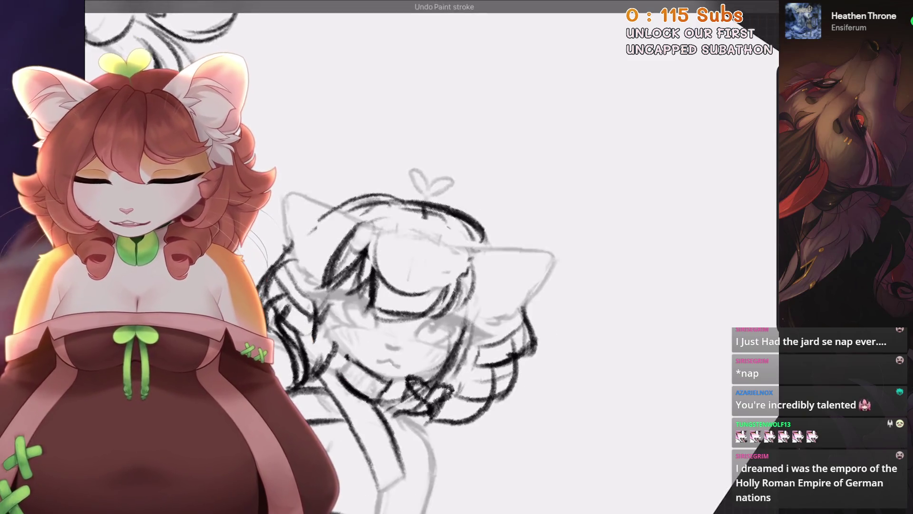
key(ctrl+0)
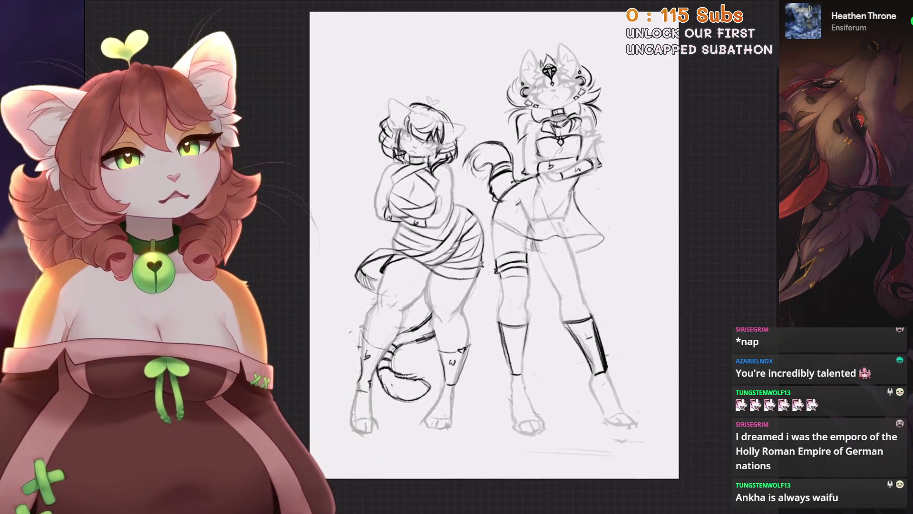
Flip the canvas back and forth to compare, ending with the tall figure on the left.
key(ctrl+z)
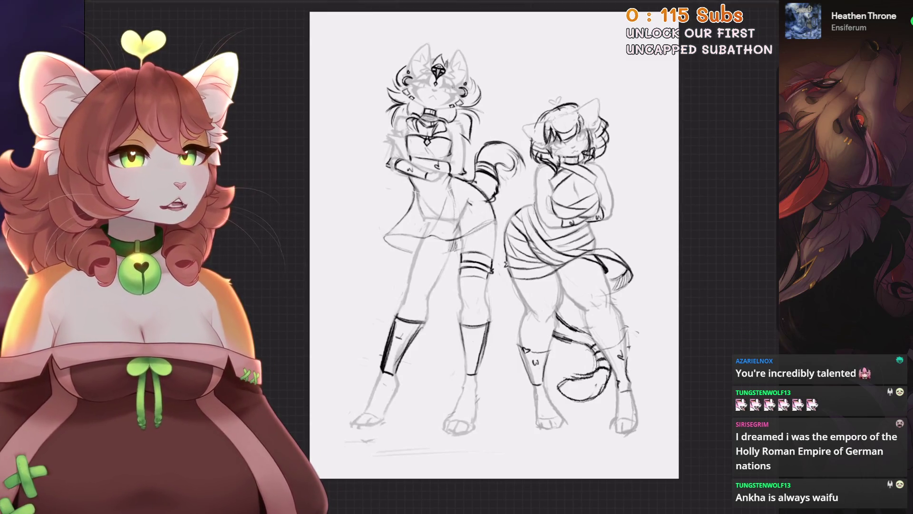
key(ctrl+shift+z)
key(ctrl+z)
key(ctrl+shift+z)
key(ctrl+z)
key(ctrl+shift+z)
key(ctrl+z)
key(ctrl+shift+z)
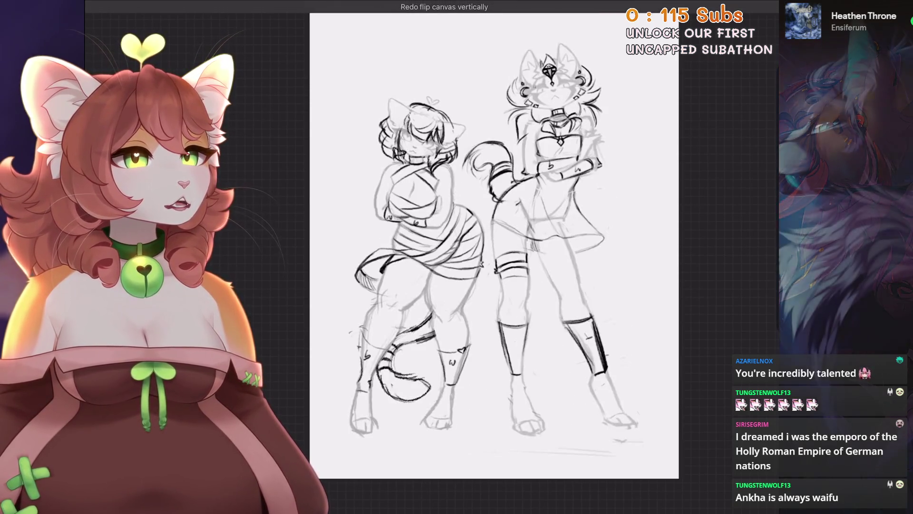
key(ctrl+z)
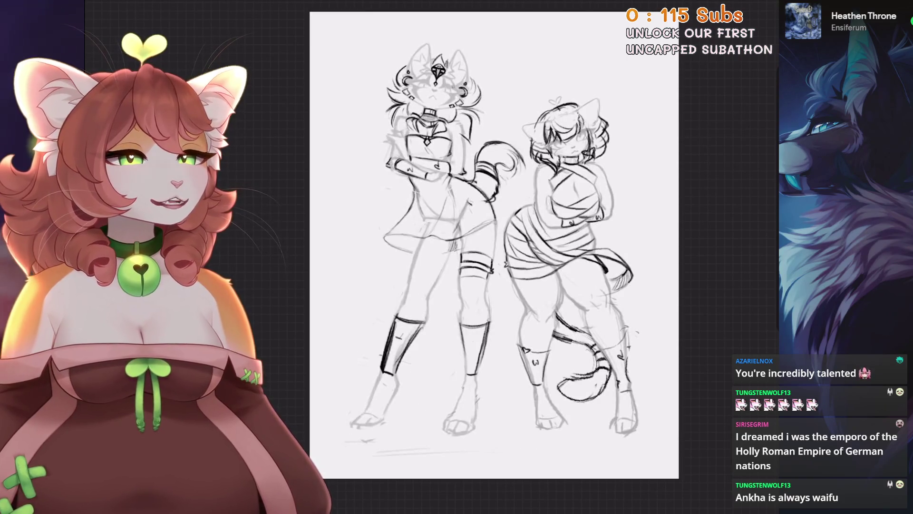
Write and remove number labels below the figures, and sketch guide lines across figure 1.
mouse_move(494, 245)
mouse_down()
mouse_move(475, 281)
mouse_move(497, 304)
mouse_up()
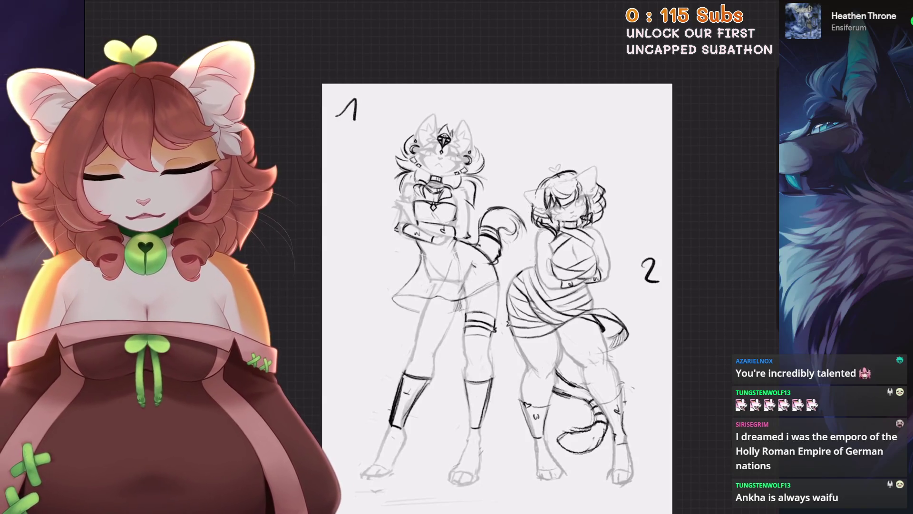
drag(371, 472, 392, 493)
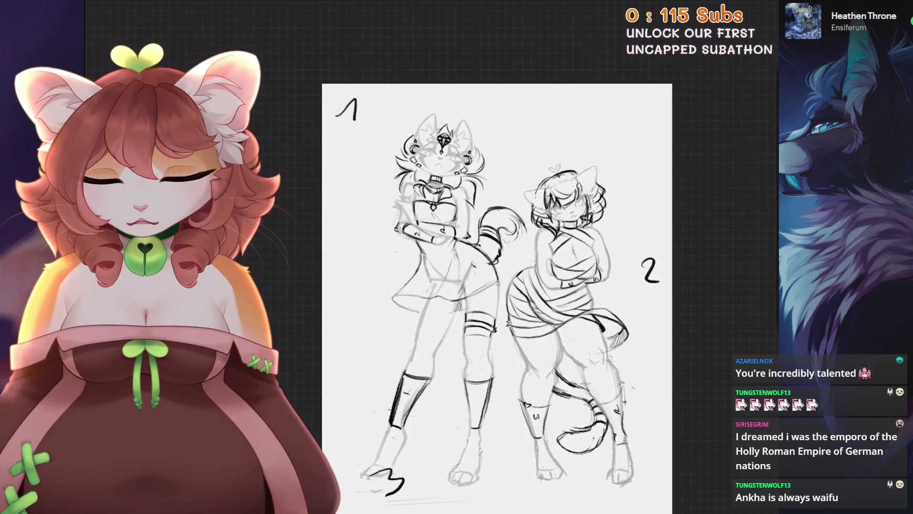
key(ctrl+z)
key(ctrl+z)
key(ctrl+z)
mouse_move(359, 106)
mouse_down()
mouse_move(558, 235)
mouse_move(411, 497)
mouse_move(623, 504)
mouse_up()
key(ctrl+z)
mouse_move(497, 285)
mouse_down()
mouse_move(528, 253)
mouse_move(540, 254)
mouse_up()
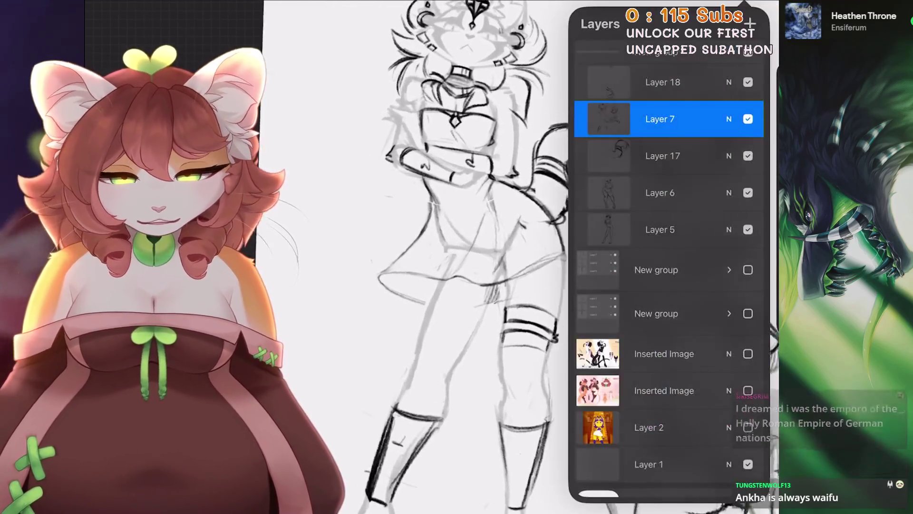
Back on Layer 7, lasso the tall character's skirt for transforming.
click(666, 229)
click(666, 156)
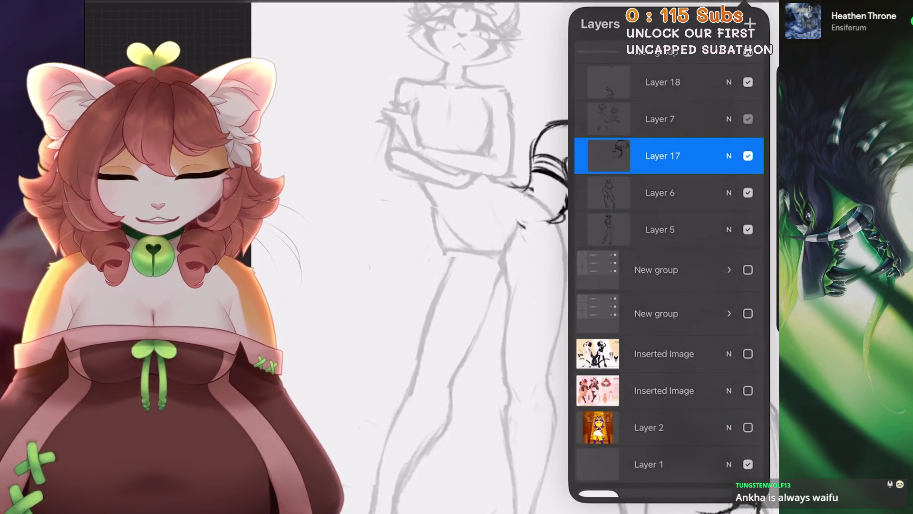
click(665, 119)
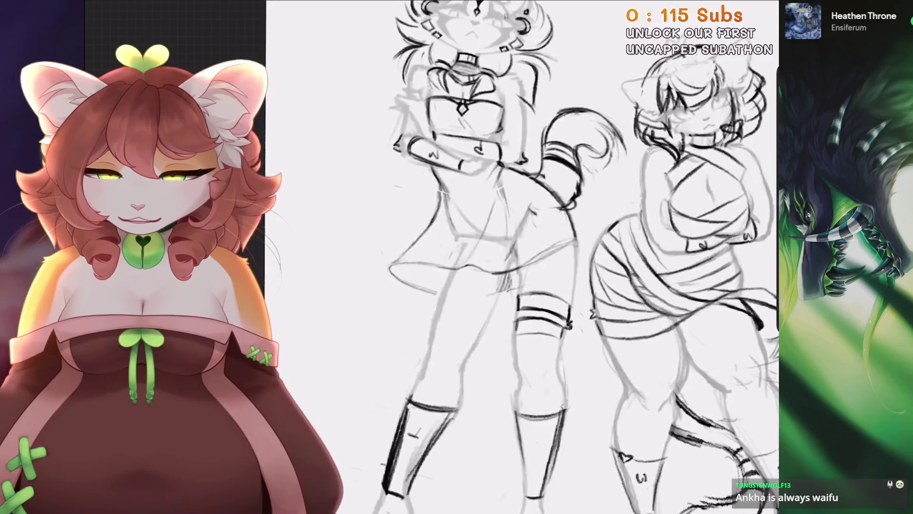
drag(372, 323, 533, 284)
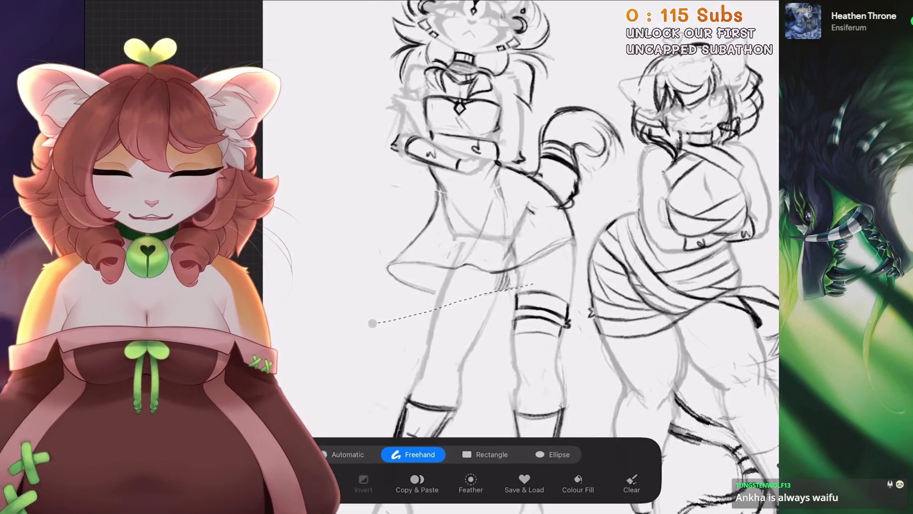
mouse_move(592, 240)
mouse_down()
mouse_move(566, 230)
mouse_move(495, 236)
mouse_move(492, 190)
mouse_move(328, 275)
mouse_up()
click(483, 454)
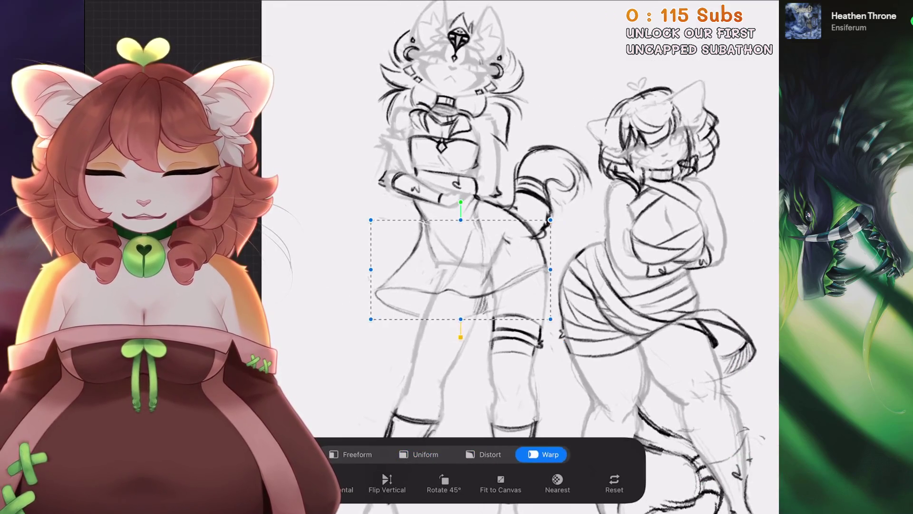
Switch to Freeform and raise the skirt's hem to shorten it.
key(ctrl+z)
click(352, 454)
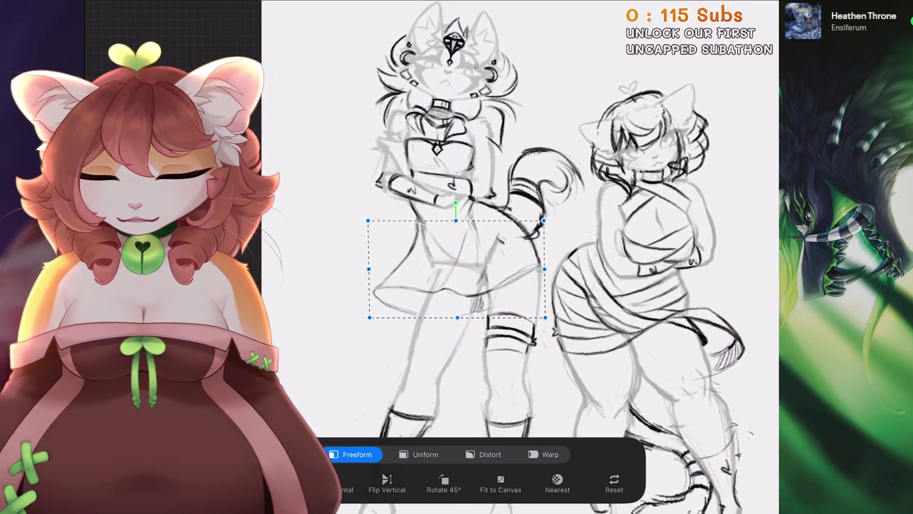
key(ctrl+z)
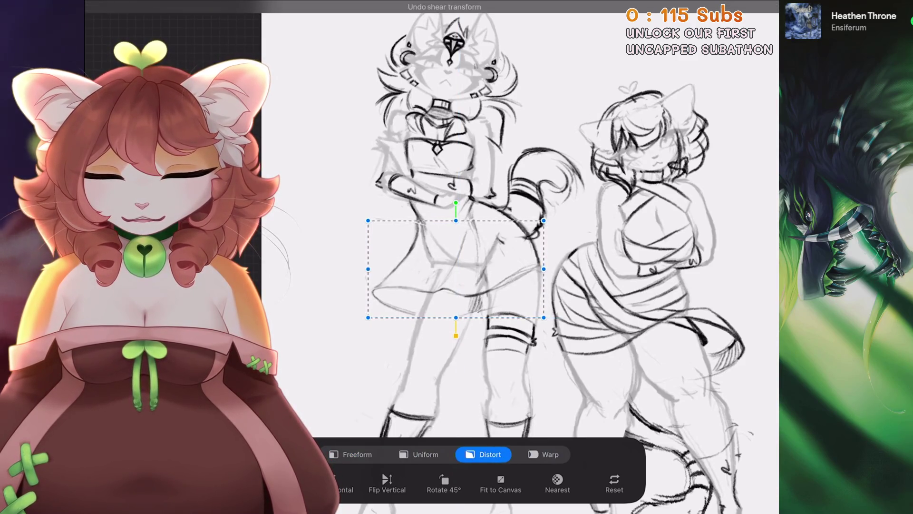
click(356, 454)
drag(455, 317, 456, 306)
scroll(456, 257, down, 2)
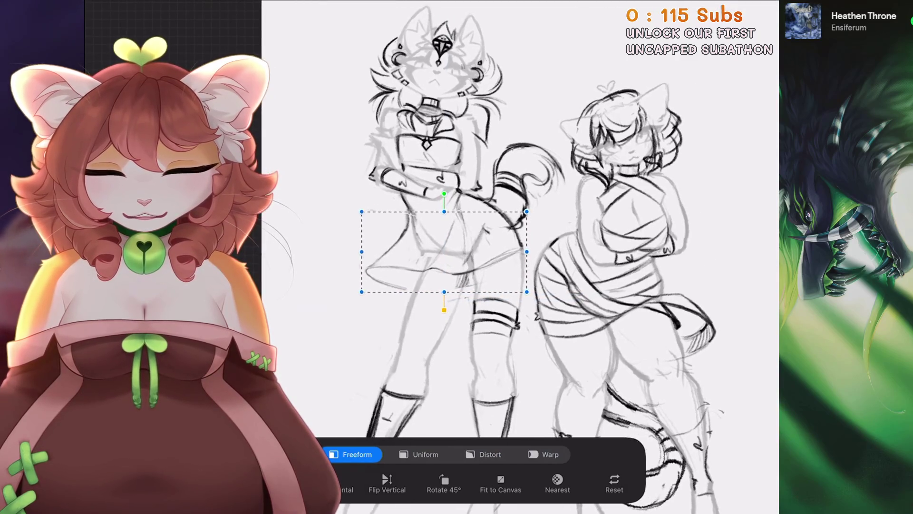
Warp the skirt mesh to reshape its flare, commit, and compare before and after.
click(543, 454)
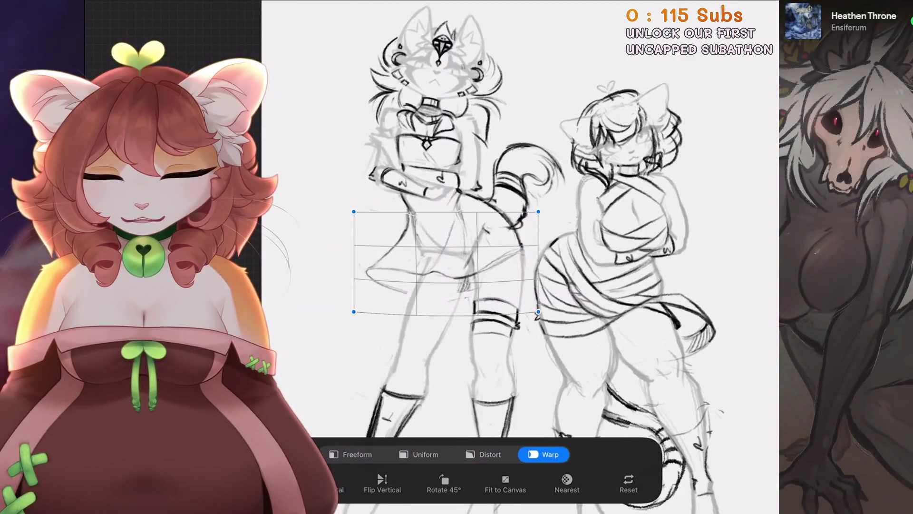
drag(381, 276, 374, 266)
drag(499, 247, 494, 245)
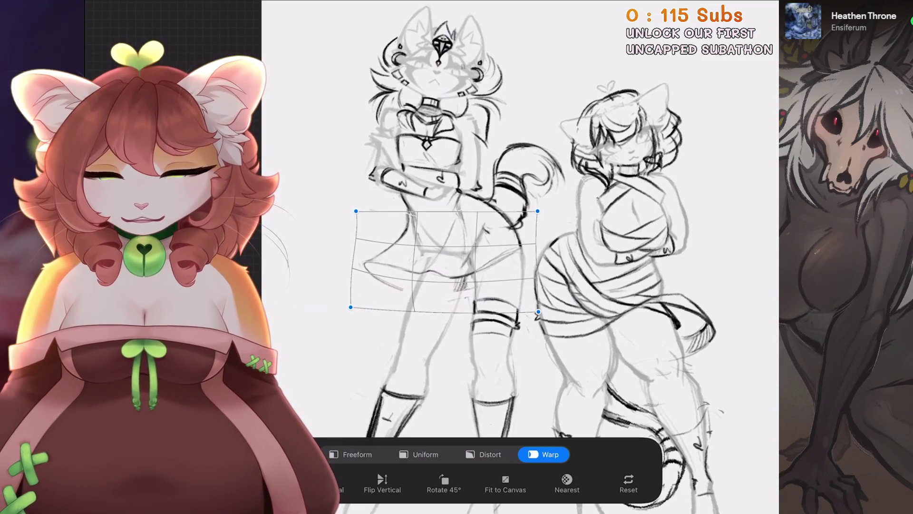
key(ctrl+z)
key(ctrl+shift+z)
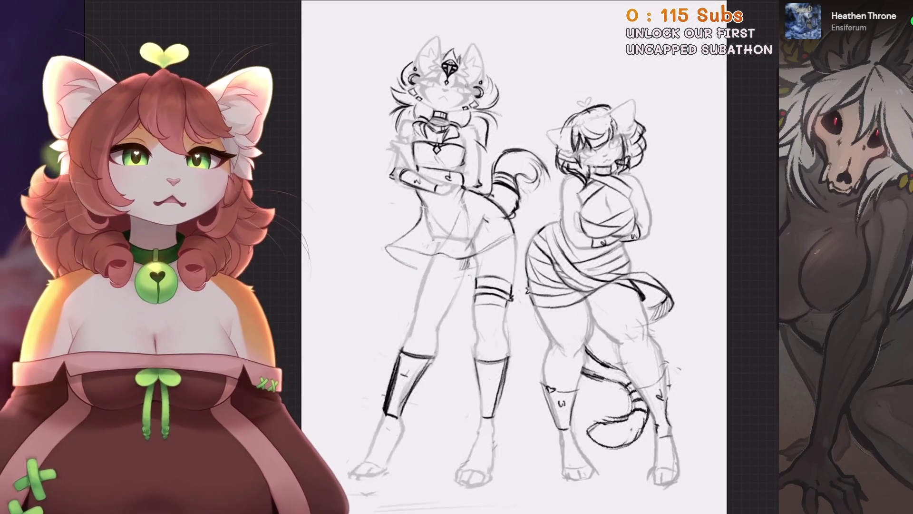
key(ctrl+z)
key(ctrl+shift+z)
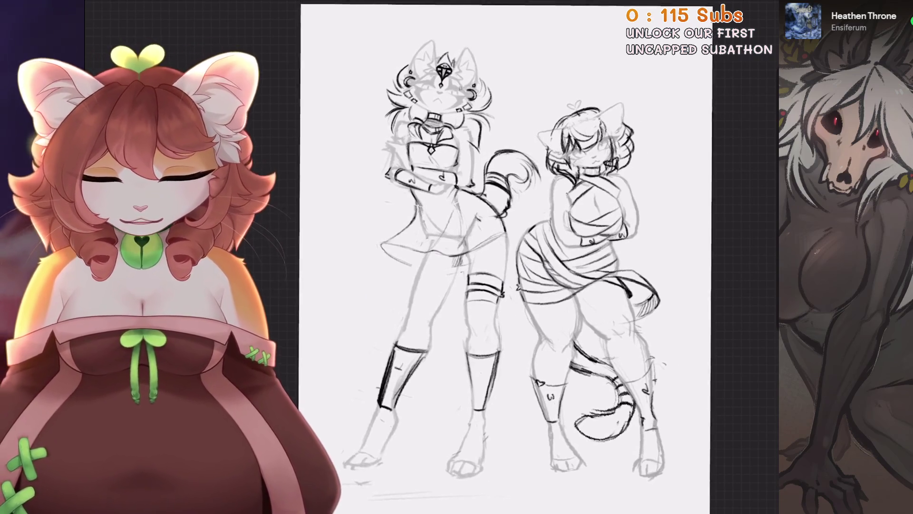
Select Layers 17, 7 and 5 together and start a freehand selection around the head and torso.
key(l)
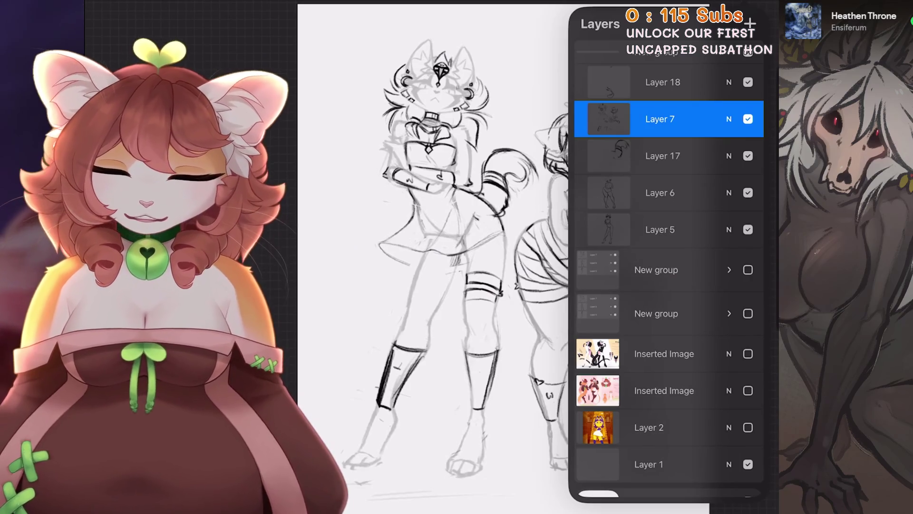
click(660, 192)
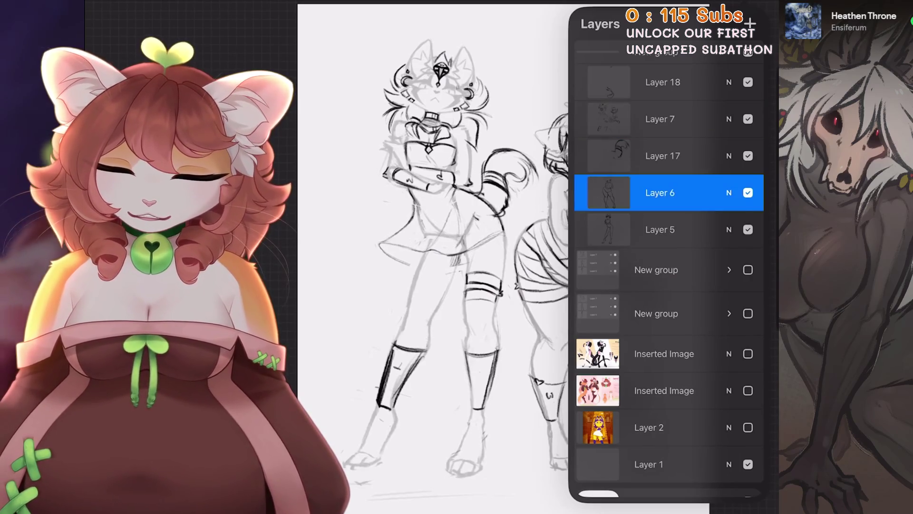
click(660, 229)
drag(633, 119, 695, 119)
key(s)
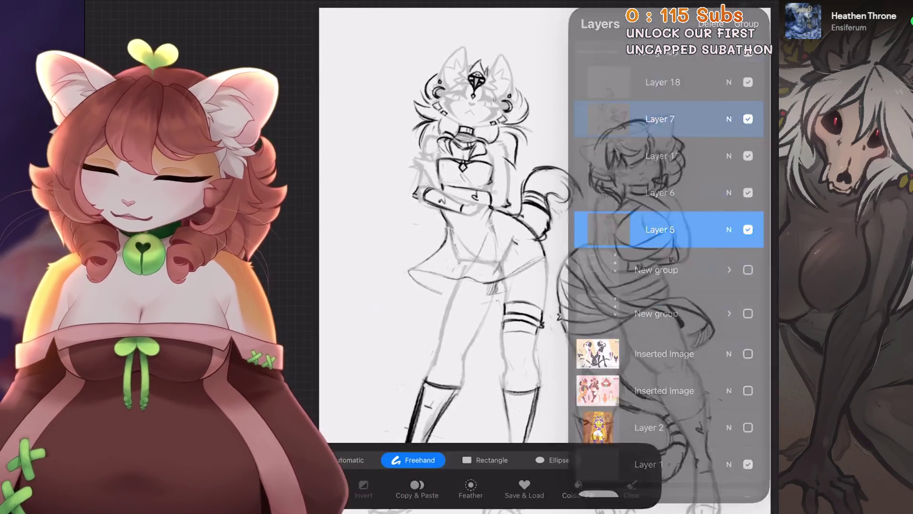
key(l)
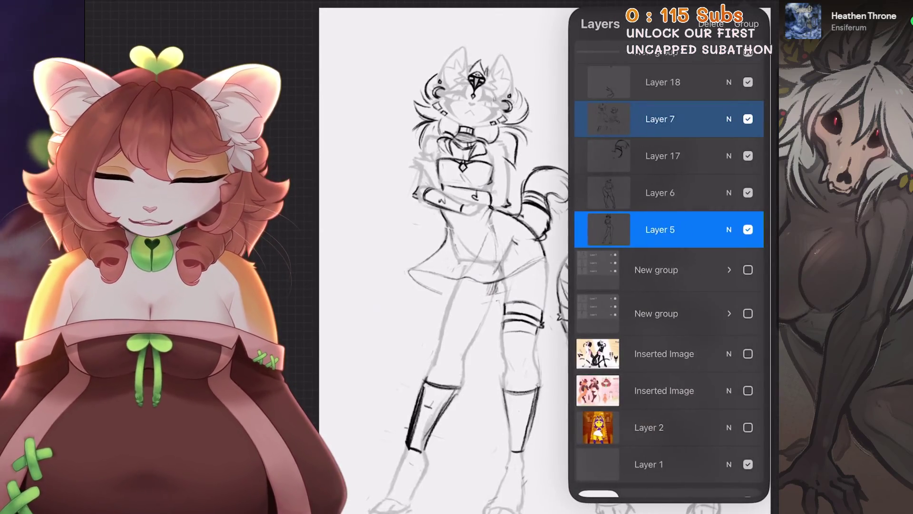
click(660, 155)
drag(633, 119, 694, 119)
drag(632, 229, 695, 230)
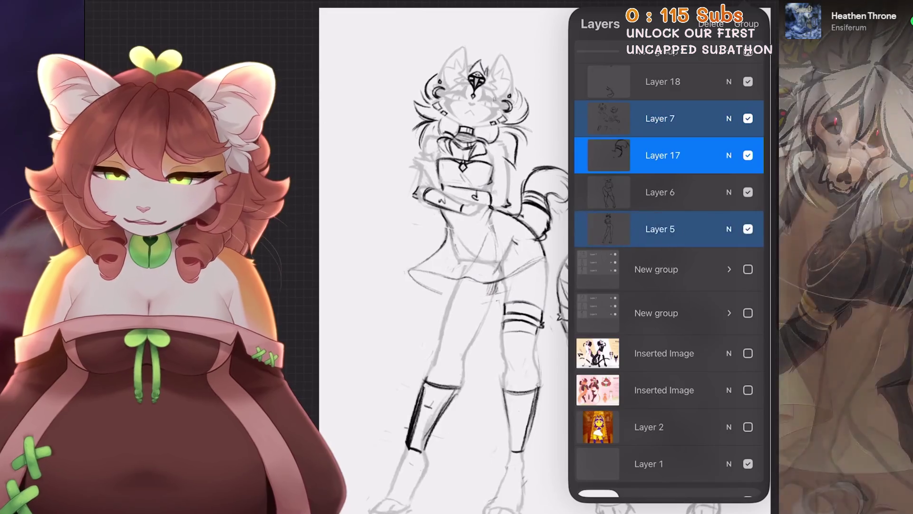
key(l)
key(s)
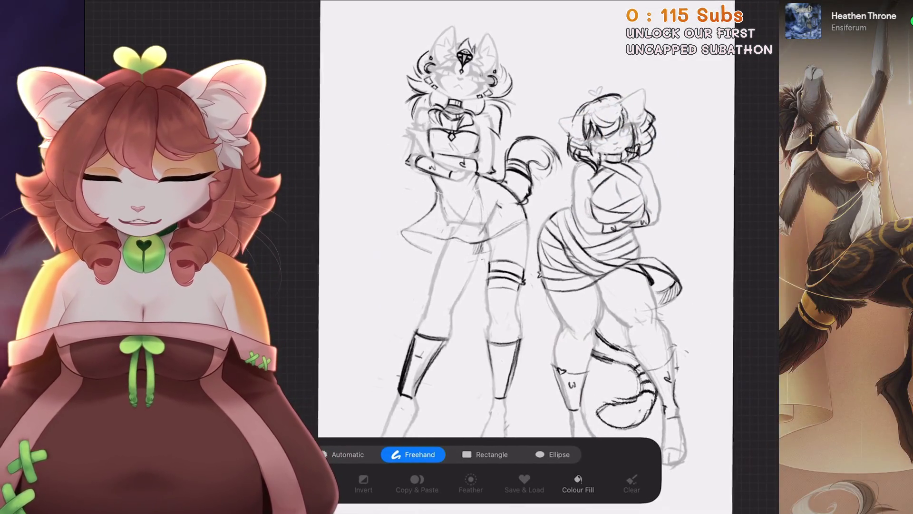
Shift the selected head and torso down slightly and commit the transform.
scroll(528, 238, down, 3)
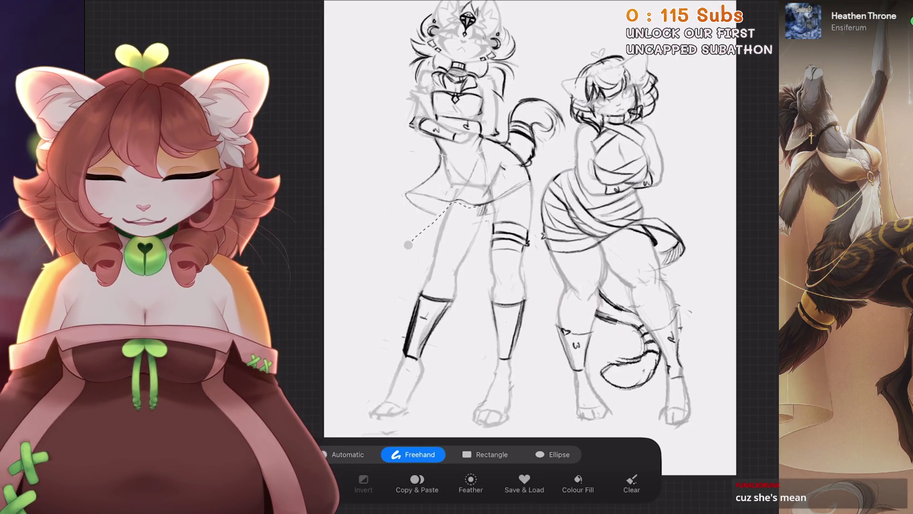
scroll(528, 238, up, 2)
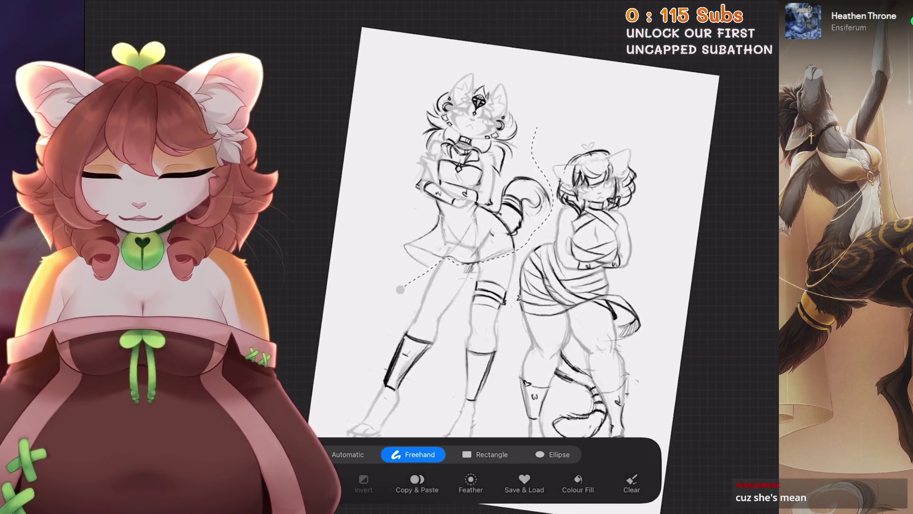
key(v)
scroll(528, 237, up, 2)
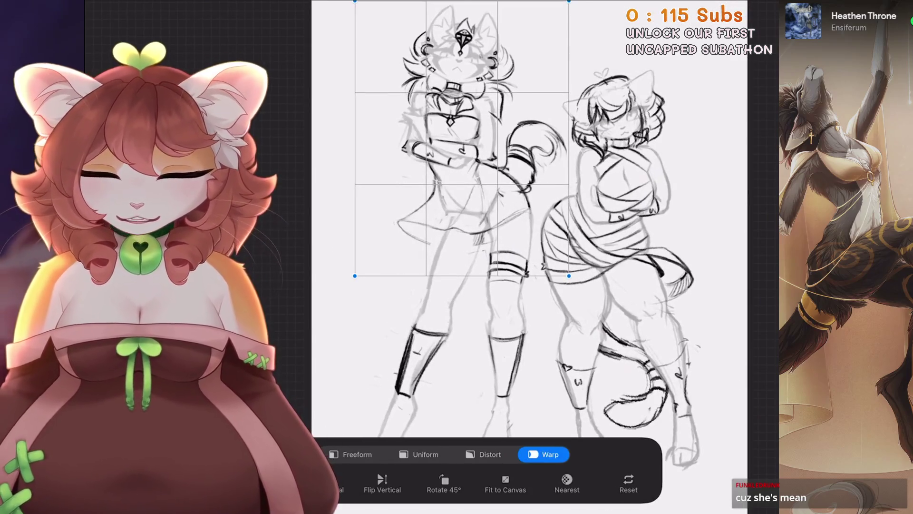
drag(479, 143, 480, 146)
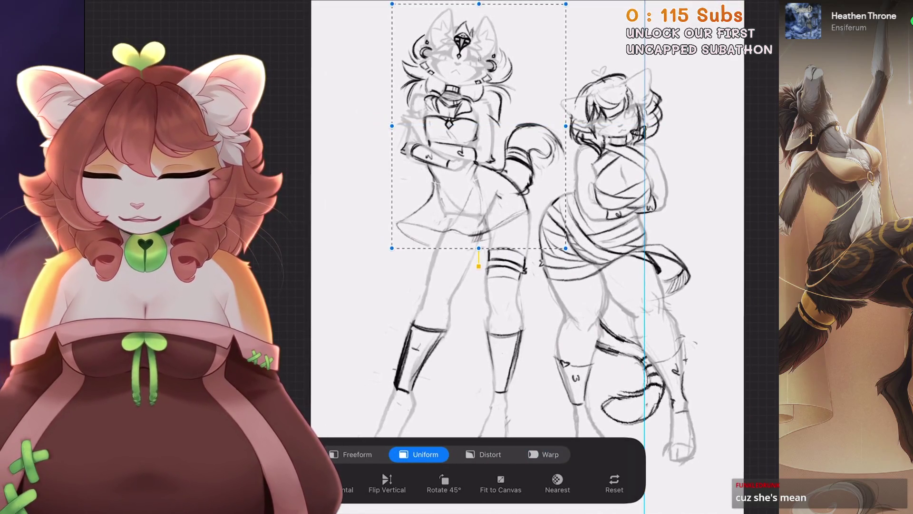
key(v)
Tilt the view about 27 degrees and zoom around to review the adjusted figure.
scroll(465, 218, down, 3)
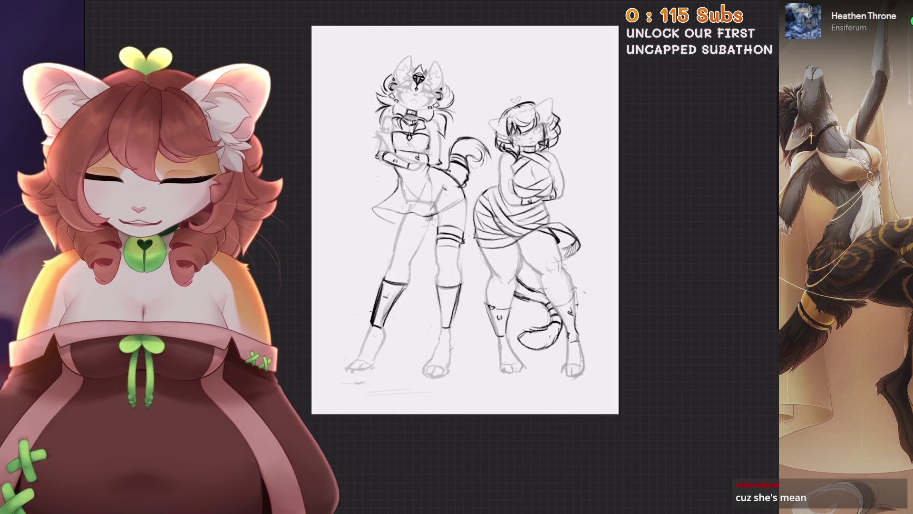
scroll(474, 218, up, 2)
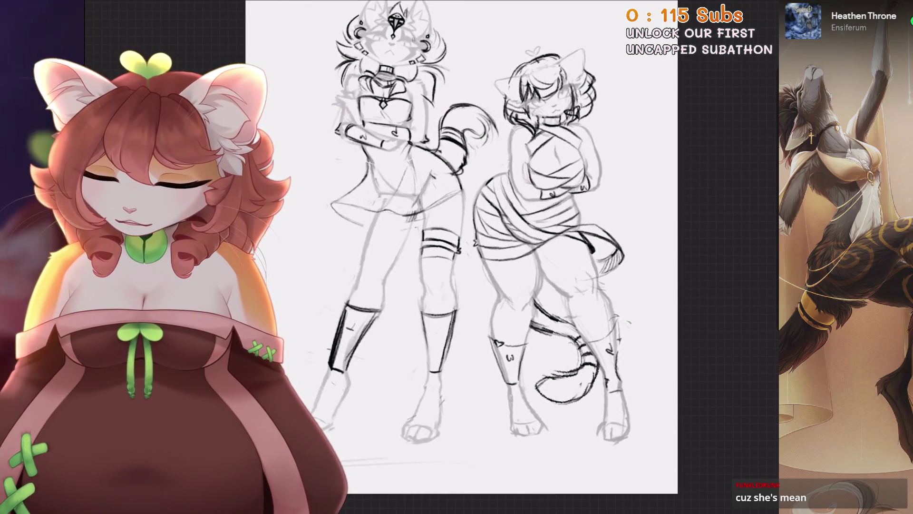
scroll(474, 247, down, 1)
mouse_move(475, 247)
mouse_down()
mouse_move(523, 295)
mouse_move(475, 237)
mouse_move(472, 252)
mouse_up()
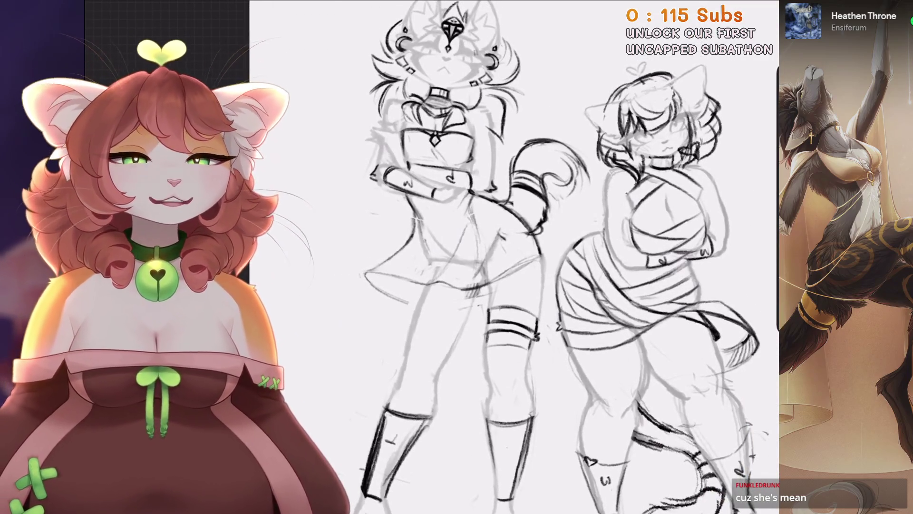
scroll(371, 342, down, 2)
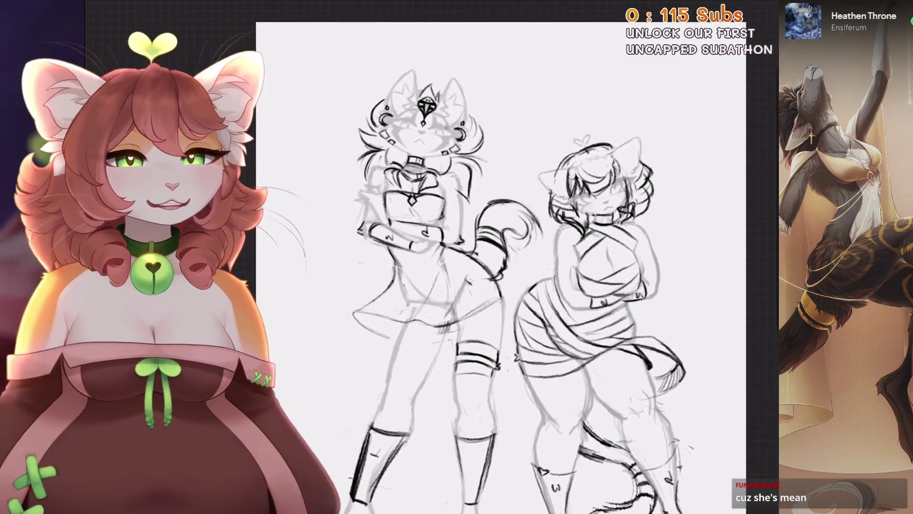
scroll(475, 257, down, 1)
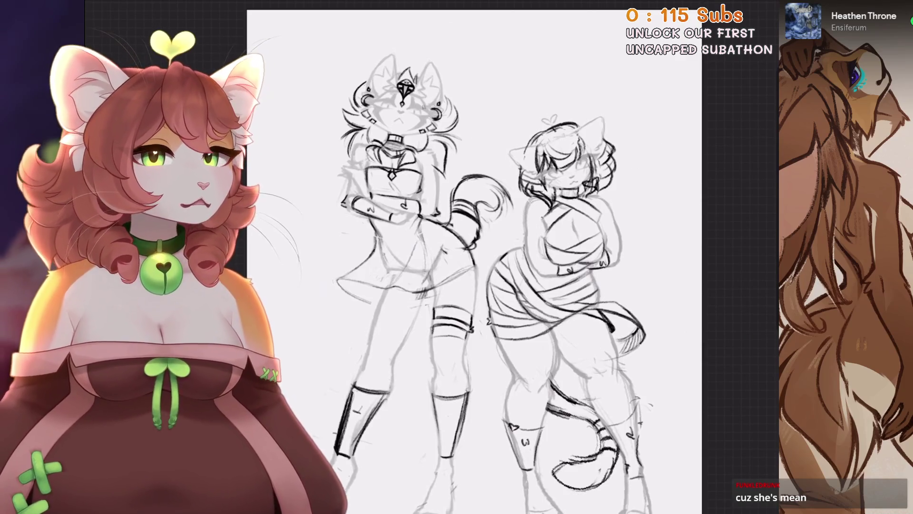
scroll(476, 257, down, 1)
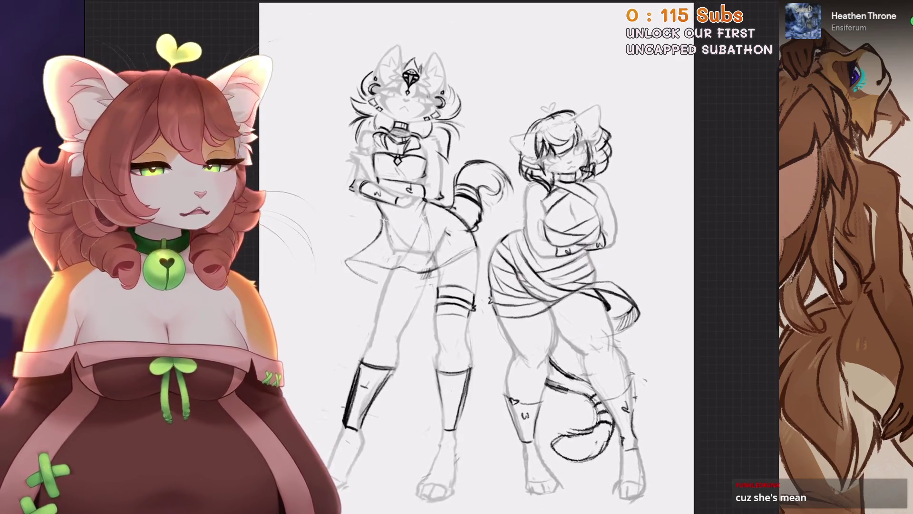
Show the Layer 2 reference image and move it beside the left character.
key(l)
click(747, 427)
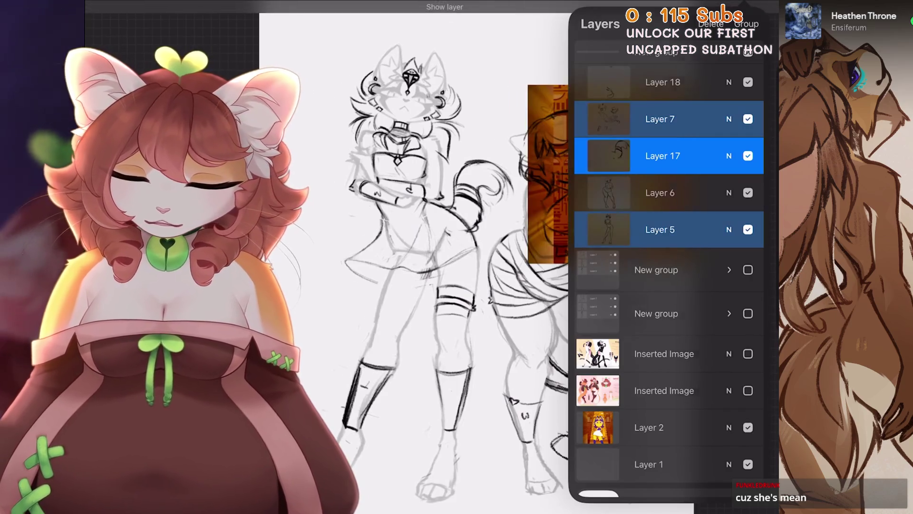
scroll(381, 257, down, 1)
click(656, 427)
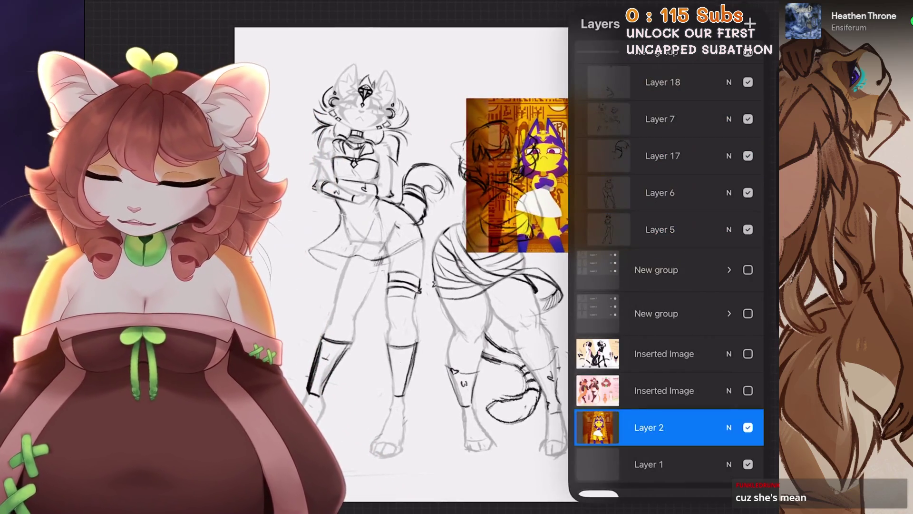
key(v)
mouse_move(518, 174)
mouse_down()
mouse_move(567, 124)
mouse_move(567, 109)
mouse_move(247, 109)
mouse_move(269, 87)
mouse_move(295, 173)
mouse_move(295, 273)
mouse_up()
key(v)
key(v)
key(v)
key(v)
key(v)
key(v)
key(v)
Briefly show both Inserted Image layers, then hide them again.
scroll(442, 238, up, 3)
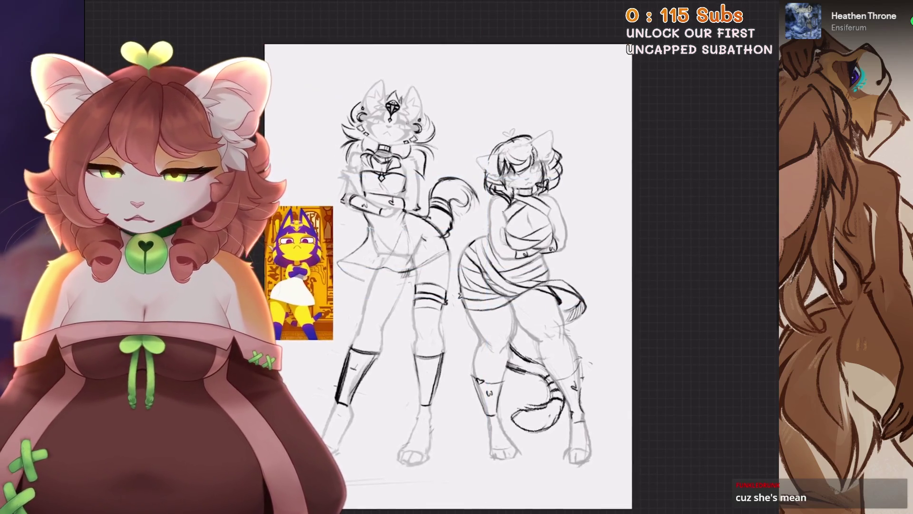
key(l)
scroll(428, 285, down, 3)
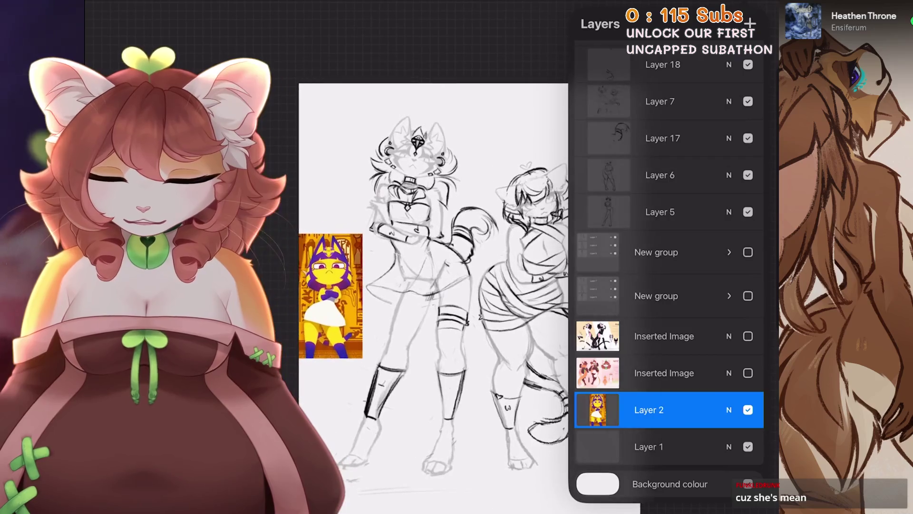
click(664, 335)
click(747, 336)
scroll(428, 285, down, 1)
click(748, 335)
click(747, 373)
click(748, 373)
scroll(428, 285, up, 3)
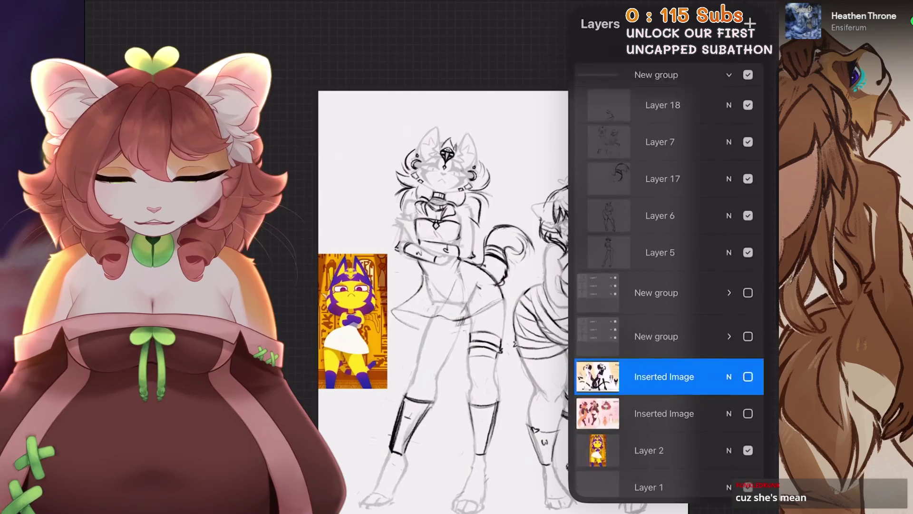
Add Layer 19 above the collapsed sketch group, fill it with colour, and lower its opacity.
click(729, 72)
click(750, 23)
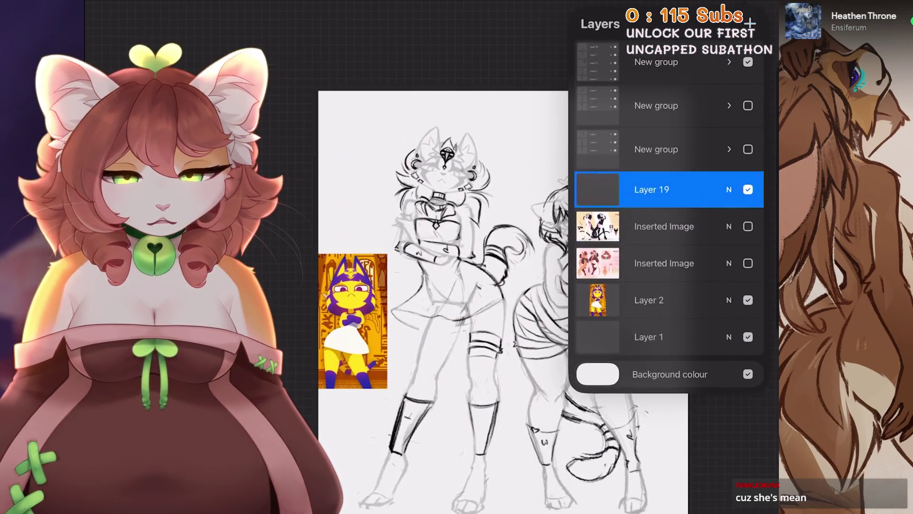
click(763, 7)
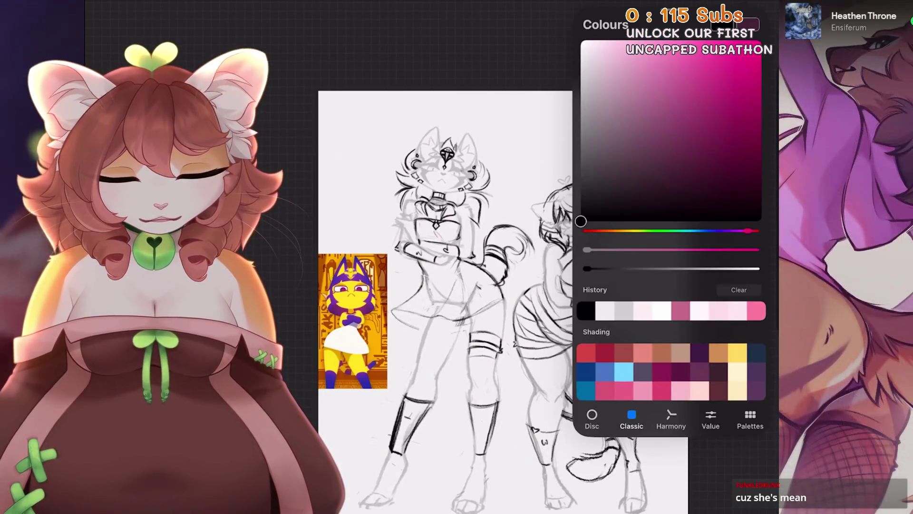
drag(747, 24, 442, 286)
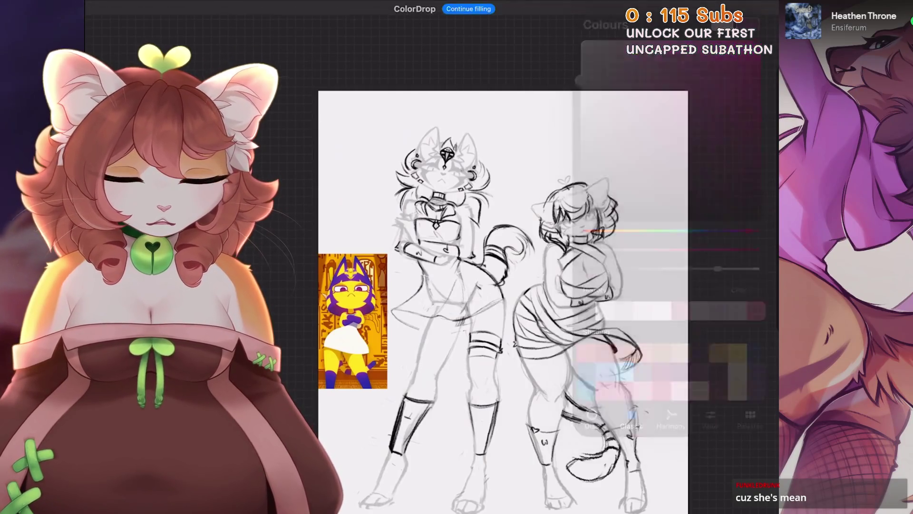
click(723, 24)
click(729, 59)
drag(754, 102, 675, 103)
click(729, 58)
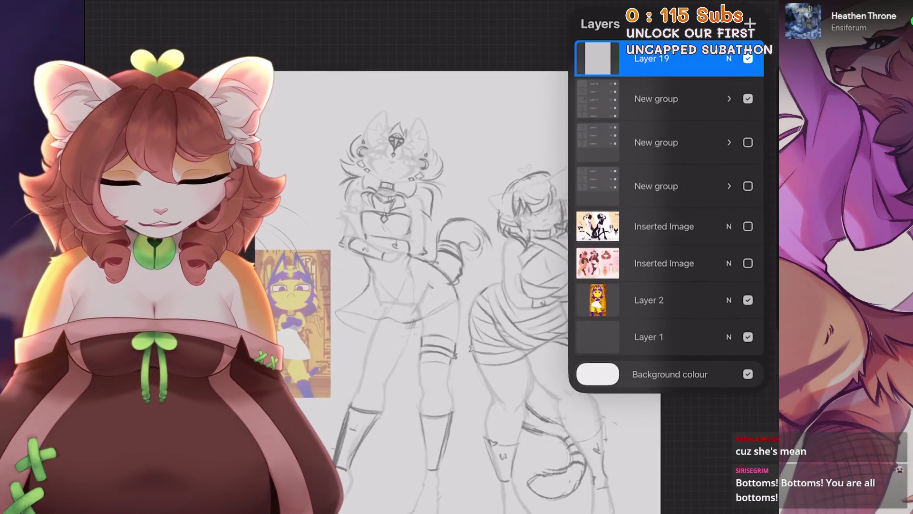
Refill Layer 19 with a lighter near-white colour.
click(729, 89)
click(598, 58)
click(751, 23)
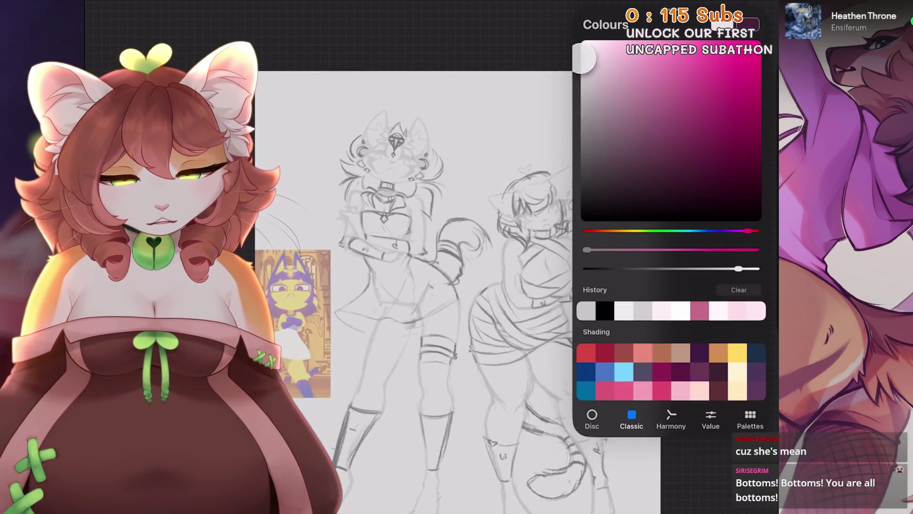
drag(763, 10, 428, 238)
click(750, 23)
scroll(428, 238, up, 2)
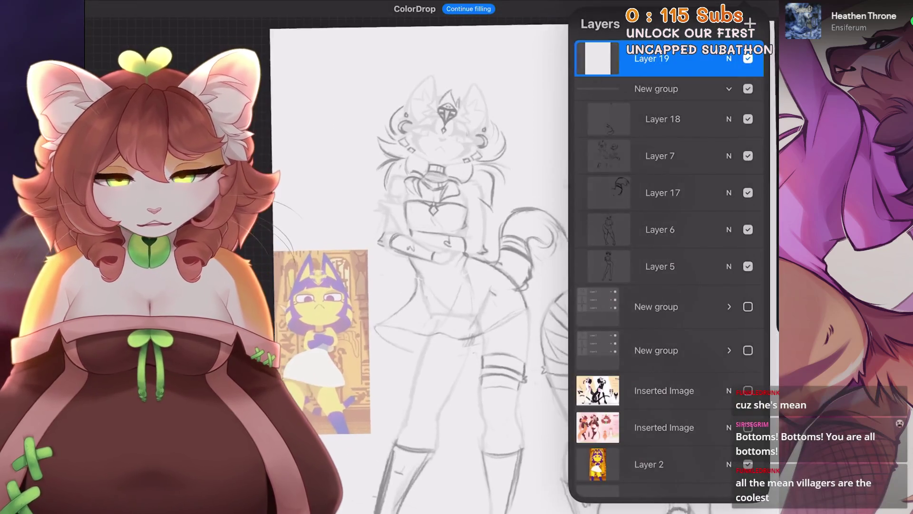
Raise Layer 19's opacity to about 89% so the sketches appear faded.
click(729, 58)
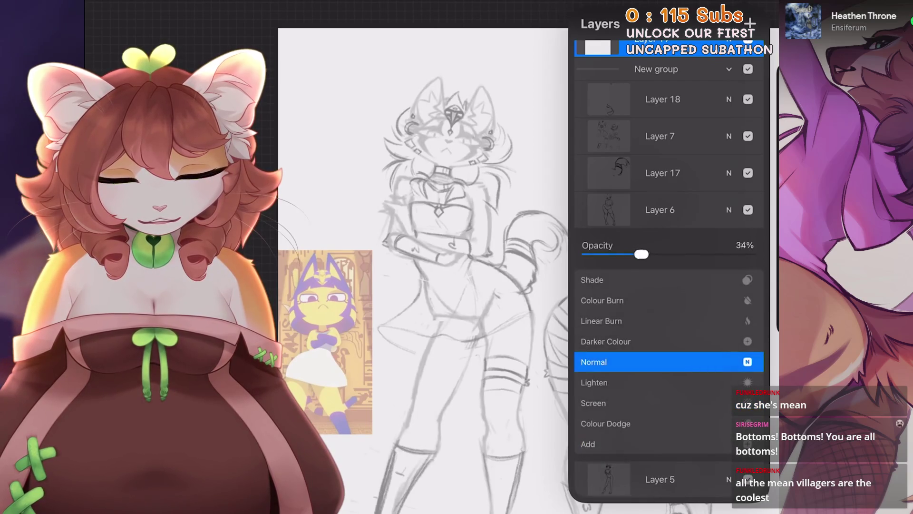
scroll(669, 238, up, 2)
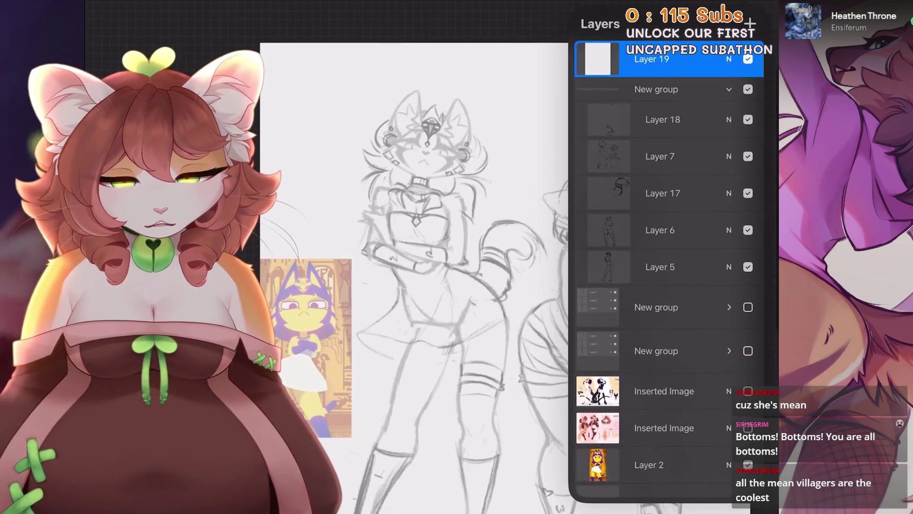
click(728, 59)
drag(665, 103, 730, 102)
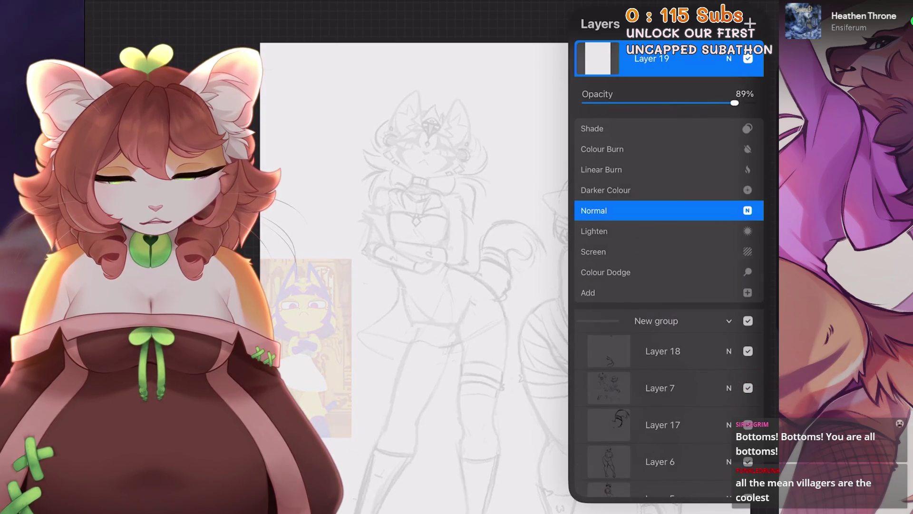
click(729, 58)
click(750, 22)
click(749, 22)
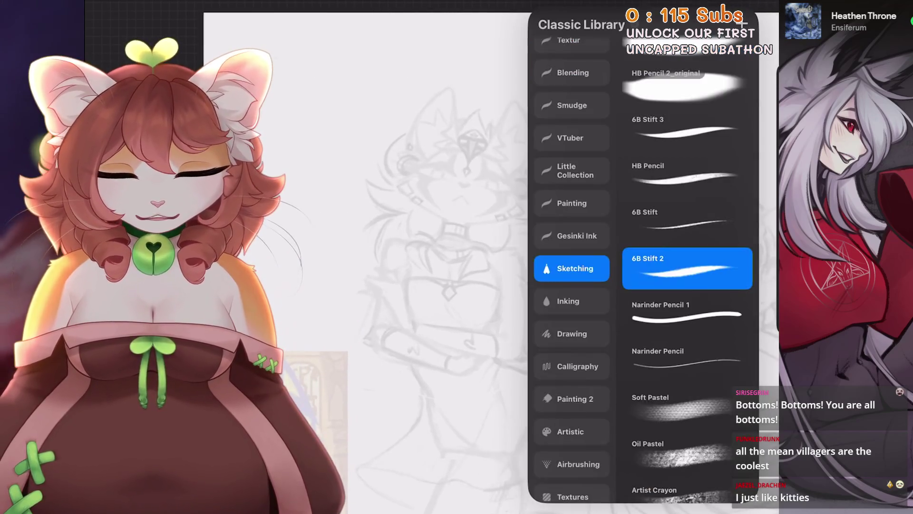
Draw a thin dark curved line across the left character's head and chest.
drag(454, 304, 575, 211)
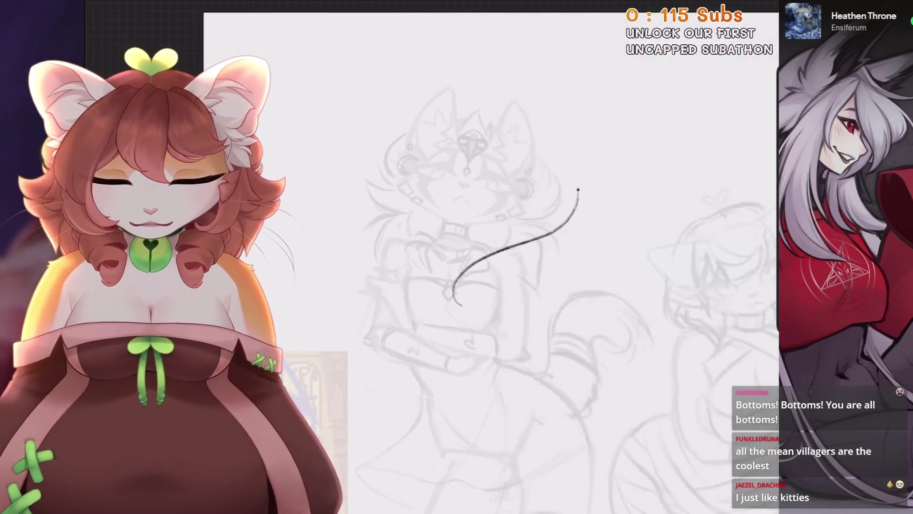
Undo the test strokes, trying and removing another arc and loop near the head.
key(ctrl+z)
drag(403, 336, 588, 281)
drag(402, 210, 351, 241)
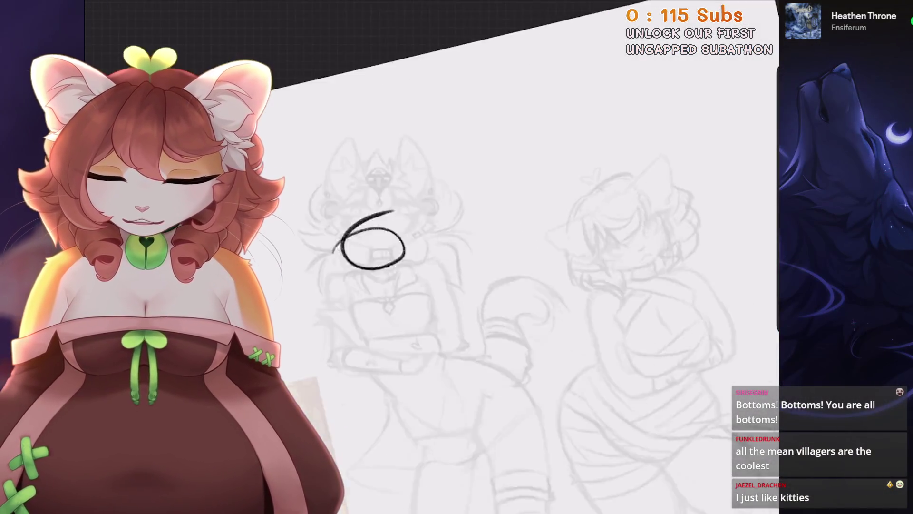
key(ctrl+z)
Resize the canvas to 3000 px tall with linked proportions, giving 2375 px width.
click(178, 48)
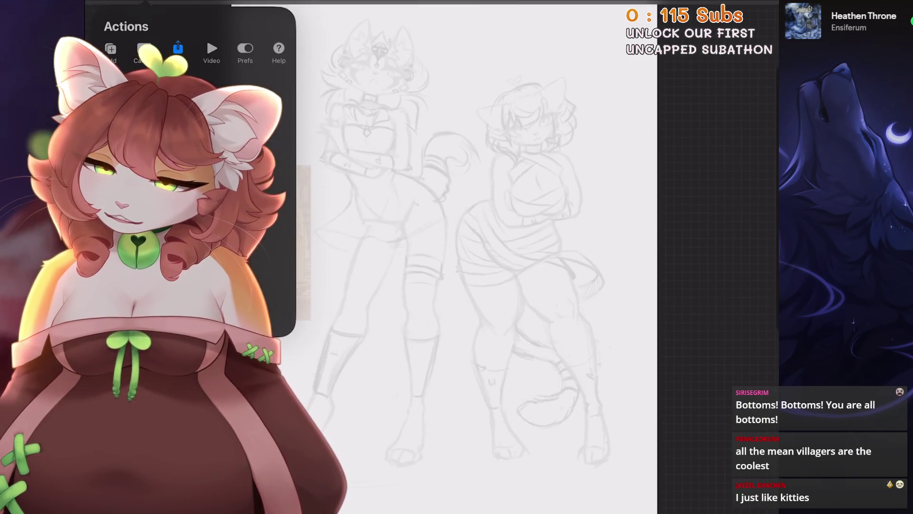
click(144, 48)
click(191, 84)
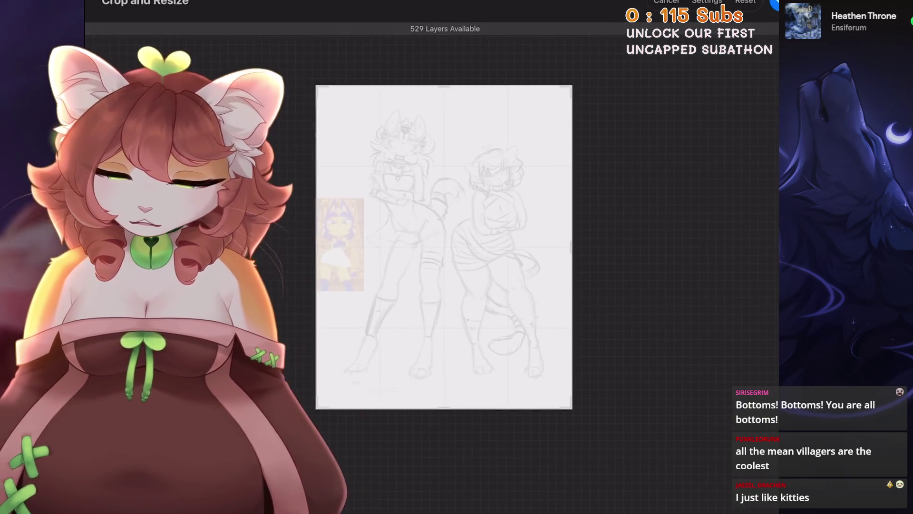
click(750, 62)
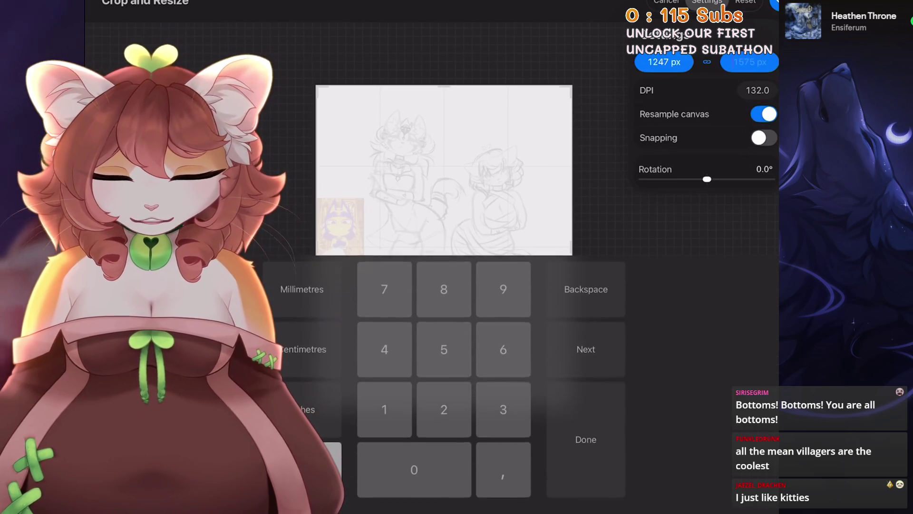
text(3000)
click(774, 5)
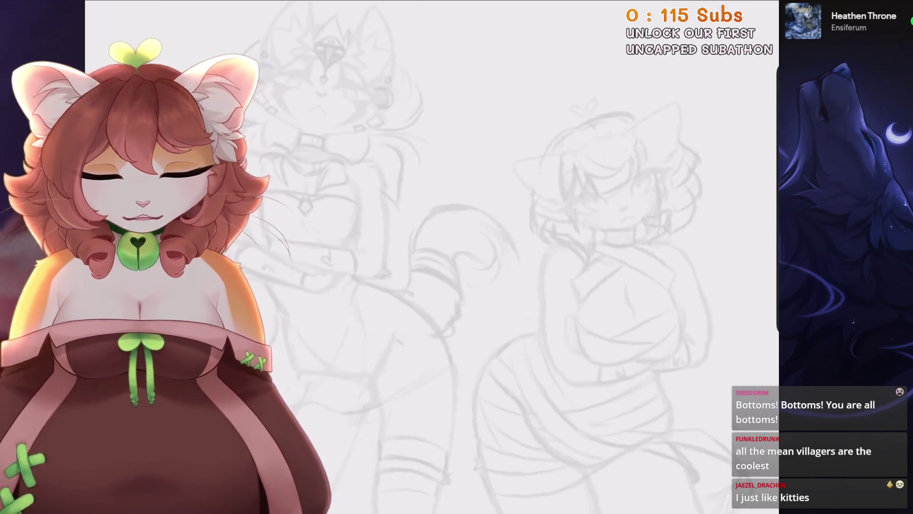
drag(618, 238, 528, 328)
key(ctrl+z)
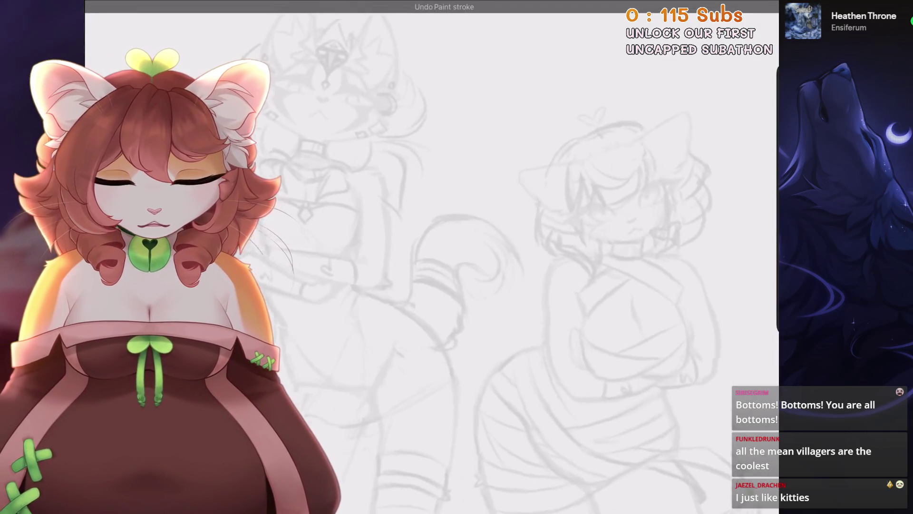
Pick the 6B Stift 3 Sketching brush, then draw and undo a trial stroke.
scroll(428, 190, up, 3)
click(645, 5)
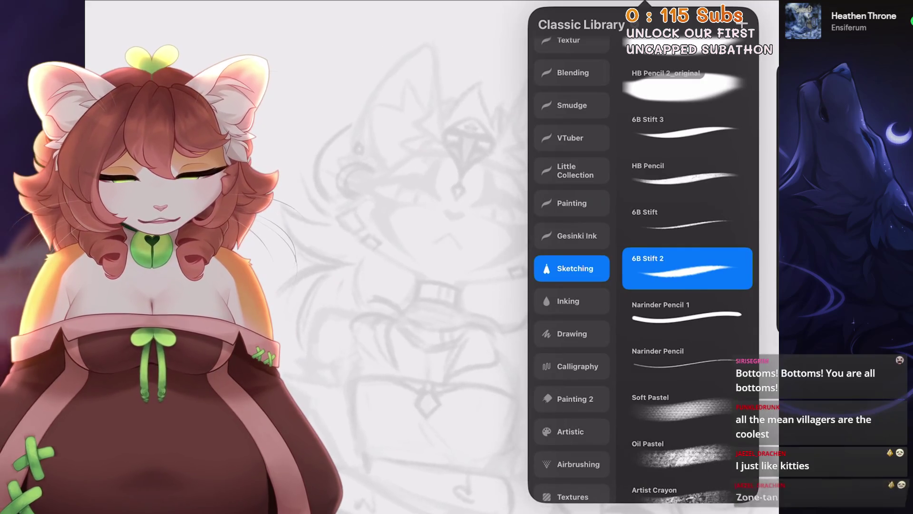
click(687, 175)
click(687, 128)
click(428, 238)
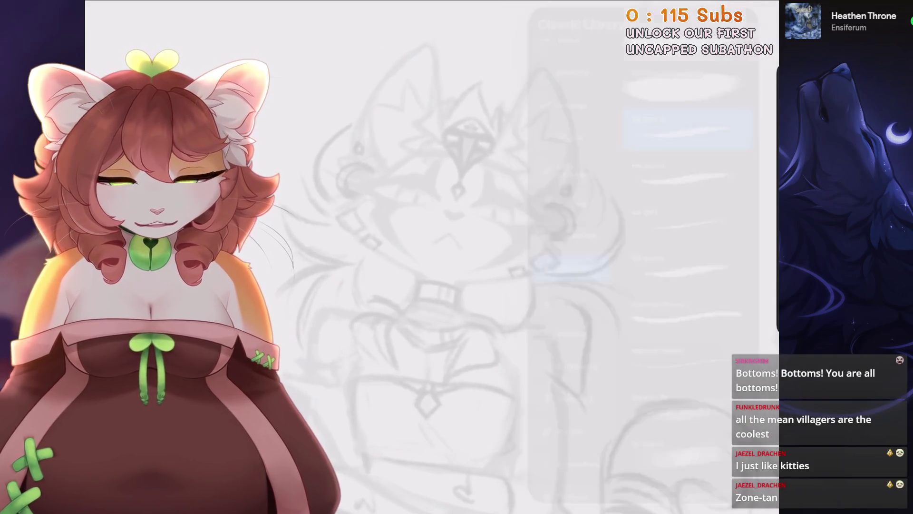
drag(522, 182, 412, 326)
key(ctrl+z)
scroll(442, 237, down, 5)
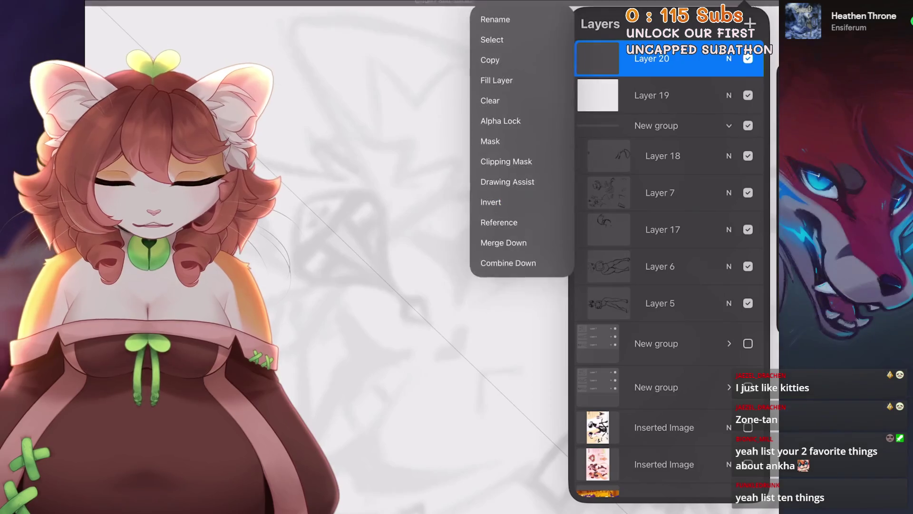
key(ctrl+z)
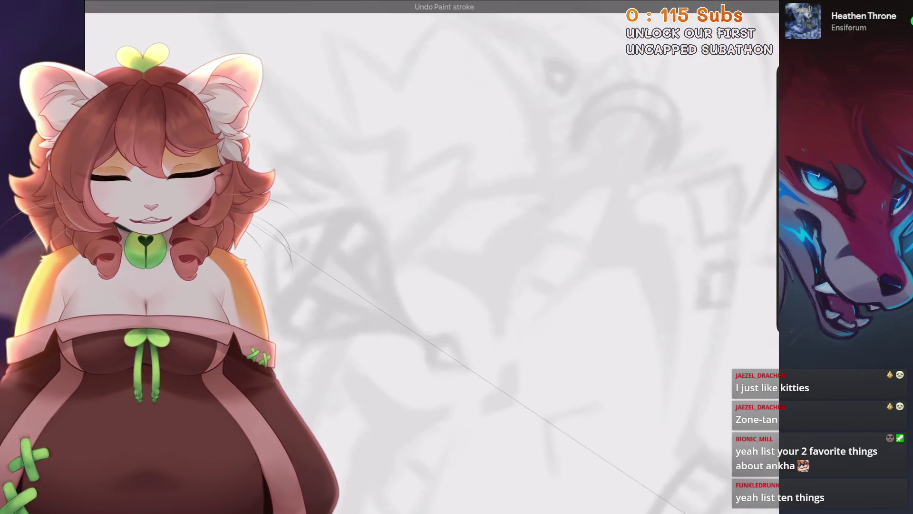
Ink the upper eyelid as a curve rising rightward, redrawing it until it sits right.
mouse_move(495, 328)
mouse_down()
mouse_move(527, 228)
mouse_move(648, 143)
mouse_move(654, 123)
mouse_up()
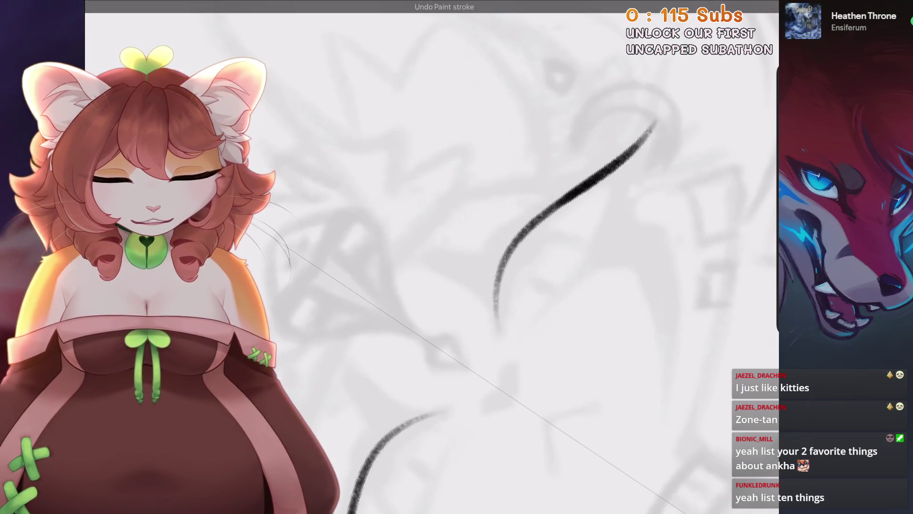
key(ctrl+z)
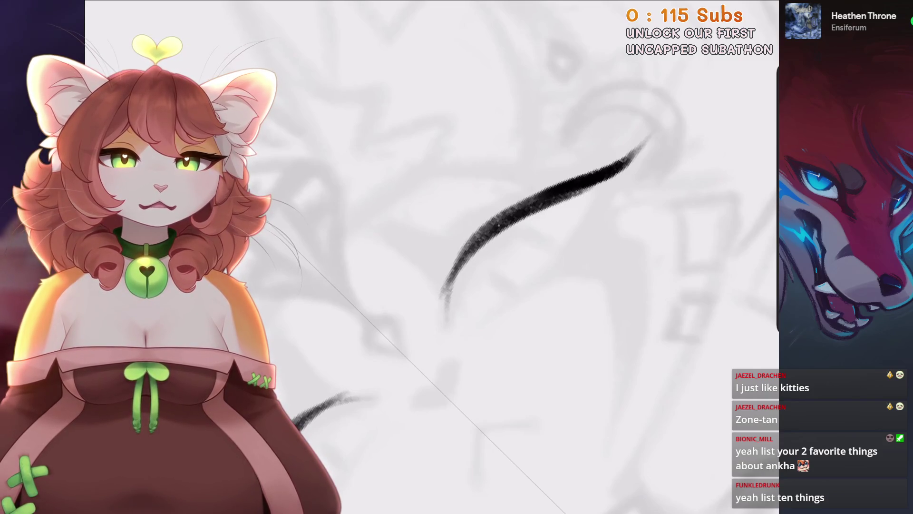
scroll(557, 214, up, 2)
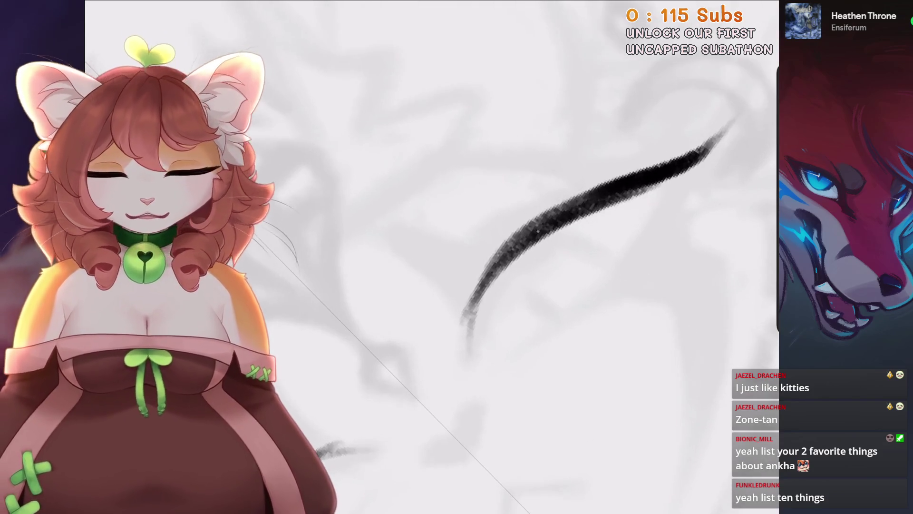
key(ctrl+z)
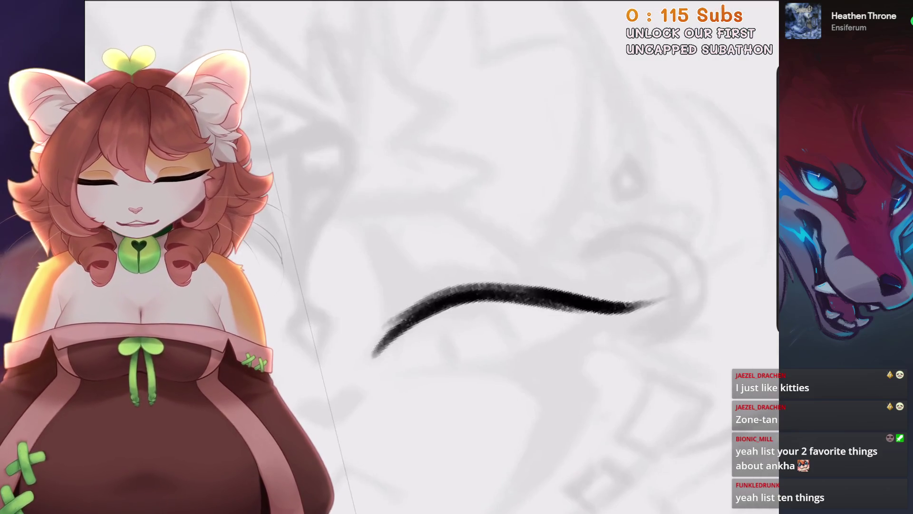
key(ctrl+z)
key(ctrl+z)
drag(440, 397, 739, 135)
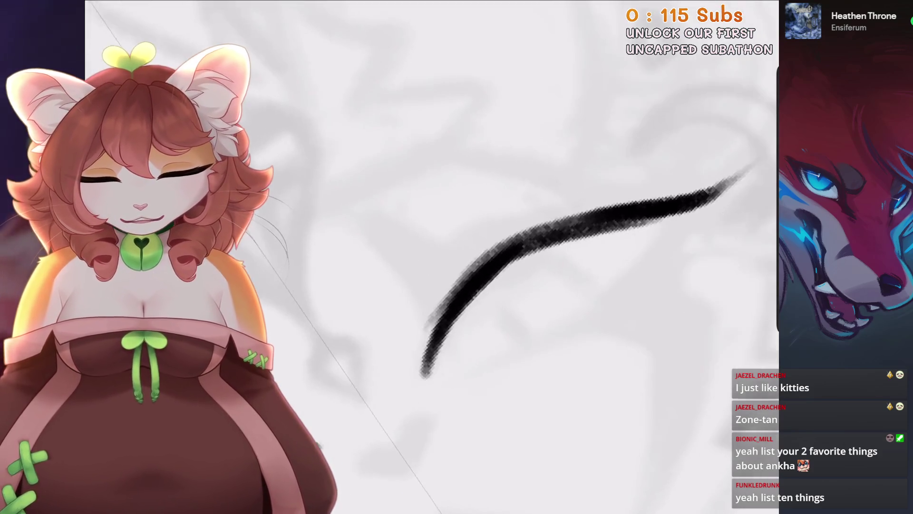
key(ctrl+z)
drag(449, 409, 735, 95)
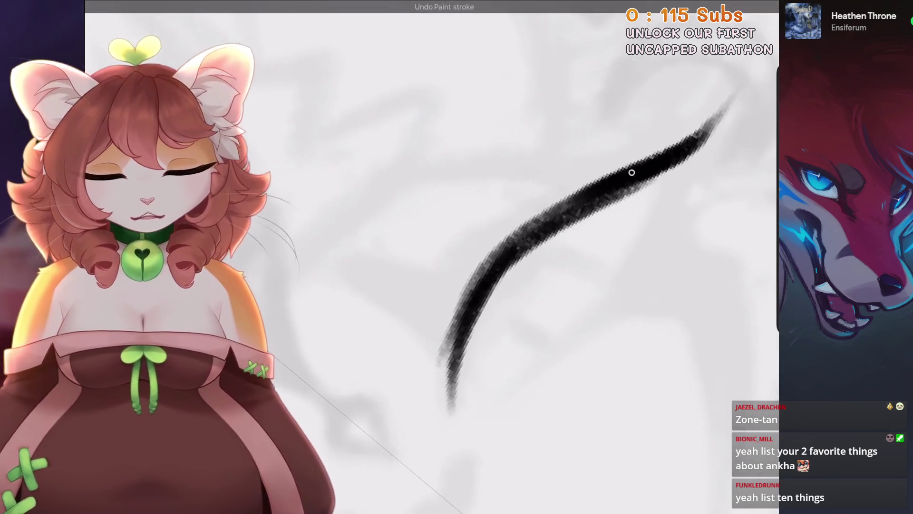
key(ctrl+z)
drag(450, 409, 734, 95)
Add the hooked stroke at the eyelid's left corner, rotating the canvas to draw comfortably.
key(ctrl+z)
mouse_move(523, 237)
mouse_down()
mouse_move(452, 214)
mouse_move(404, 261)
mouse_up()
mouse_move(475, 286)
mouse_down()
mouse_move(490, 271)
mouse_move(447, 283)
mouse_move(443, 329)
mouse_move(423, 352)
mouse_up()
key(ctrl+z)
drag(380, 192, 338, 223)
drag(524, 238, 452, 190)
key(ctrl+z)
drag(361, 209, 345, 250)
drag(405, 238, 400, 272)
mouse_move(524, 237)
mouse_down()
mouse_move(452, 190)
mouse_move(404, 214)
mouse_move(452, 190)
mouse_move(500, 228)
mouse_up()
drag(423, 192, 340, 295)
key(ctrl+z)
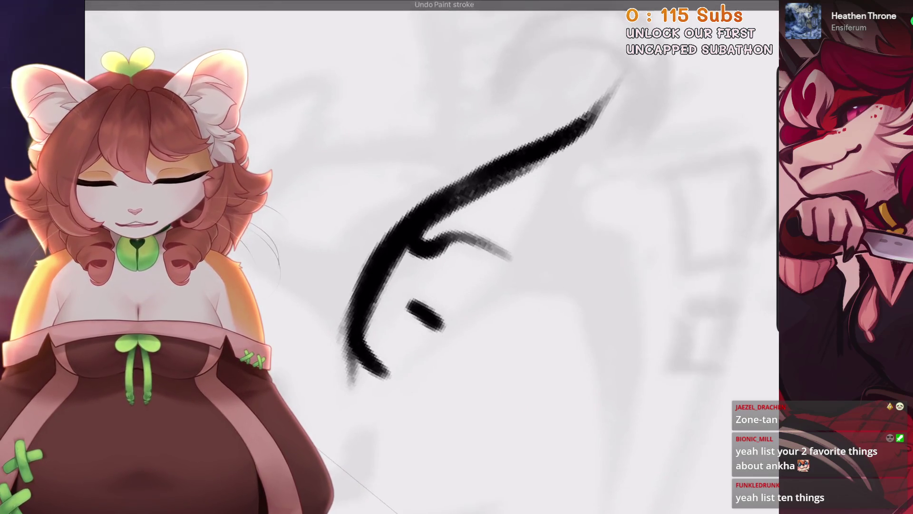
drag(475, 238, 546, 285)
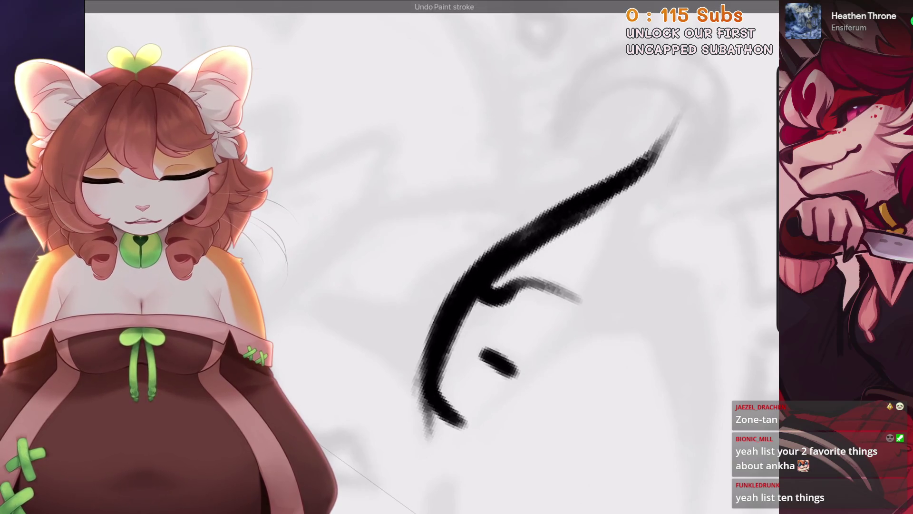
drag(523, 238, 437, 286)
Add short strokes at the lid junction and a curved stroke left of the eyelid.
drag(481, 249, 474, 294)
key(ctrl+z)
mouse_move(489, 257)
mouse_down()
mouse_move(461, 295)
mouse_move(489, 252)
mouse_move(504, 247)
mouse_up()
key(ctrl+z)
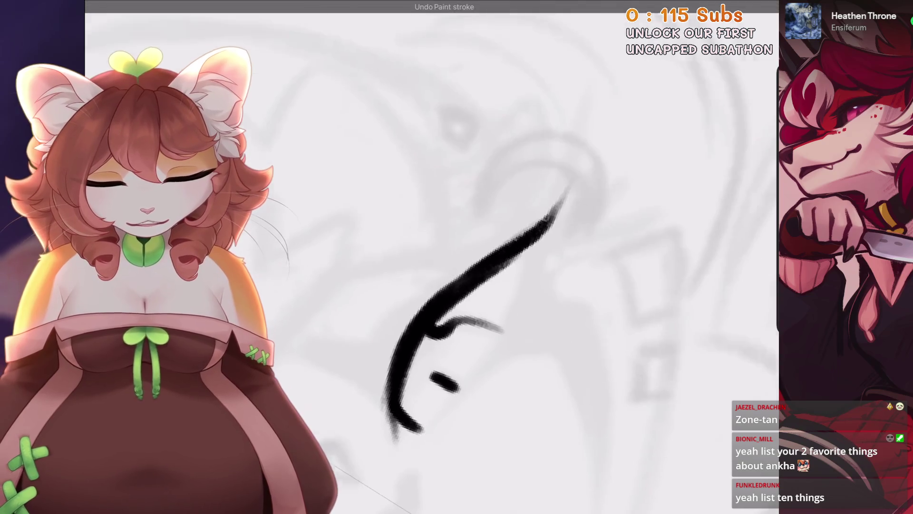
drag(475, 285, 489, 267)
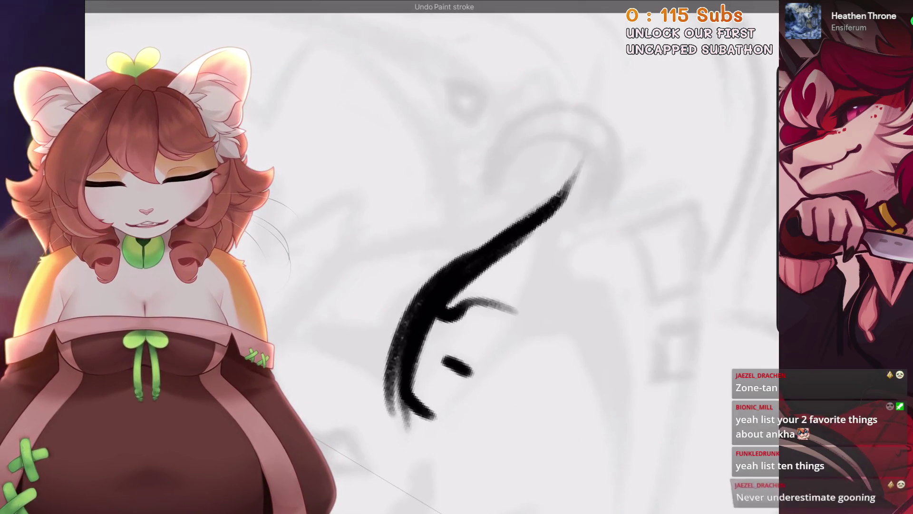
key(ctrl+z)
mouse_move(428, 309)
mouse_down()
mouse_move(476, 237)
mouse_move(431, 314)
mouse_move(445, 352)
mouse_up()
mouse_move(475, 261)
mouse_down()
mouse_move(452, 285)
mouse_move(428, 267)
mouse_move(475, 256)
mouse_up()
mouse_move(385, 309)
mouse_down()
mouse_move(404, 301)
mouse_move(397, 346)
mouse_move(345, 343)
mouse_up()
key(ctrl+z)
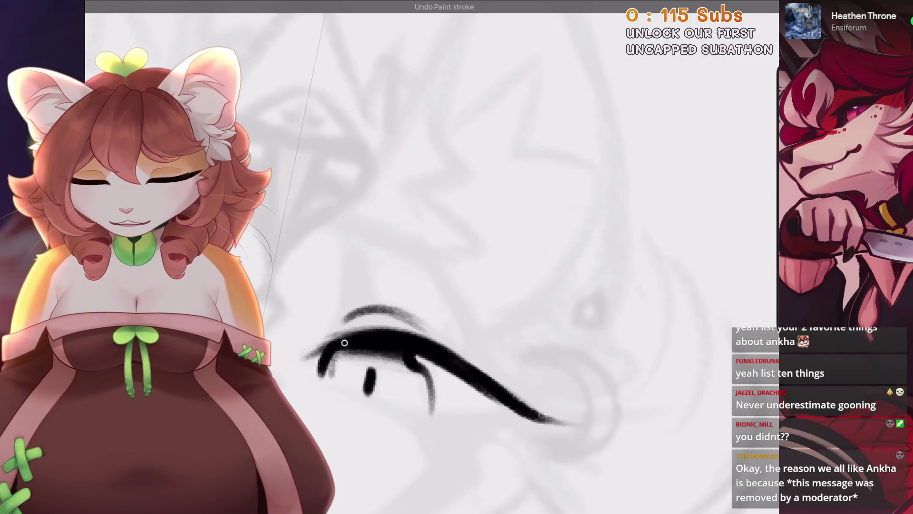
Redraw the faint strokes around the eye in solid black.
key(4)
key(6)
key(6)
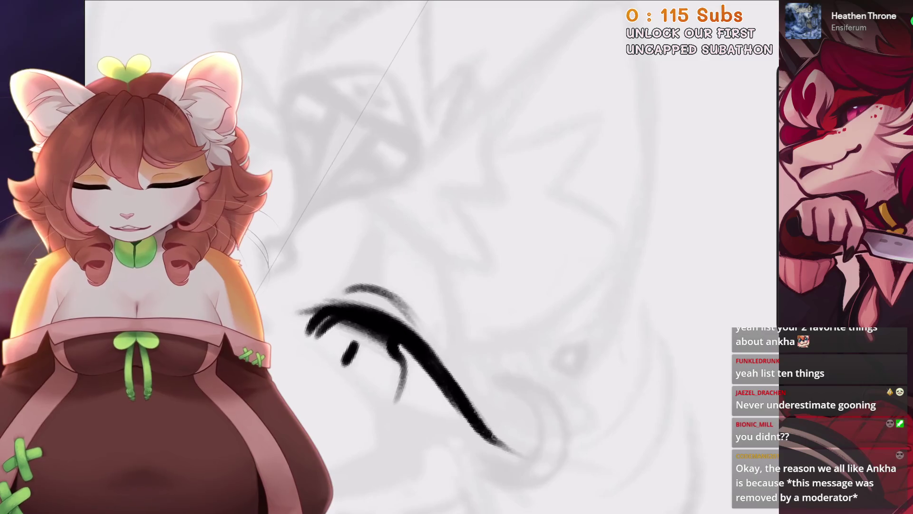
drag(395, 358, 389, 392)
key(4)
key(6)
key(6)
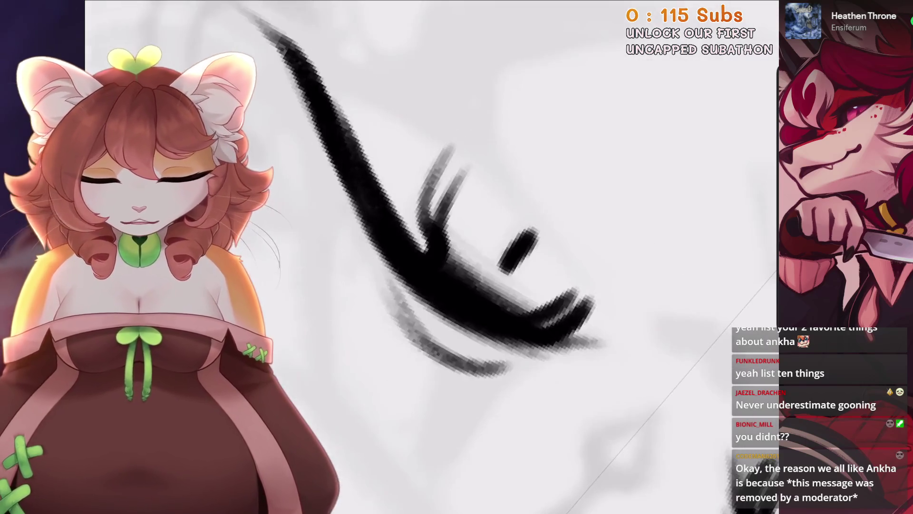
key(ctrl+z)
drag(449, 143, 426, 223)
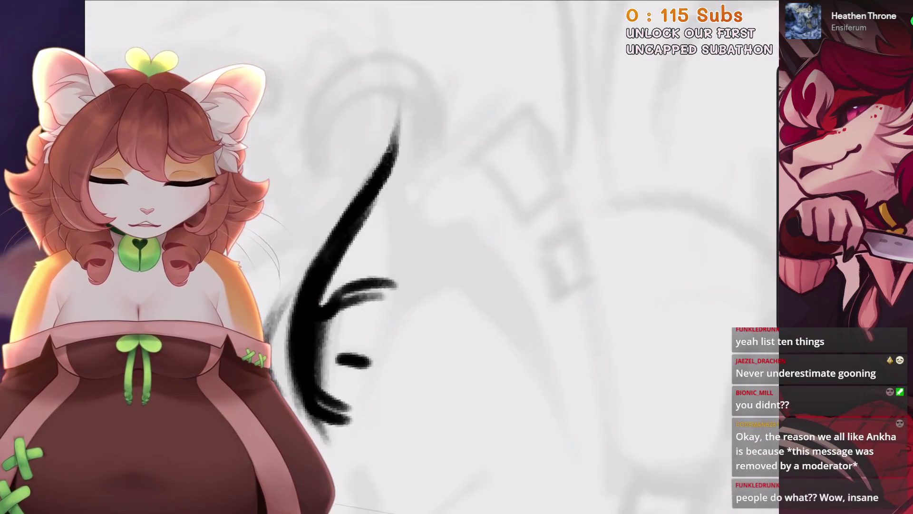
key(4)
key(4)
Draw the long thin lower line of the eye and check both eyes.
drag(377, 259, 456, 199)
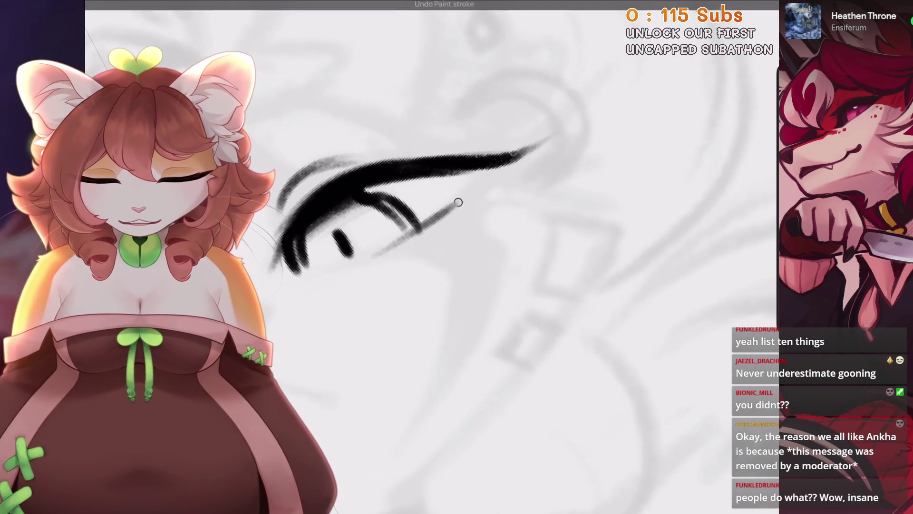
key(6)
key(6)
key(4)
key(4)
scroll(456, 257, up, 3)
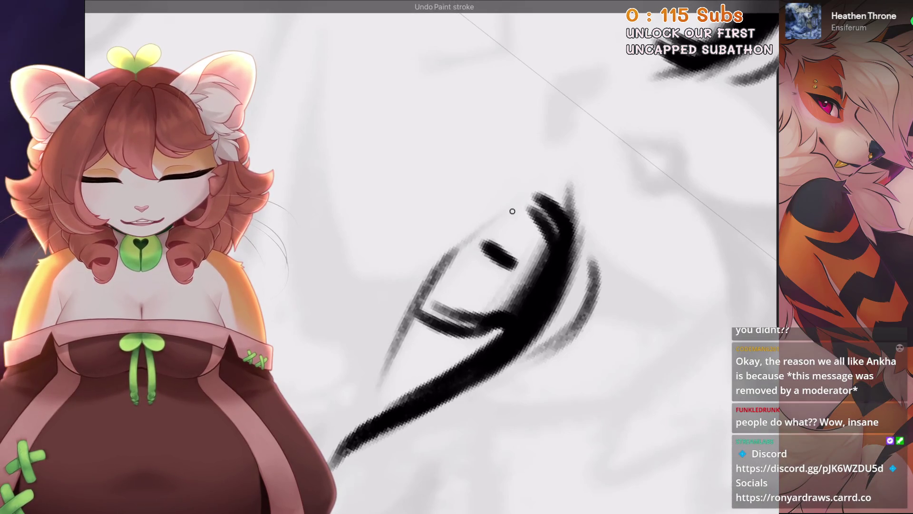
drag(513, 209, 367, 404)
scroll(456, 257, down, 3)
key(4)
key(4)
key(4)
key(6)
key(6)
key(6)
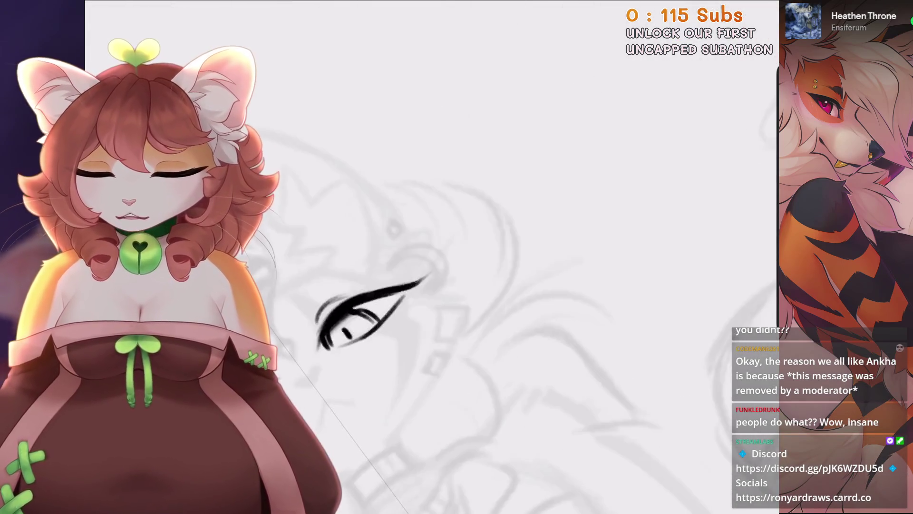
scroll(456, 256, up, 2)
scroll(457, 257, up, 1)
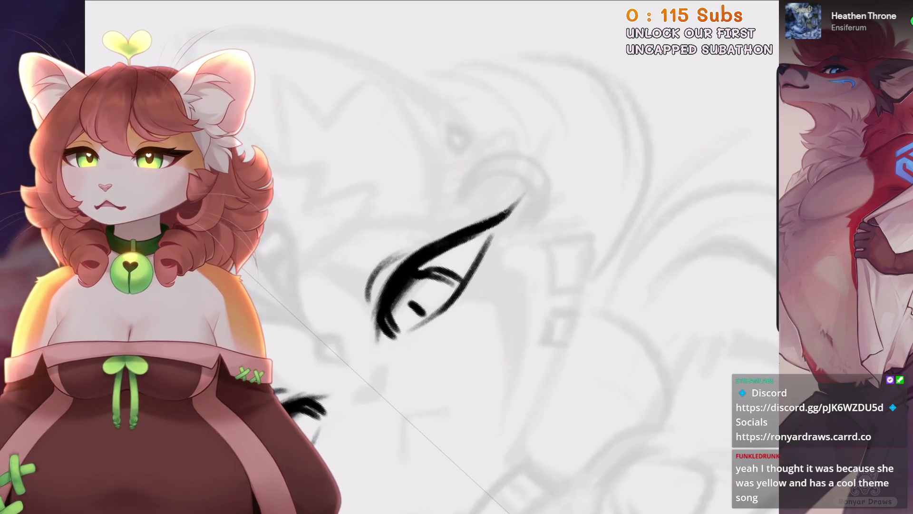
Try a detail stroke inside the eye, then undo it.
scroll(475, 261, up, 3)
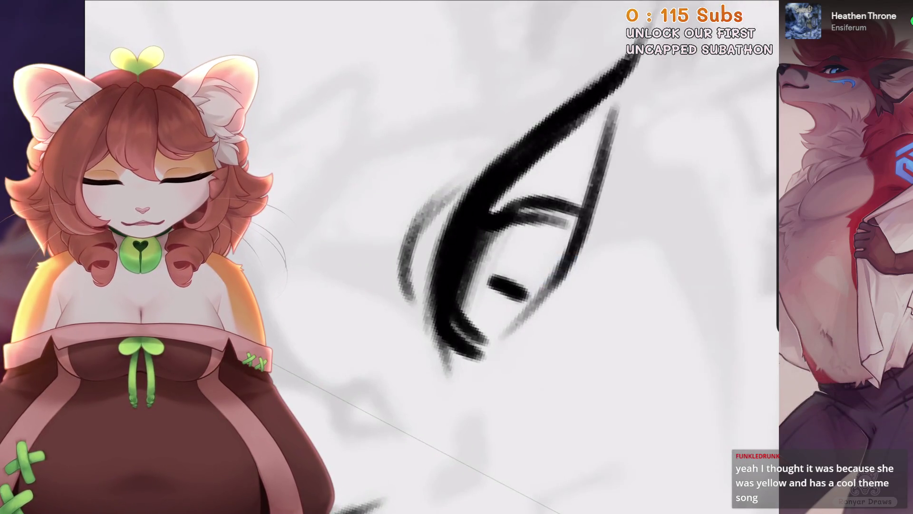
mouse_move(519, 223)
mouse_down()
mouse_move(475, 304)
mouse_move(528, 329)
mouse_up()
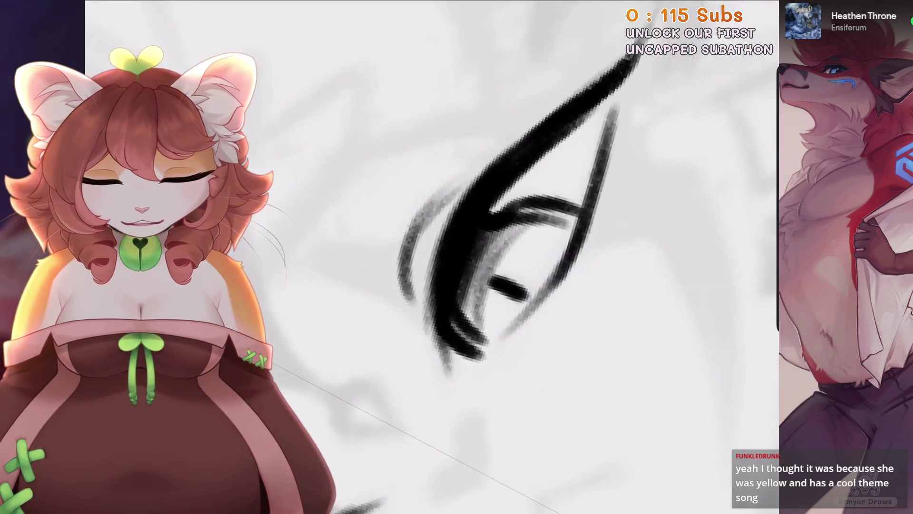
scroll(476, 261, down, 3)
scroll(394, 324, up, 2)
key(ctrl+z)
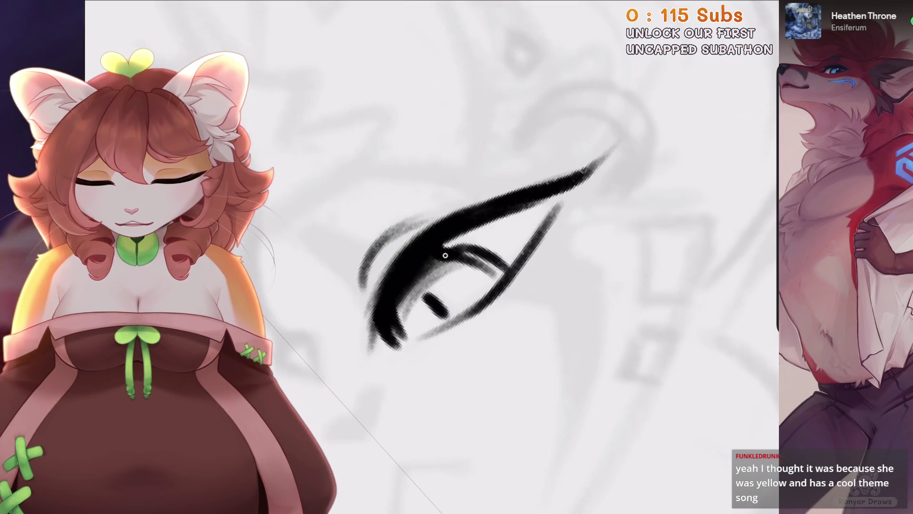
scroll(477, 259, down, 3)
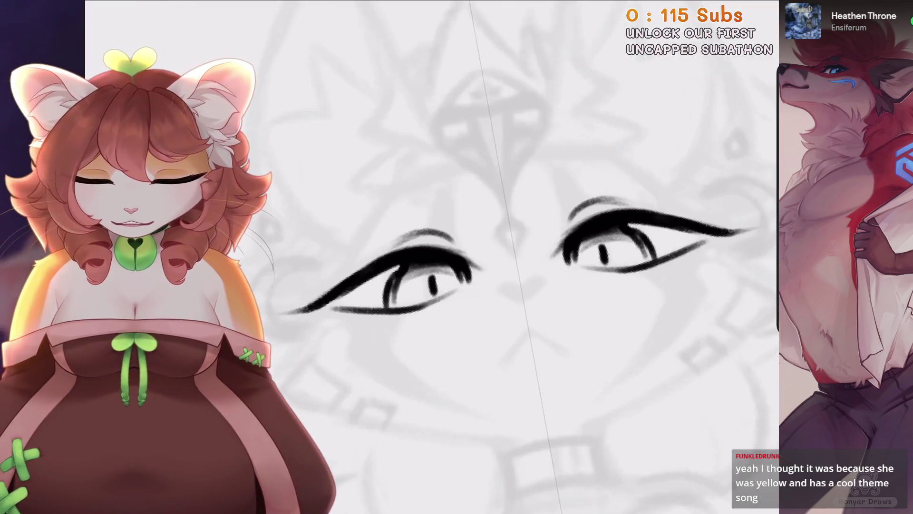
scroll(523, 238, up, 3)
Draw the diamond nose with its curves, top point and a long stroke beside it.
drag(575, 209, 512, 250)
scroll(475, 276, down, 2)
mouse_move(476, 284)
mouse_down()
mouse_move(511, 271)
mouse_move(518, 314)
mouse_up()
key(ctrl+z)
mouse_move(511, 271)
mouse_down()
mouse_move(475, 288)
mouse_move(513, 272)
mouse_up()
scroll(476, 286, down, 3)
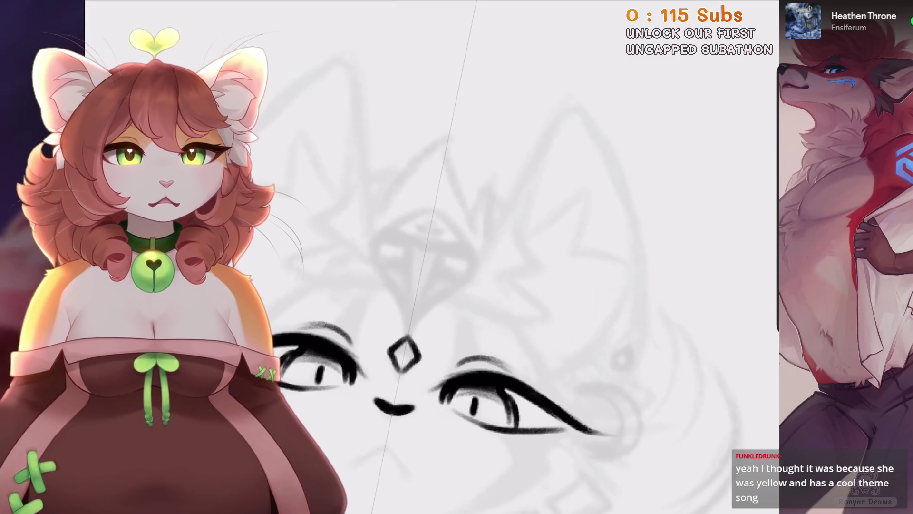
scroll(476, 285, up, 5)
key(ctrl+z)
drag(408, 295, 602, 216)
scroll(476, 266, up, 2)
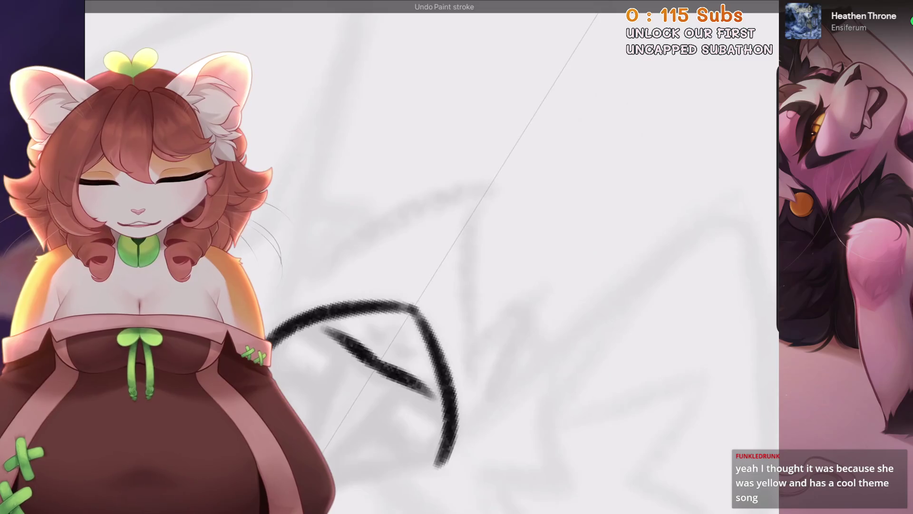
Close the eye with an upper lid line and settle the darker cheek strokes beside the nose.
drag(442, 209, 533, 318)
scroll(475, 266, down, 3)
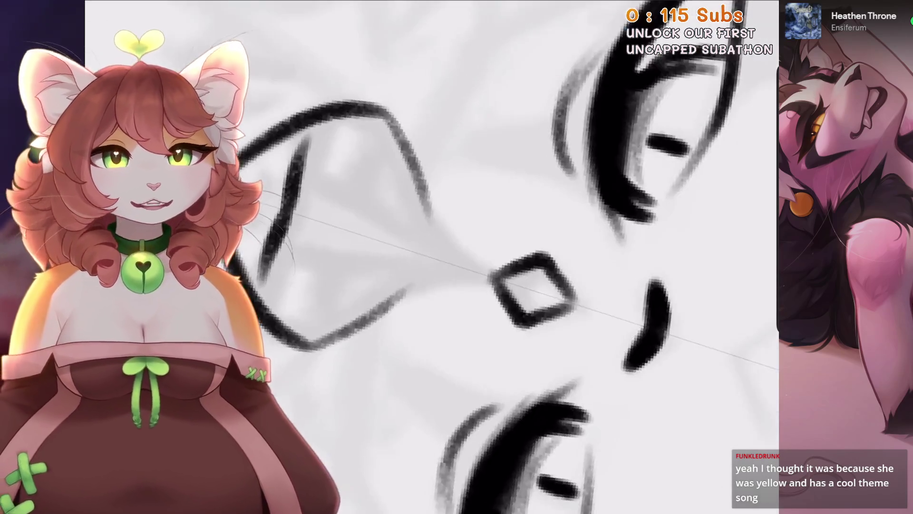
scroll(475, 266, up, 3)
key(ctrl+z)
mouse_move(291, 121)
mouse_down()
mouse_move(504, 186)
mouse_move(395, 381)
mouse_up()
key(ctrl+z)
key(ctrl+z)
key(ctrl+shift+z)
scroll(476, 266, down, 3)
scroll(476, 266, up, 4)
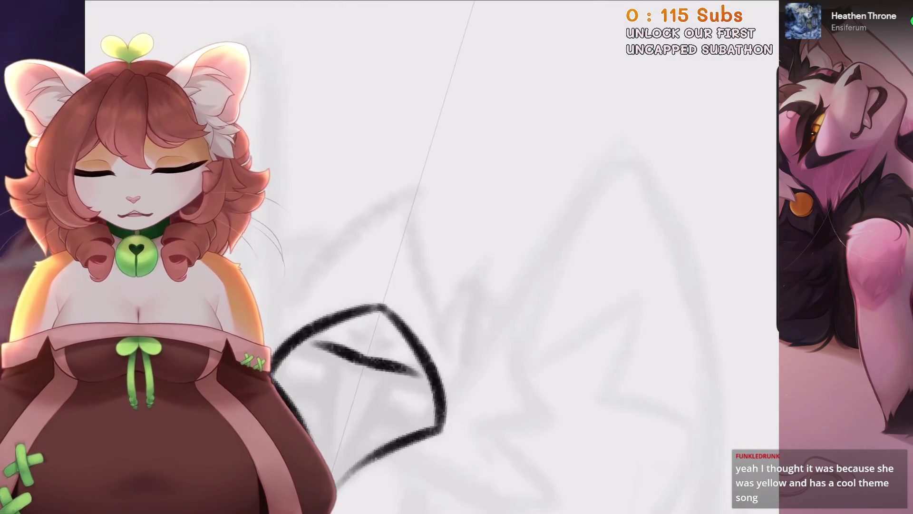
Test strokes inside the forehead diamond, undoing the attempts that miss.
drag(407, 247, 490, 152)
key(ctrl+z)
drag(369, 319, 480, 167)
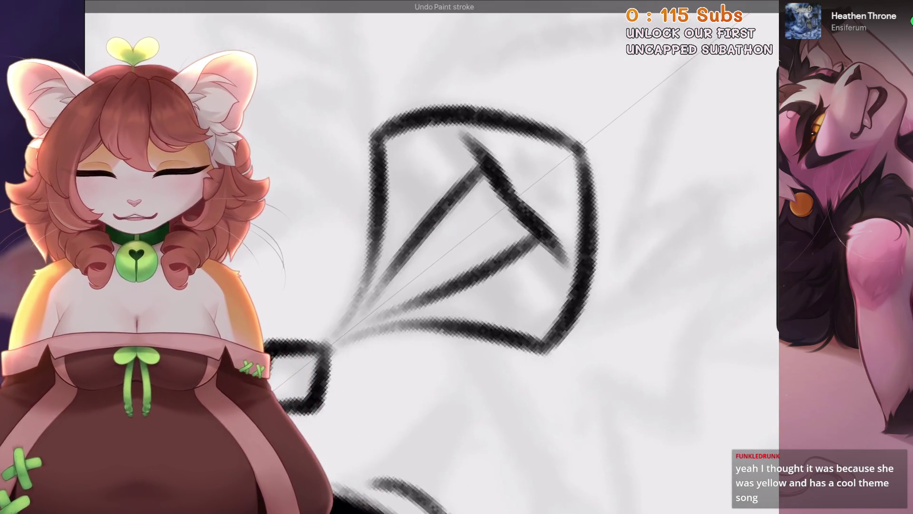
scroll(475, 266, down, 2)
scroll(475, 266, down, 2)
scroll(475, 267, up, 3)
key(ctrl+z)
mouse_move(404, 233)
mouse_down()
mouse_move(538, 114)
mouse_move(552, 119)
mouse_up()
drag(452, 252, 599, 191)
key(ctrl+z)
key(ctrl+z)
key(ctrl+z)
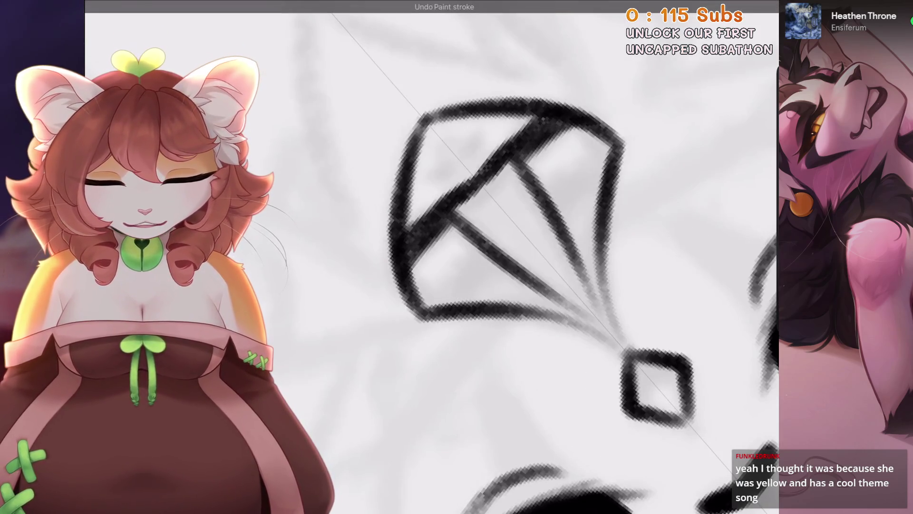
key(ctrl+z)
Paint parallel diagonal stripes across the forehead diamond.
drag(419, 264, 604, 122)
drag(504, 152, 556, 116)
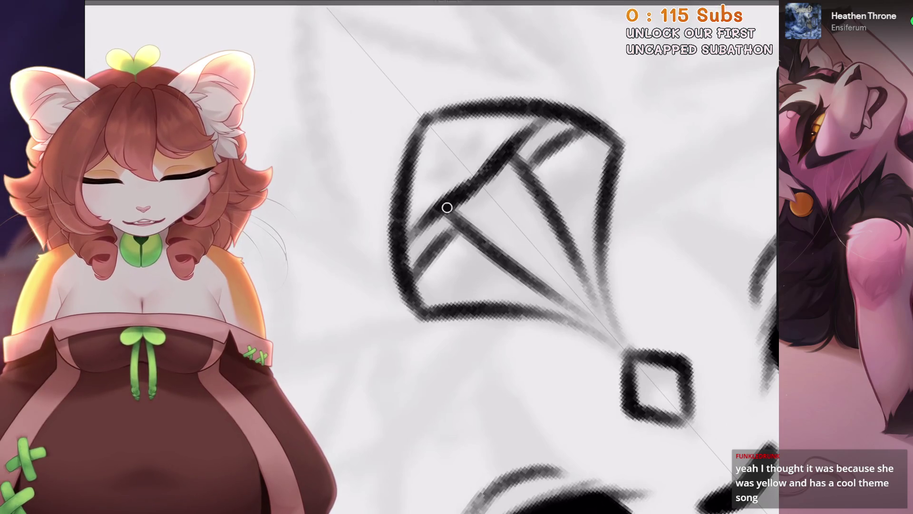
drag(481, 252, 435, 304)
drag(551, 190, 607, 155)
key(ctrl+z)
drag(478, 249, 430, 304)
drag(547, 186, 608, 150)
drag(511, 278, 483, 312)
key(ctrl+z)
drag(516, 264, 471, 308)
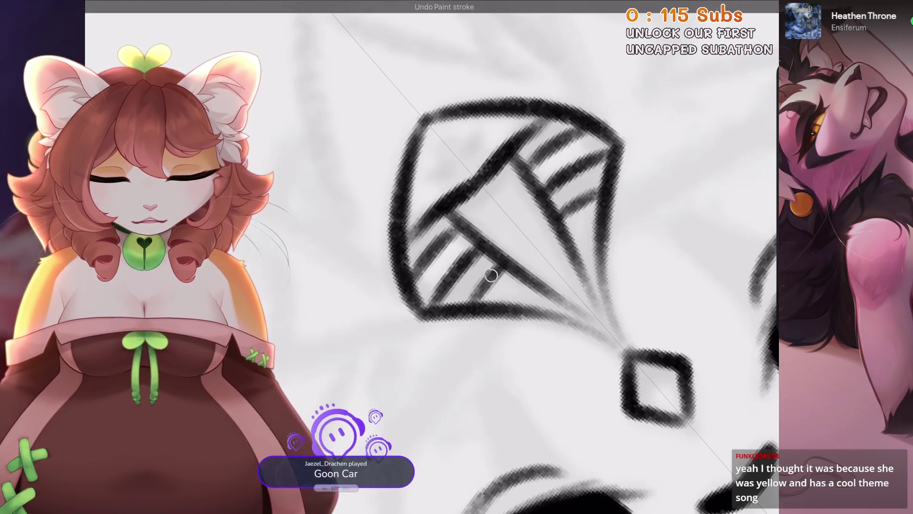
scroll(594, 238, up, 3)
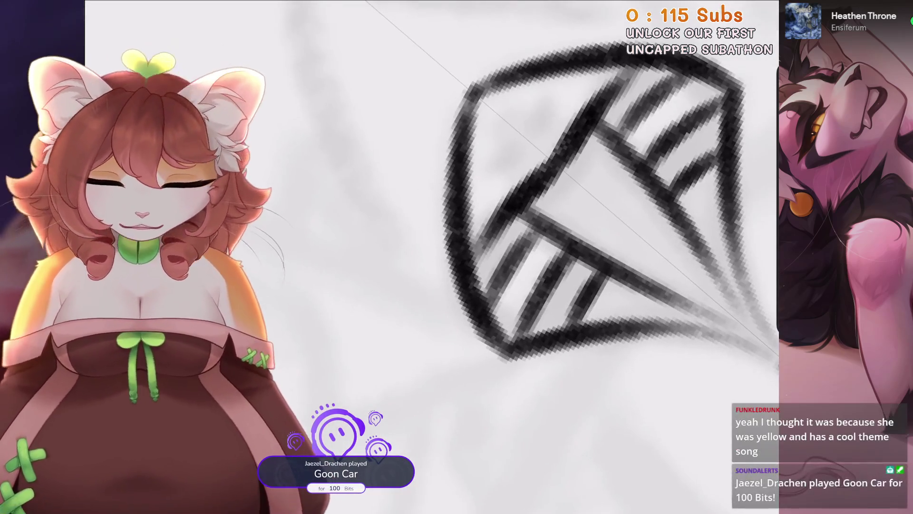
scroll(525, 183, down, 2)
Give the striped cobra head two small eye marks.
drag(547, 164, 476, 223)
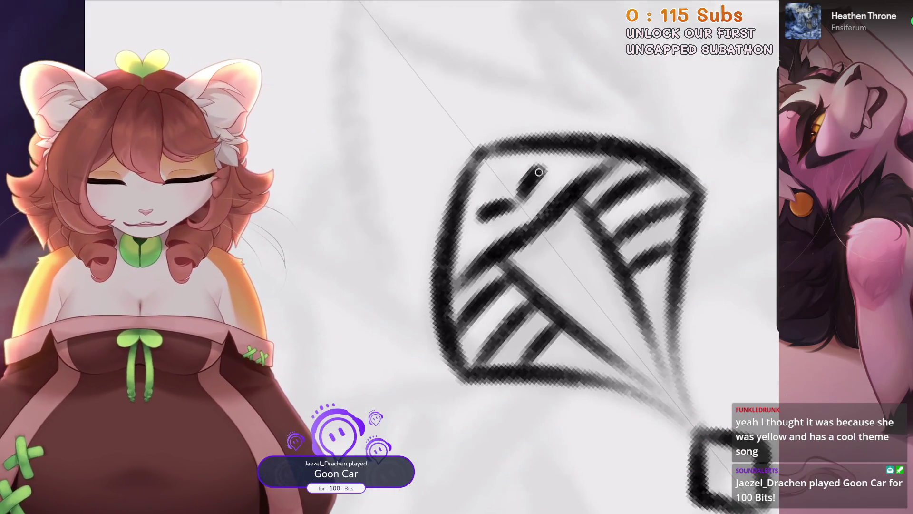
scroll(476, 224, down, 5)
scroll(523, 286, up, 3)
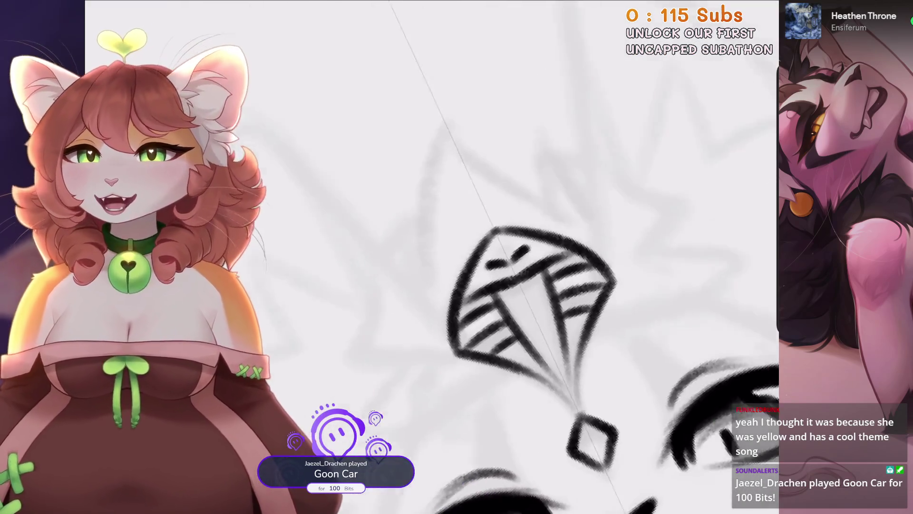
scroll(476, 262, up, 2)
key(ctrl+z)
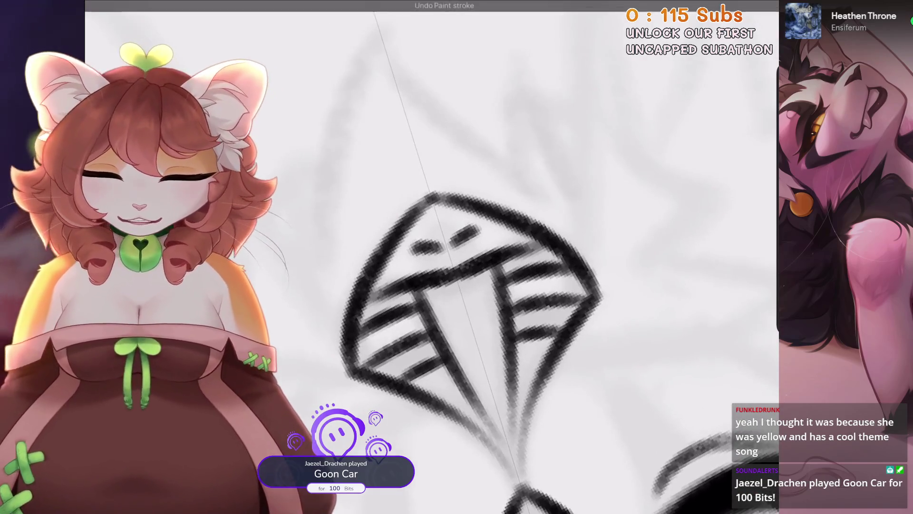
key(ctrl+z)
key(ctrl+z)
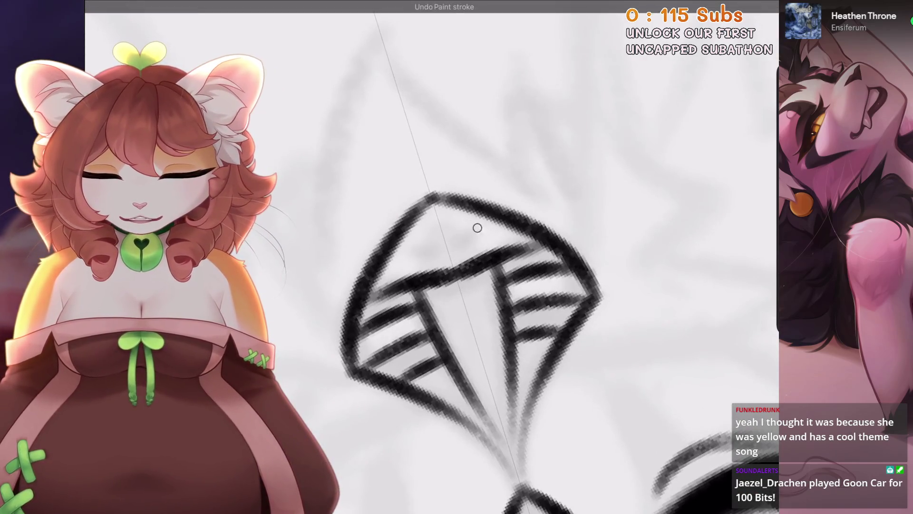
drag(410, 249, 418, 247)
drag(471, 232, 481, 230)
scroll(475, 285, down, 3)
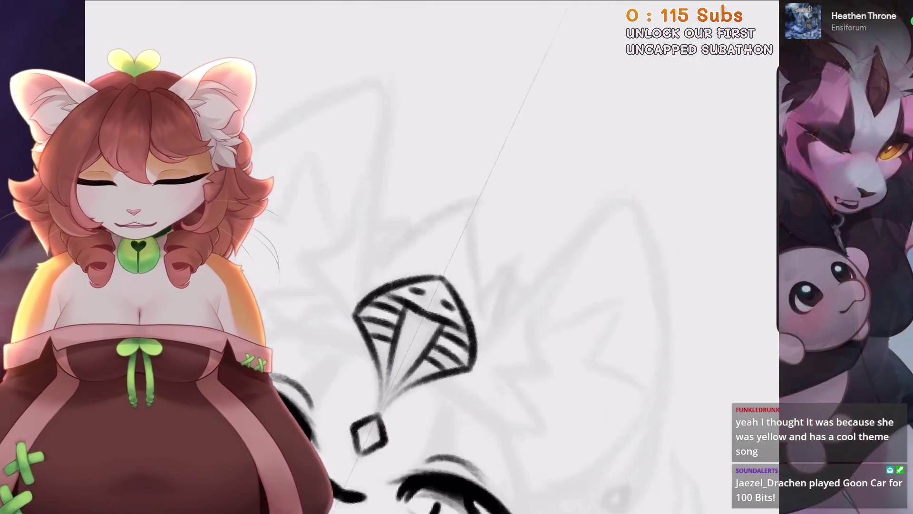
Draw the outer ear arc curving across the top of the head.
drag(536, 198, 423, 257)
key(ctrl+z)
mouse_move(446, 381)
mouse_down()
mouse_move(561, 457)
mouse_move(590, 452)
mouse_up()
drag(561, 159, 304, 316)
key(ctrl+z)
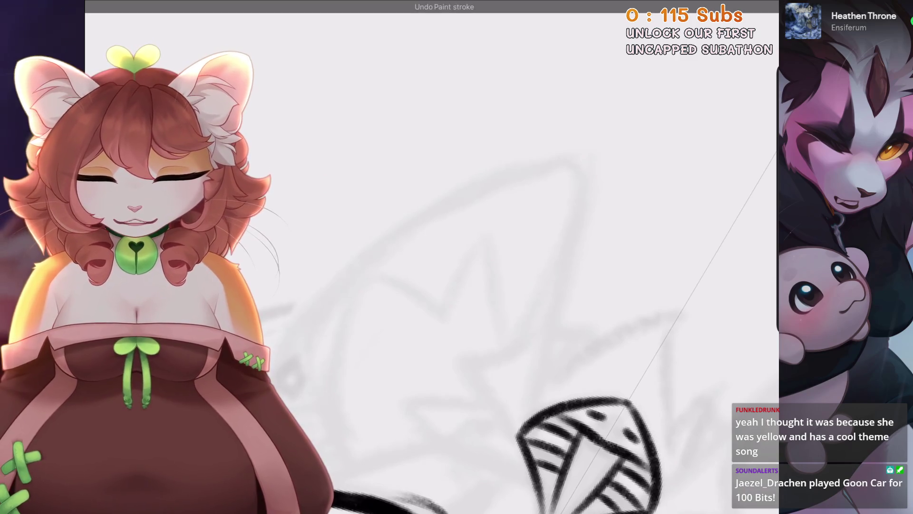
drag(604, 150, 304, 316)
key(ctrl+z)
drag(578, 157, 295, 329)
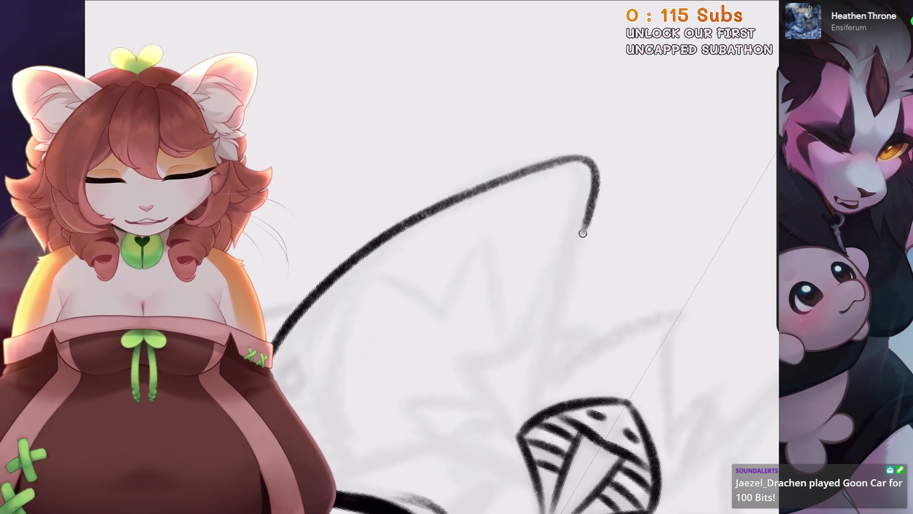
scroll(428, 285, down, 3)
click(744, 5)
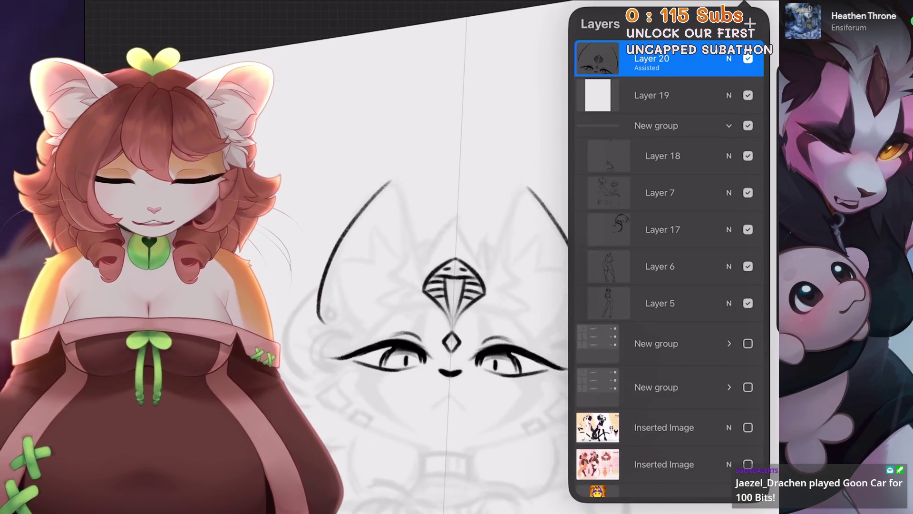
click(665, 266)
click(666, 303)
click(142, 5)
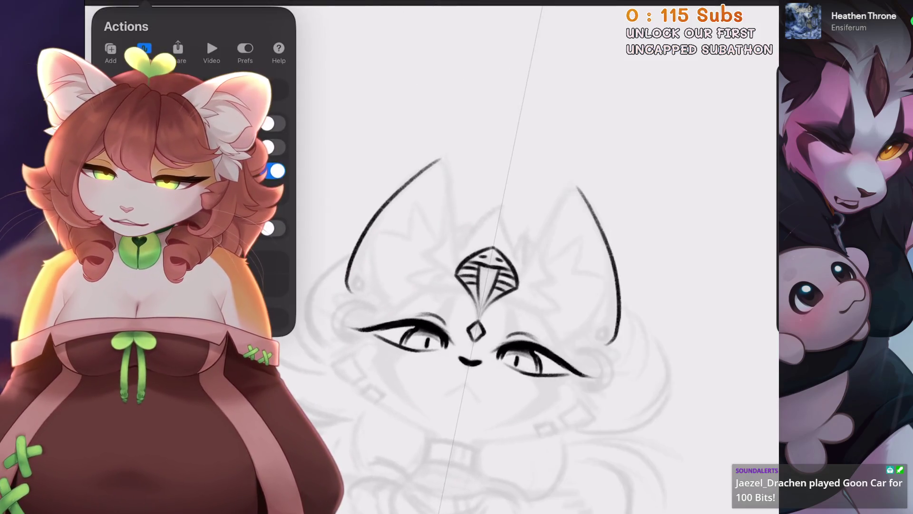
click(176, 5)
click(143, 257)
scroll(571, 285, up, 2)
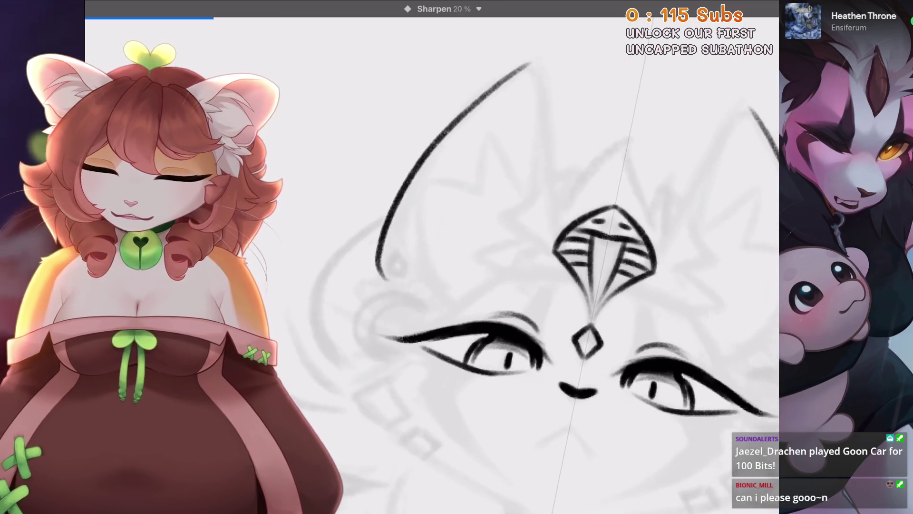
scroll(456, 257, up, 3)
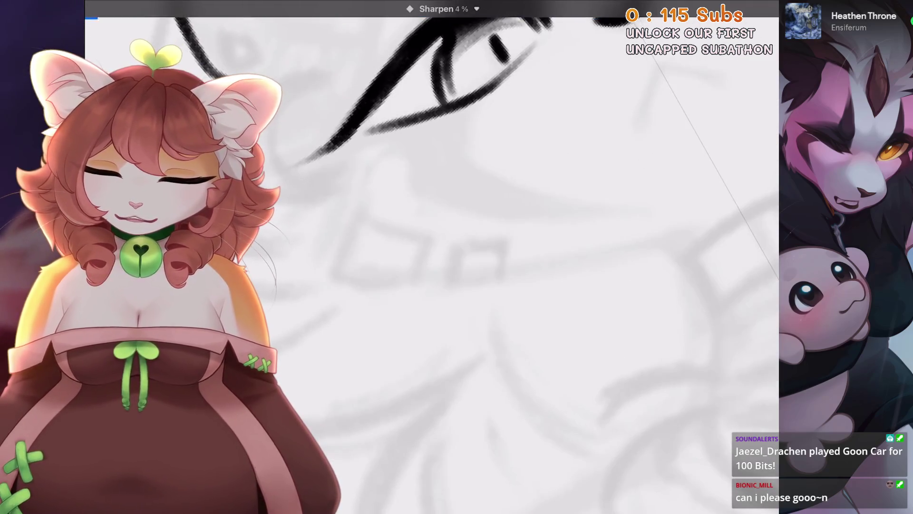
scroll(457, 257, up, 3)
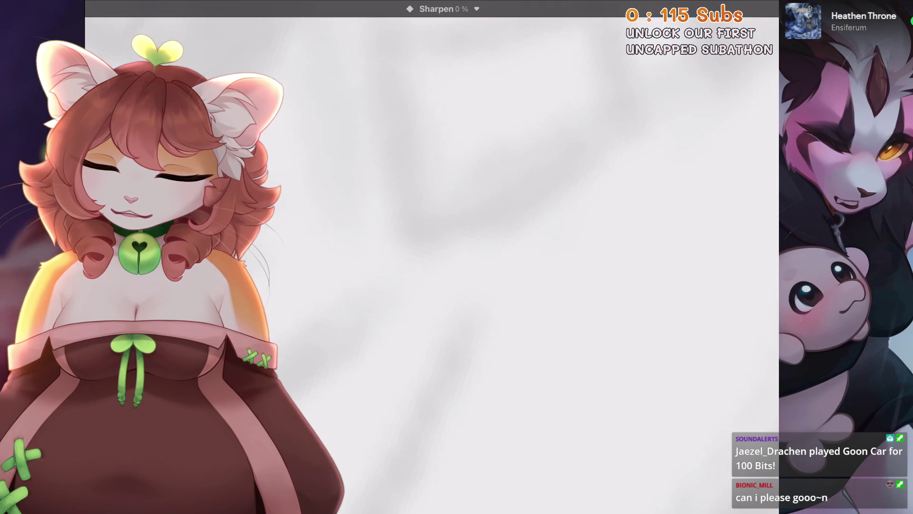
key(l)
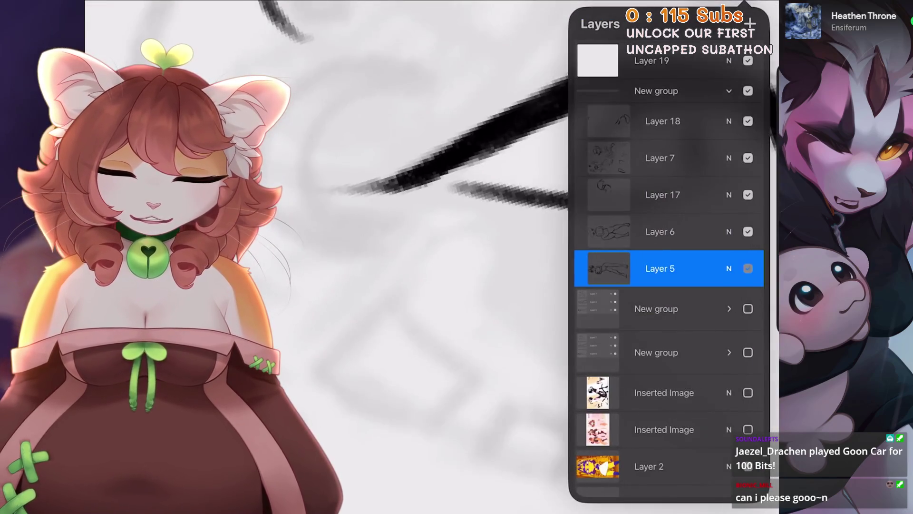
scroll(333, 256, down, 3)
click(748, 269)
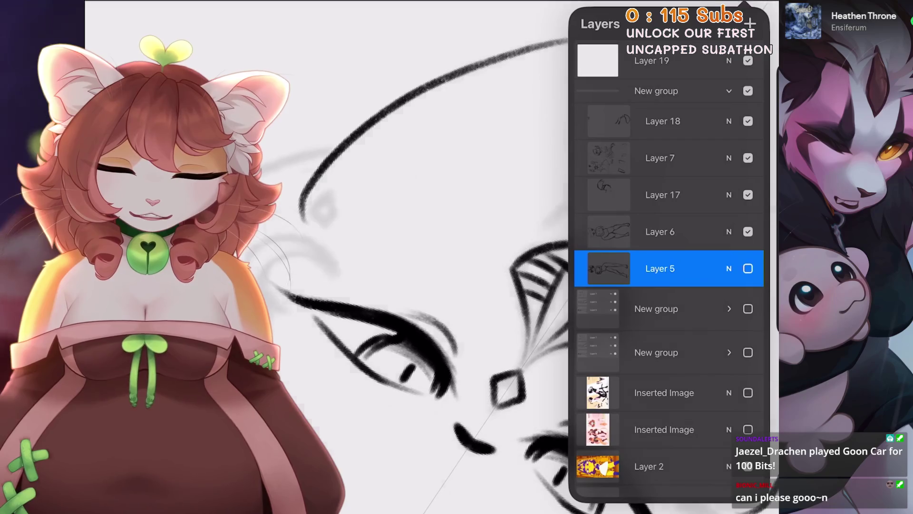
click(748, 268)
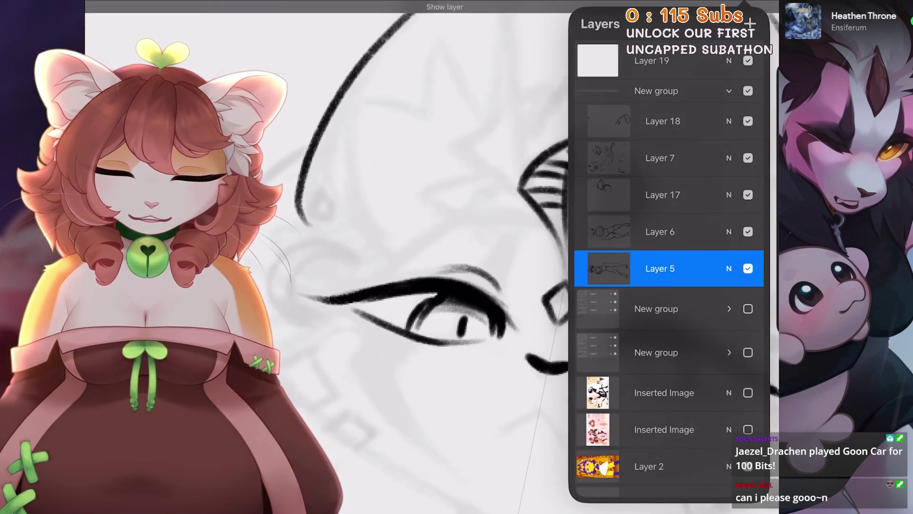
click(660, 231)
scroll(333, 257, up, 5)
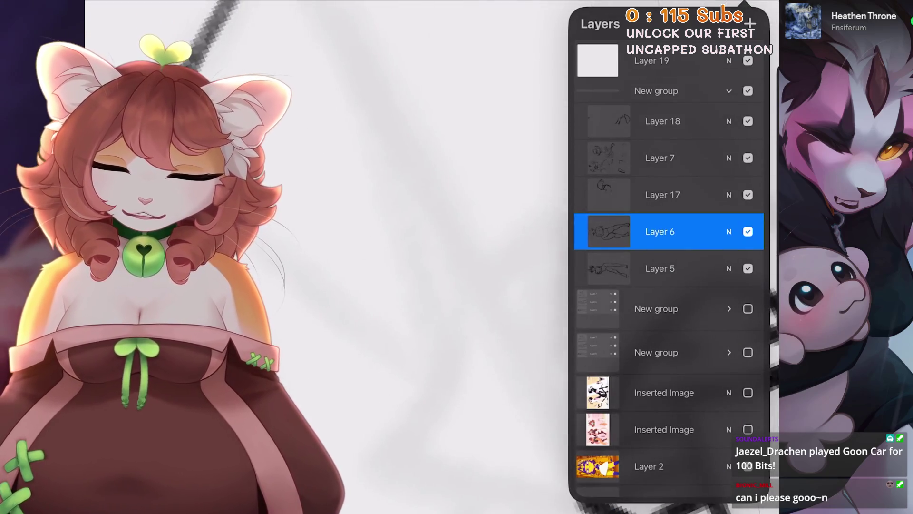
scroll(333, 257, down, 3)
click(662, 194)
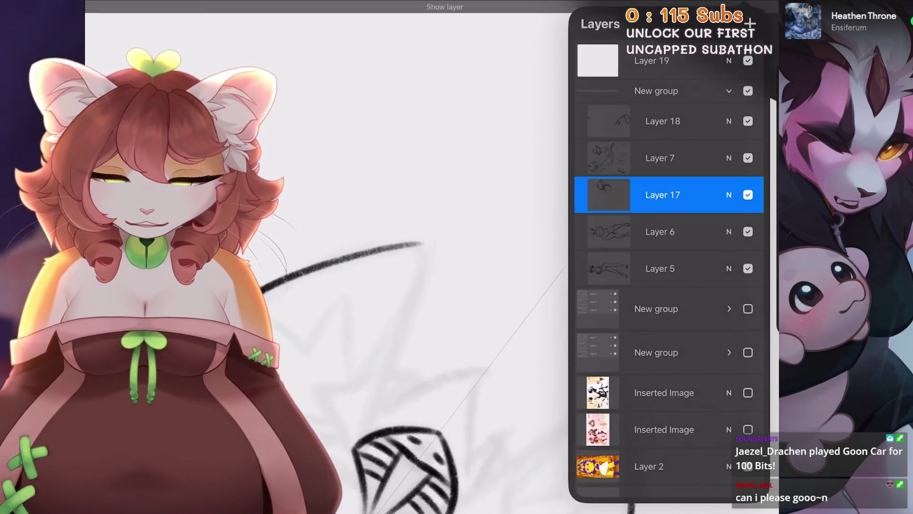
click(662, 120)
scroll(668, 266, down, 1)
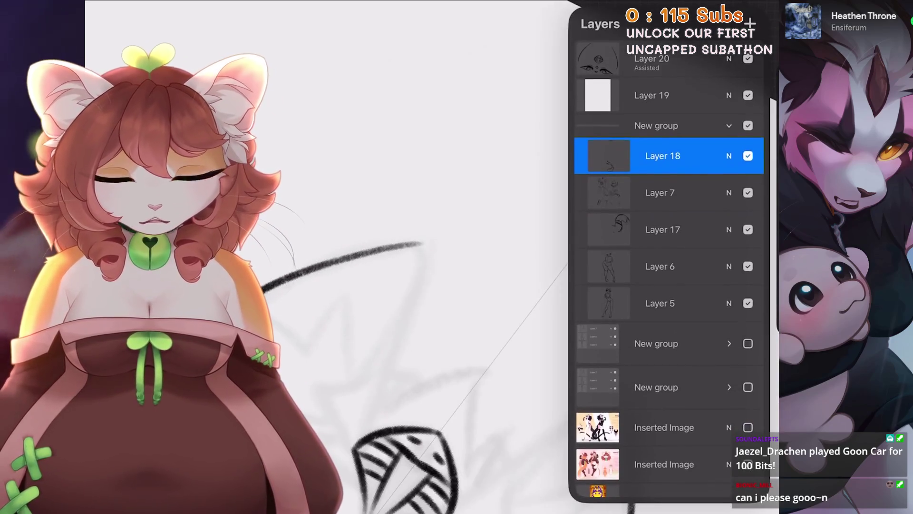
click(651, 60)
Ink the ears' inner sides and zigzag inner fur edge, discarding the stray strokes.
mouse_move(447, 183)
mouse_down()
mouse_move(544, 169)
mouse_move(485, 281)
mouse_up()
key(ctrl+z)
drag(716, 381, 546, 471)
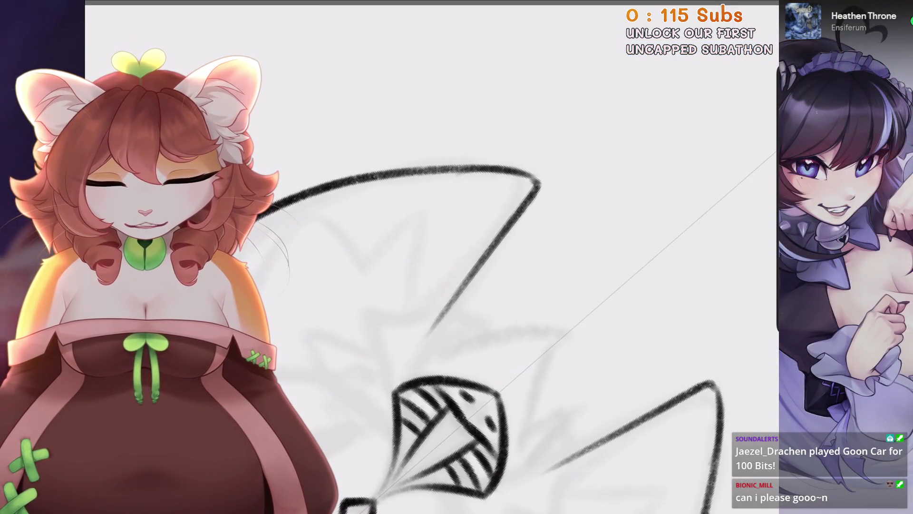
drag(452, 301, 415, 380)
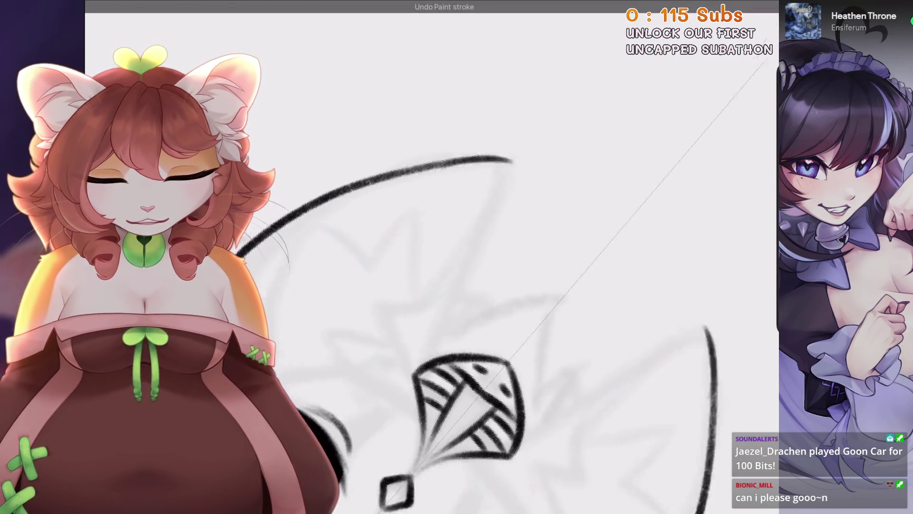
key(ctrl+z)
drag(506, 217, 459, 314)
mouse_move(490, 268)
mouse_down()
mouse_move(457, 371)
mouse_move(525, 308)
mouse_up()
Try thin lines below the ear and near the eye, undoing each attempt.
drag(537, 219, 450, 352)
key(ctrl+z)
key(ctrl+z)
mouse_move(535, 228)
mouse_down()
mouse_move(450, 351)
mouse_move(475, 309)
mouse_move(454, 376)
mouse_up()
drag(492, 223, 457, 408)
key(ctrl+z)
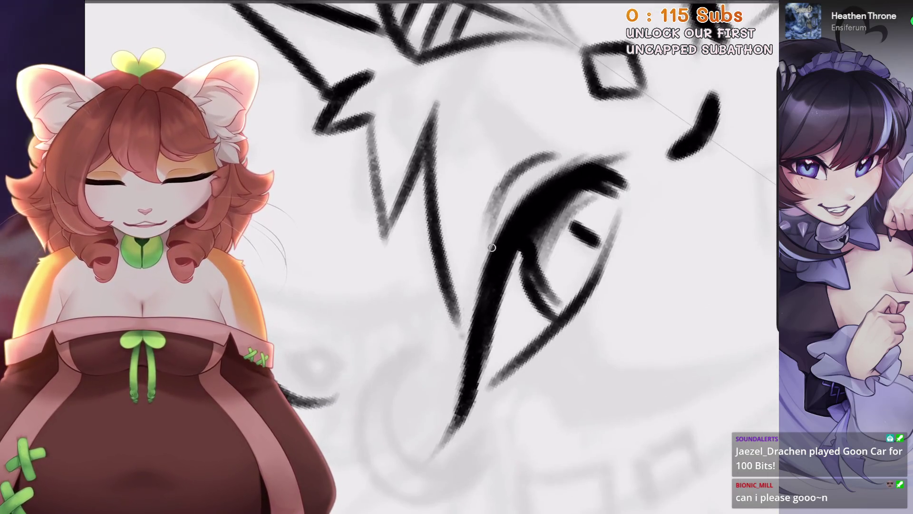
drag(491, 248, 532, 205)
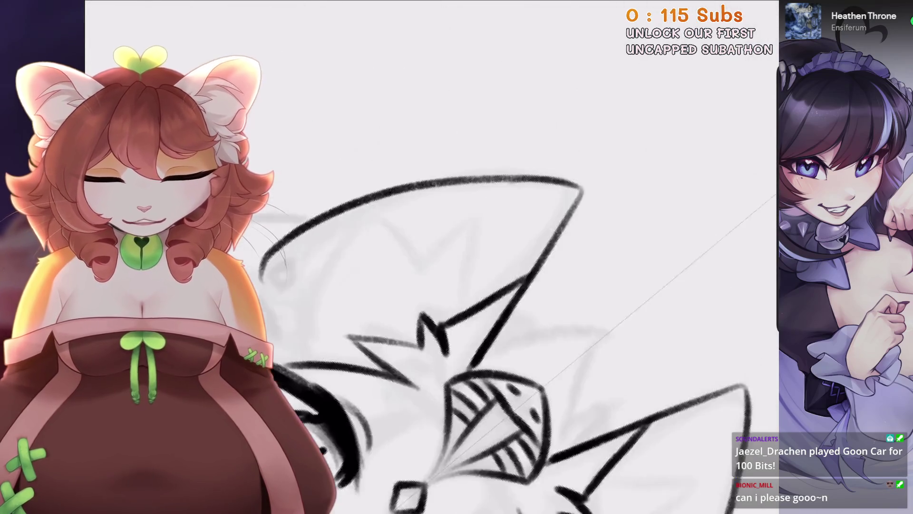
key(ctrl+z)
Zoom in on the left eye and undo the last paint strokes.
scroll(428, 257, down, 3)
scroll(388, 286, up, 2)
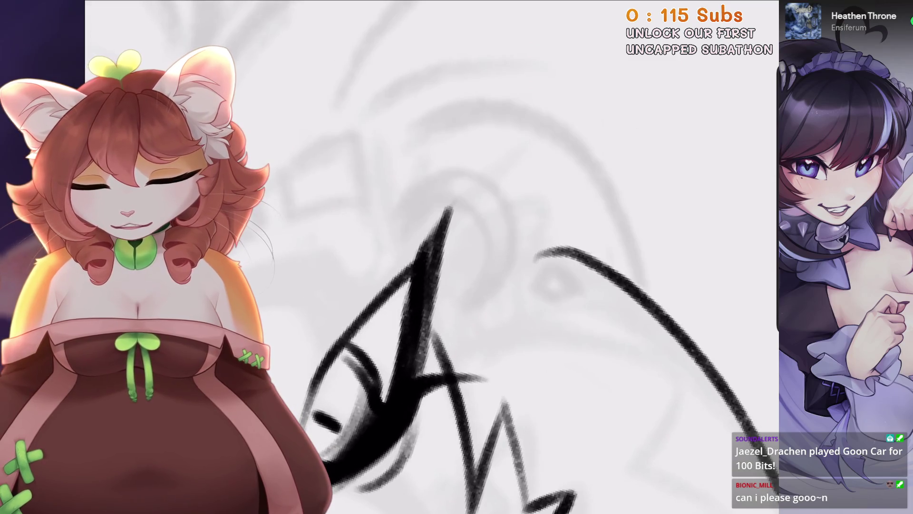
key(ctrl+z)
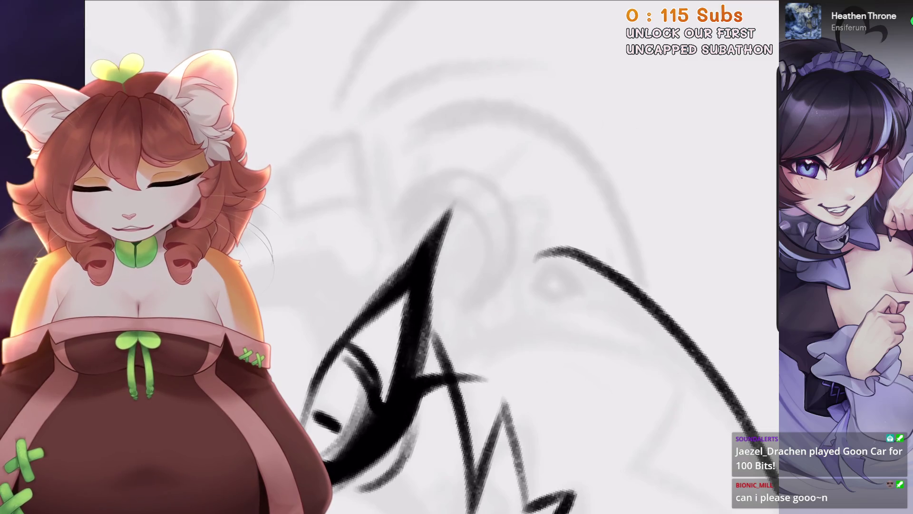
scroll(402, 290, down, 2)
scroll(404, 285, down, 5)
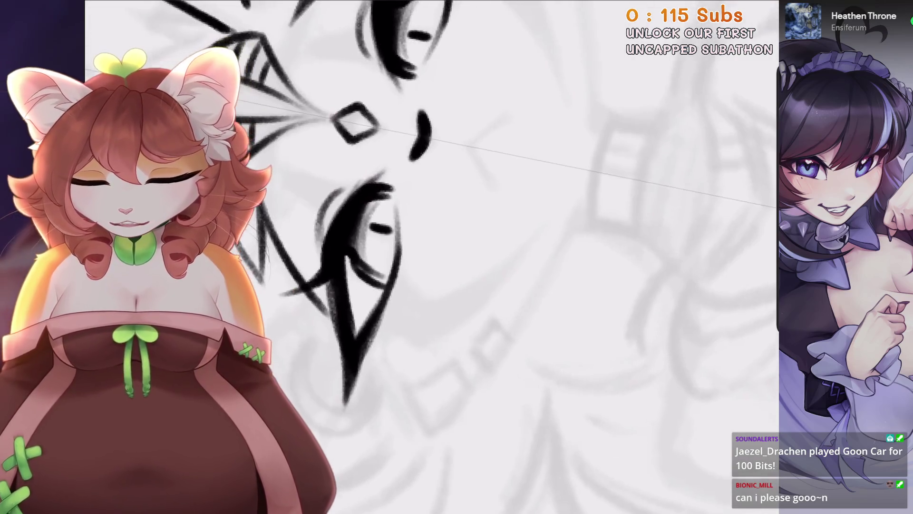
scroll(404, 285, up, 5)
key(ctrl+z)
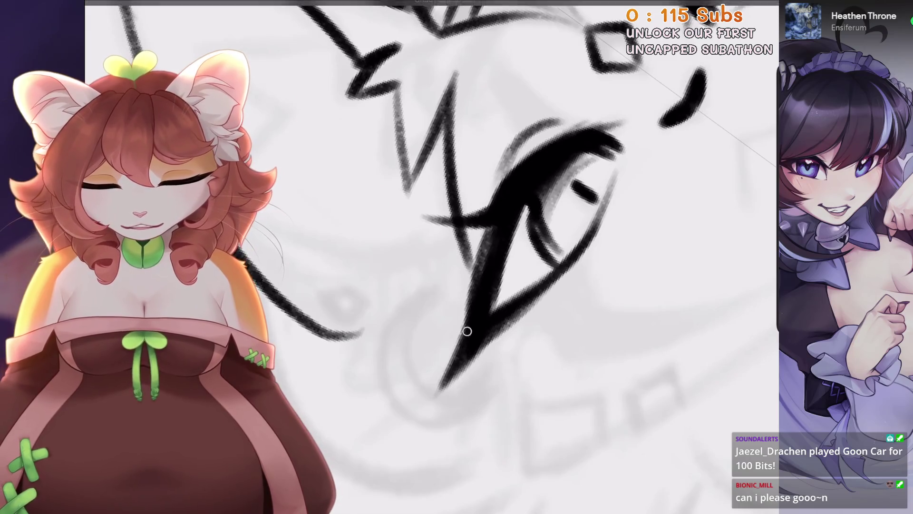
Attempt a short stroke on the eye outline, then remove it and other unwanted strokes.
drag(476, 278, 457, 266)
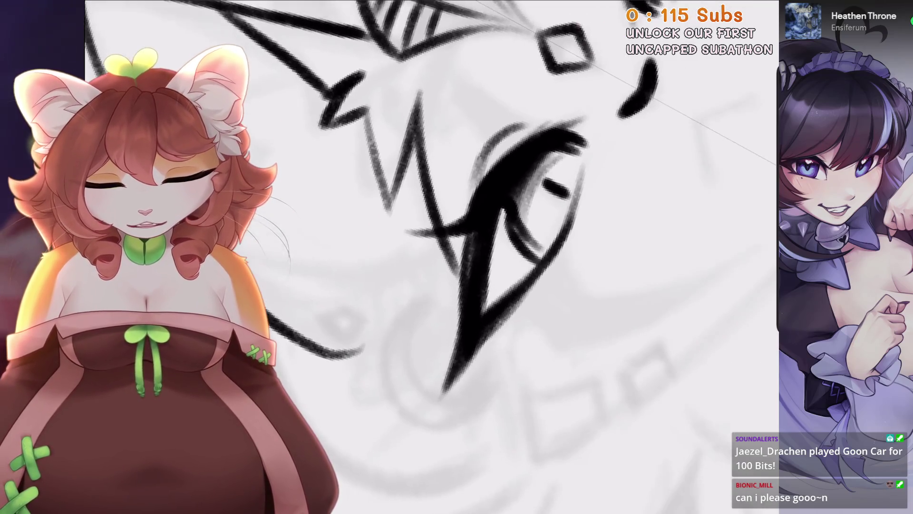
key(ctrl+z)
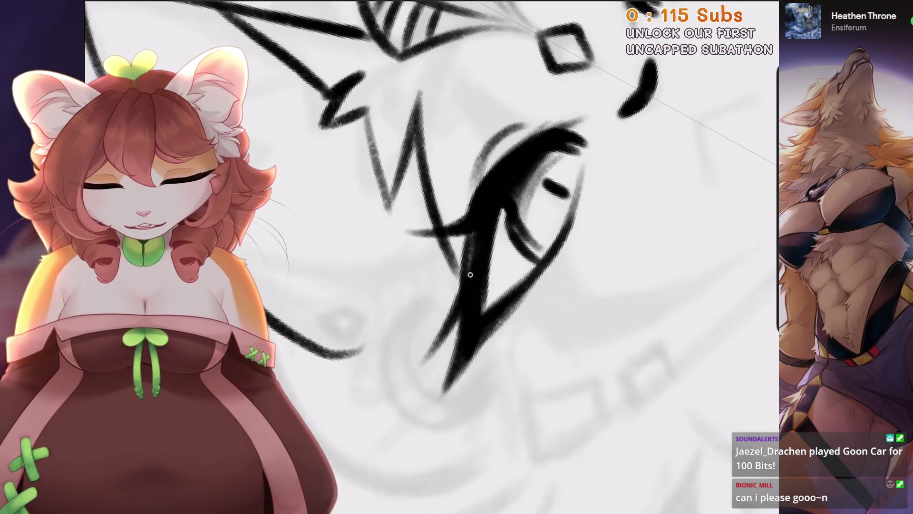
drag(442, 376, 457, 319)
key(ctrl+z)
key(ctrl+0)
mouse_move(475, 286)
mouse_down()
mouse_move(523, 333)
mouse_move(538, 381)
mouse_up()
Draw strokes along the left eye, undoing the rejected ones and redrawing.
drag(523, 286, 504, 304)
drag(457, 276, 561, 185)
key(ctrl+z)
drag(470, 254, 414, 359)
key(ctrl+z)
mouse_move(475, 285)
mouse_down()
mouse_move(523, 309)
mouse_move(500, 266)
mouse_move(523, 247)
mouse_up()
Turn the face upright, zoom onto the left eye, and darken its inner line.
drag(475, 286, 499, 266)
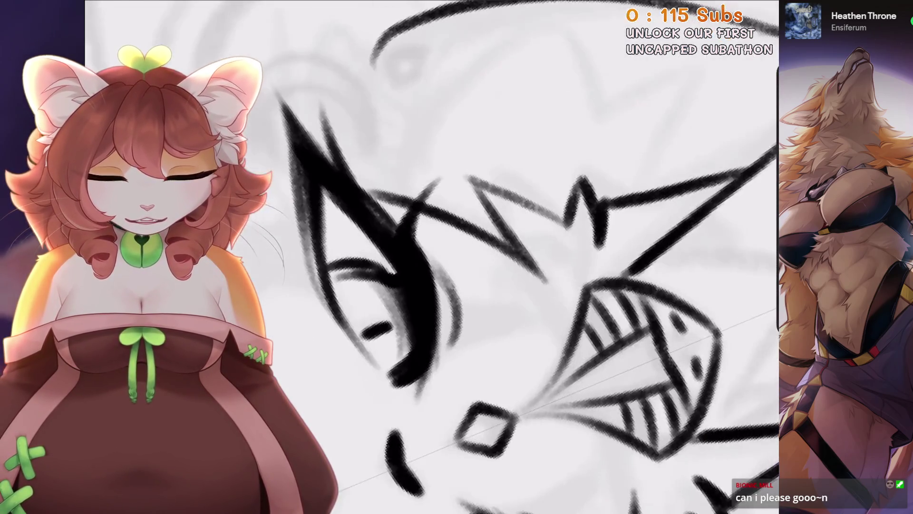
drag(389, 374, 361, 333)
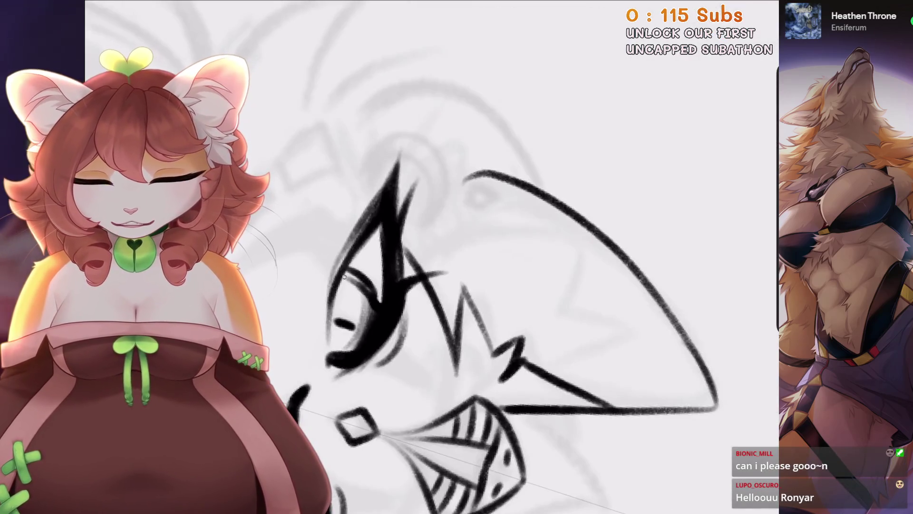
drag(350, 278, 390, 238)
drag(606, 214, 549, 252)
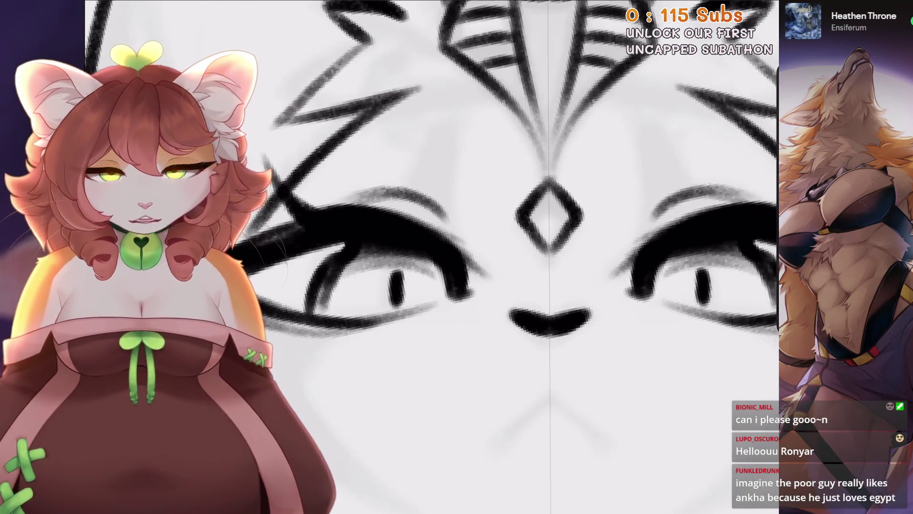
scroll(523, 257, down, 3)
drag(409, 305, 447, 228)
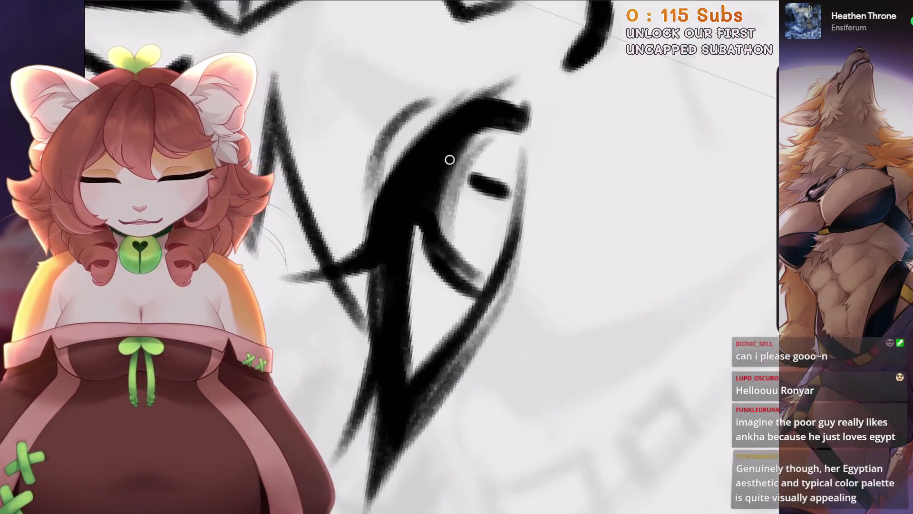
scroll(386, 281, down, 2)
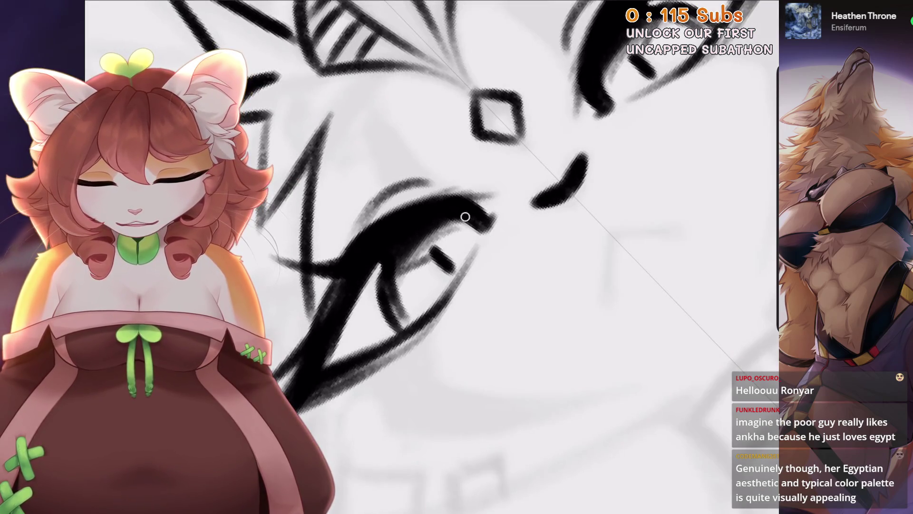
scroll(428, 257, down, 3)
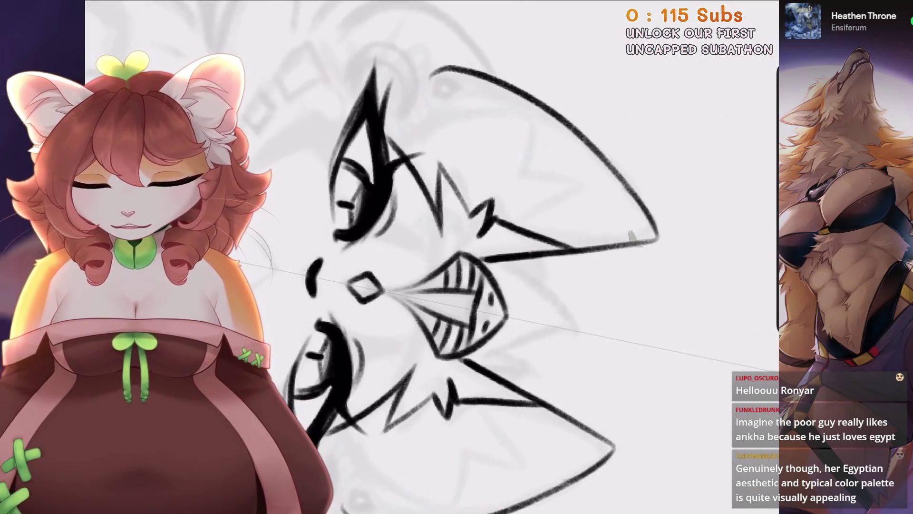
key(ctrl+z)
mouse_move(446, 217)
mouse_down()
mouse_move(444, 247)
mouse_move(434, 252)
mouse_up()
Undo the latest unwanted strokes around the left eye.
scroll(468, 147, down, 5)
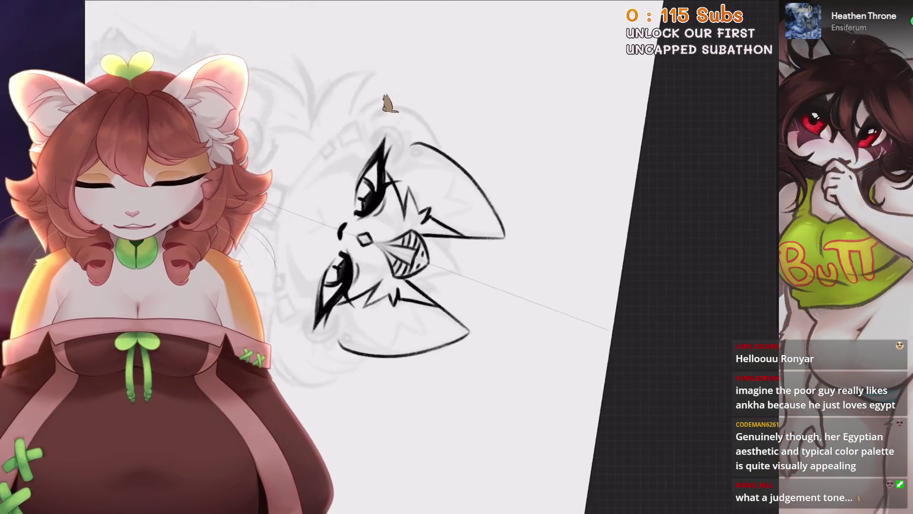
scroll(340, 75, up, 5)
key(ctrl+z)
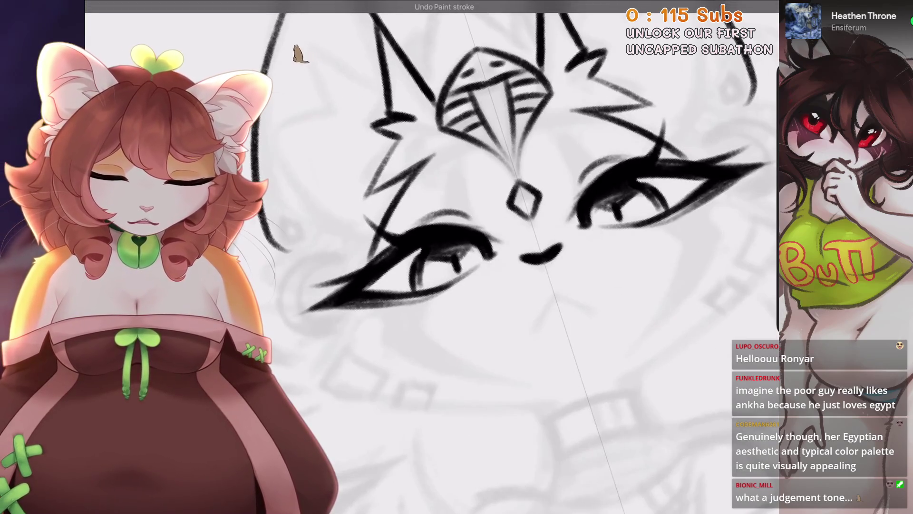
scroll(442, 257, up, 5)
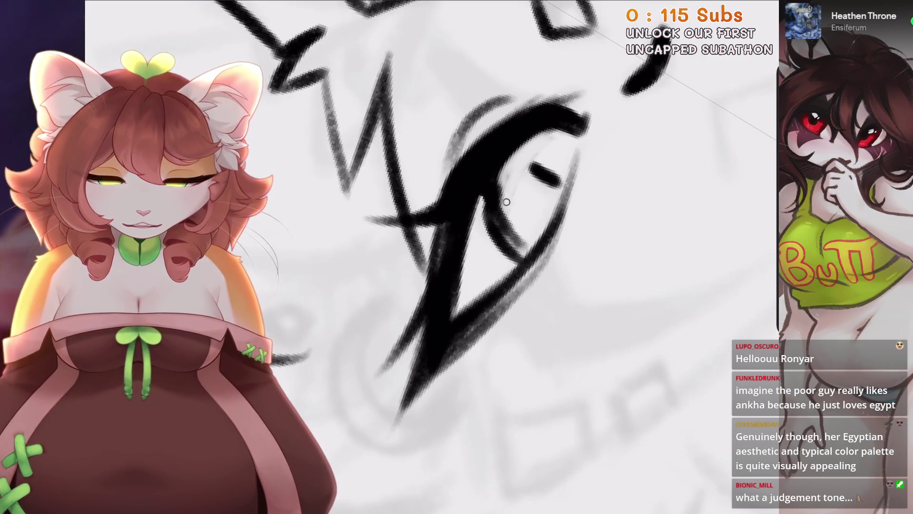
scroll(442, 257, up, 2)
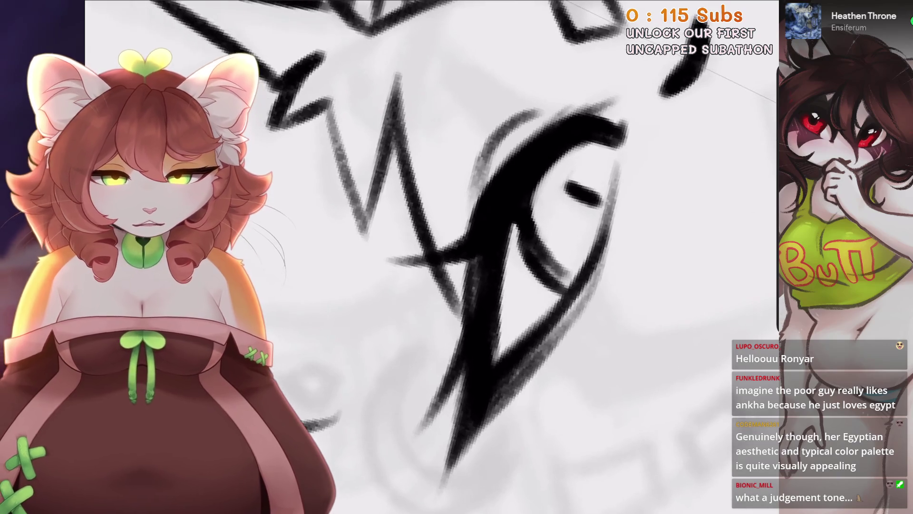
scroll(527, 235, down, 5)
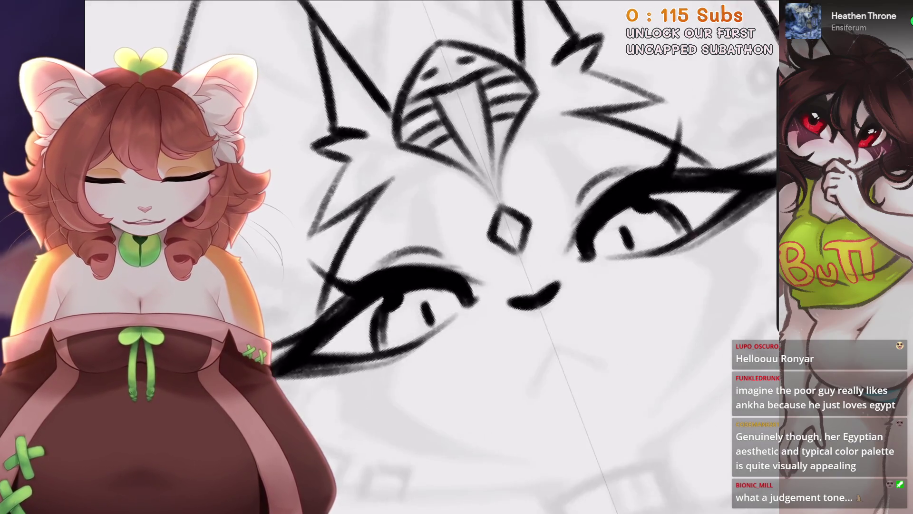
key(ctrl+z)
scroll(527, 234, up, 1)
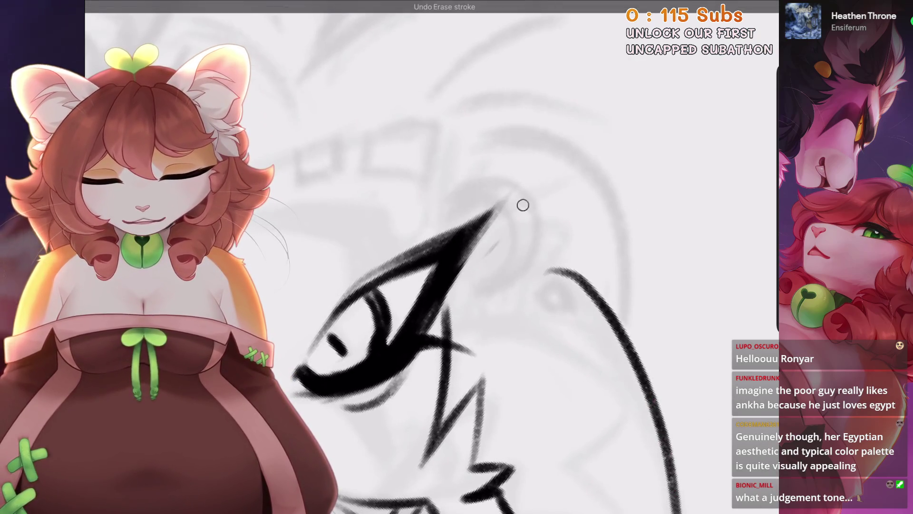
Replace the previous stroke with a diagonal black stroke at the eye's outer point.
key(ctrl+z)
drag(454, 208, 510, 152)
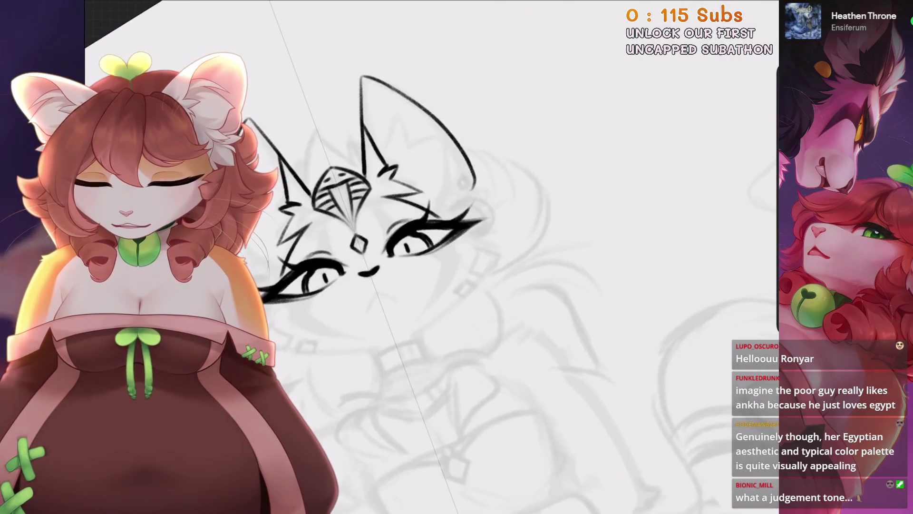
key(ctrl+z)
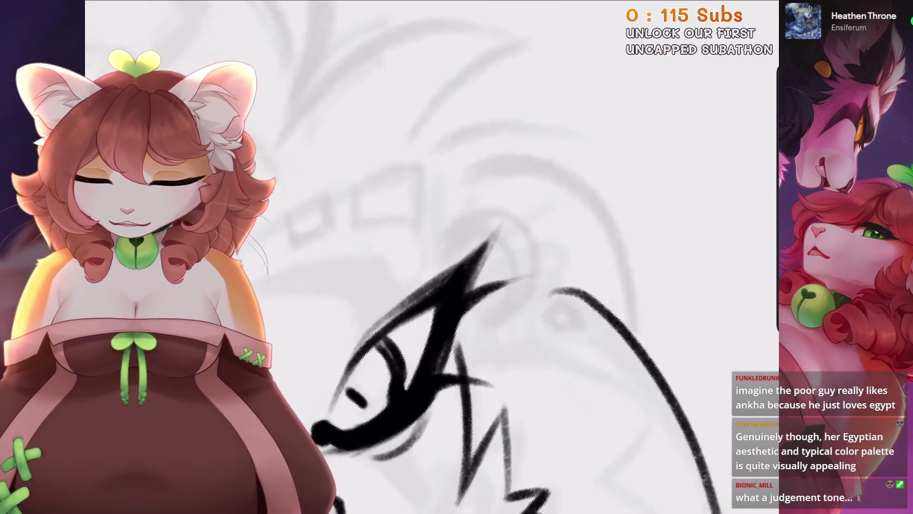
Undo the short spiky strokes drawn near and left of the eye.
drag(408, 266, 394, 305)
key(ctrl+z)
drag(436, 245, 424, 281)
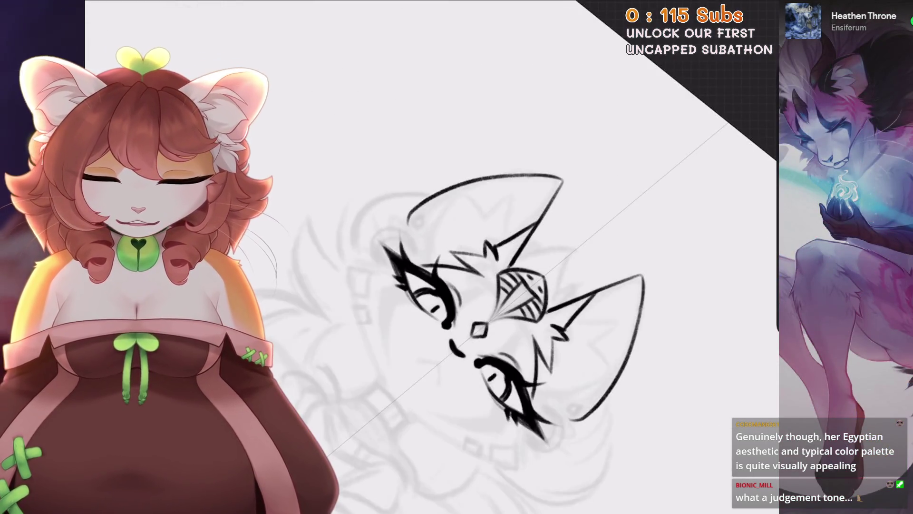
key(ctrl+z)
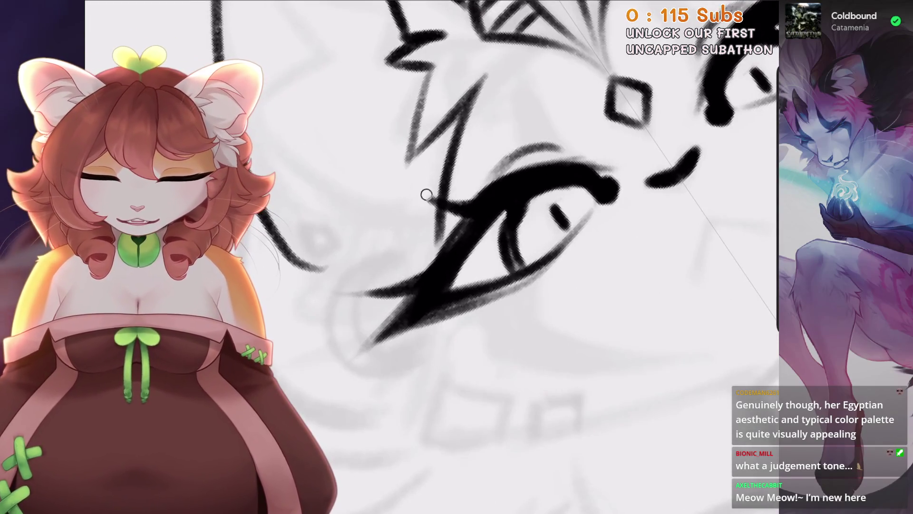
key(ctrl+z)
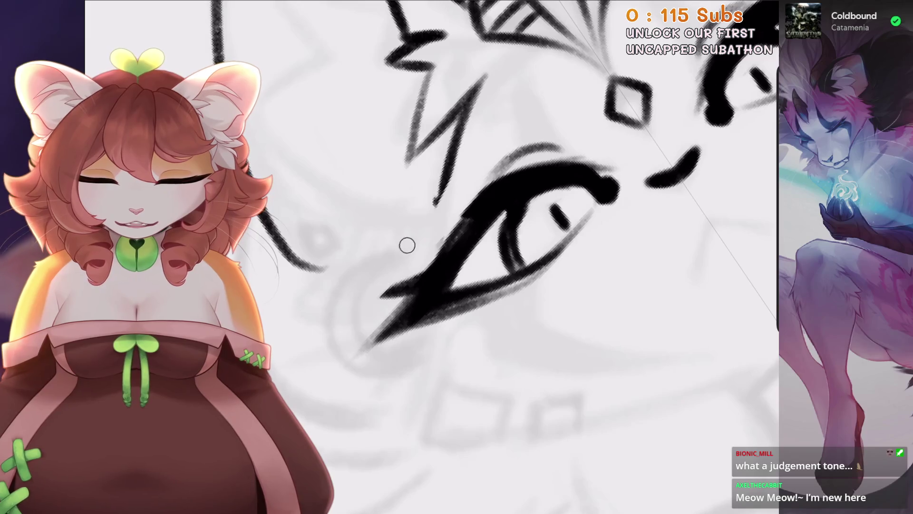
key(ctrl+z)
drag(474, 187, 399, 297)
key(ctrl+z)
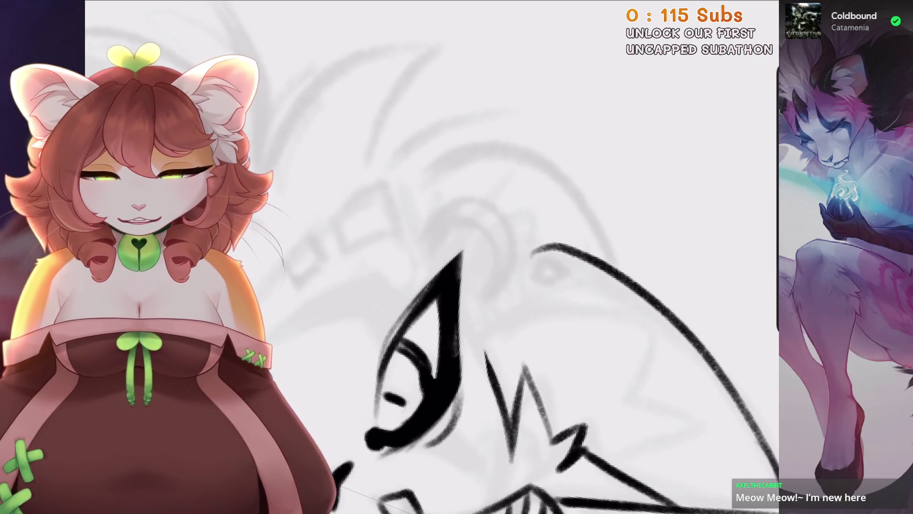
Try the eye-tip stroke twice and undo it along with the last paint stroke.
key(ctrl+z)
drag(513, 166, 485, 211)
key(ctrl+z)
drag(518, 172, 471, 228)
key(ctrl+z)
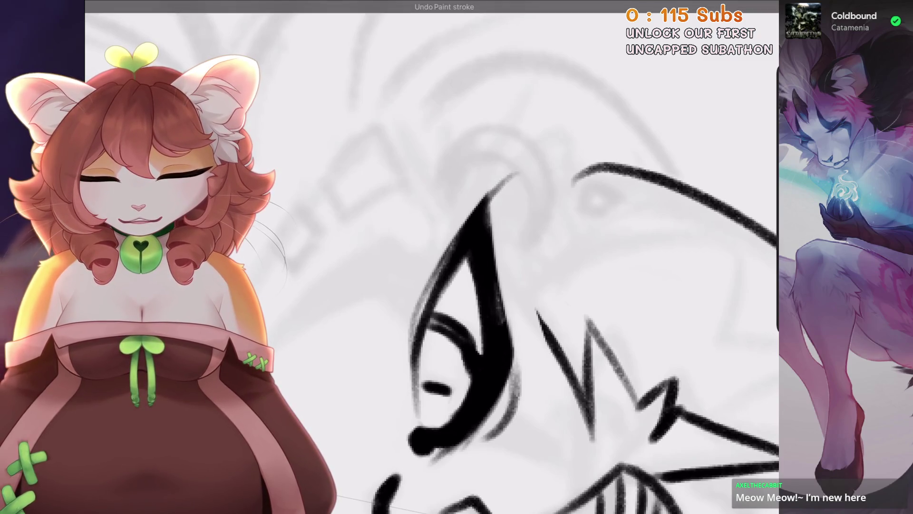
scroll(428, 257, down, 5)
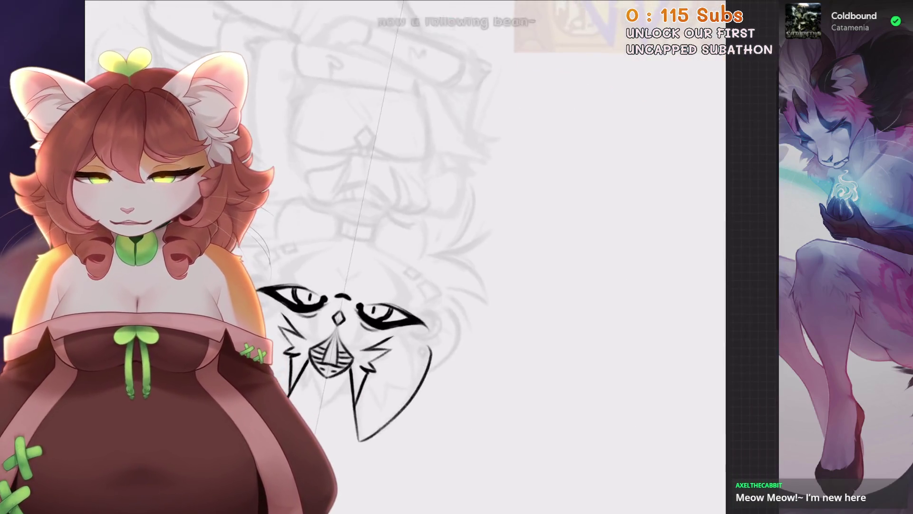
scroll(428, 257, up, 5)
scroll(442, 218, up, 3)
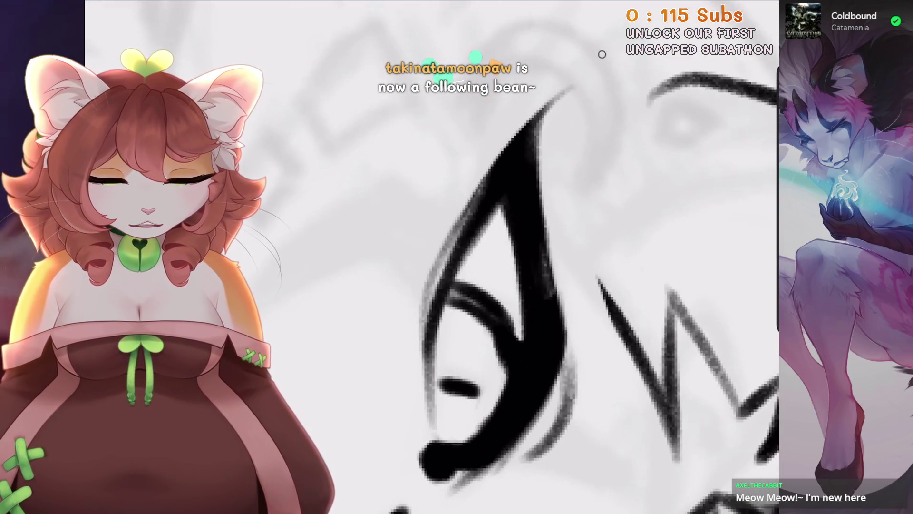
scroll(425, 112, down, 1)
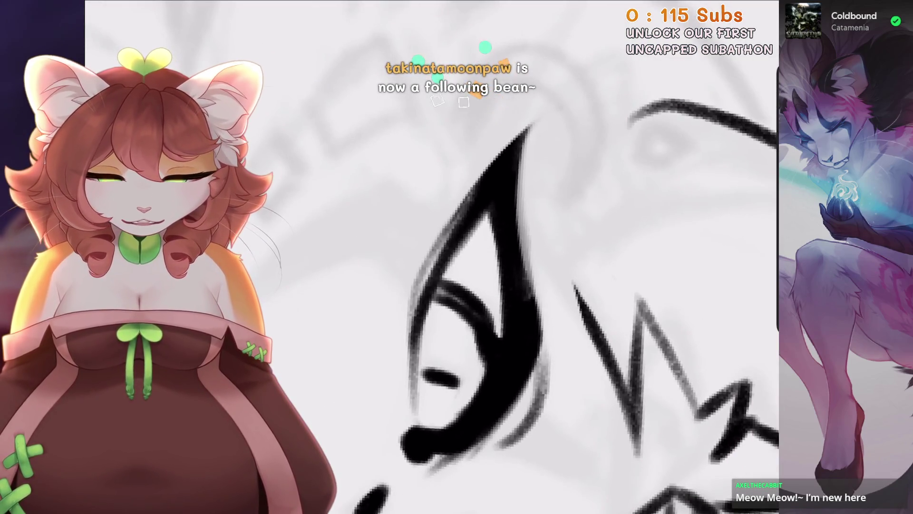
scroll(566, 314, down, 1)
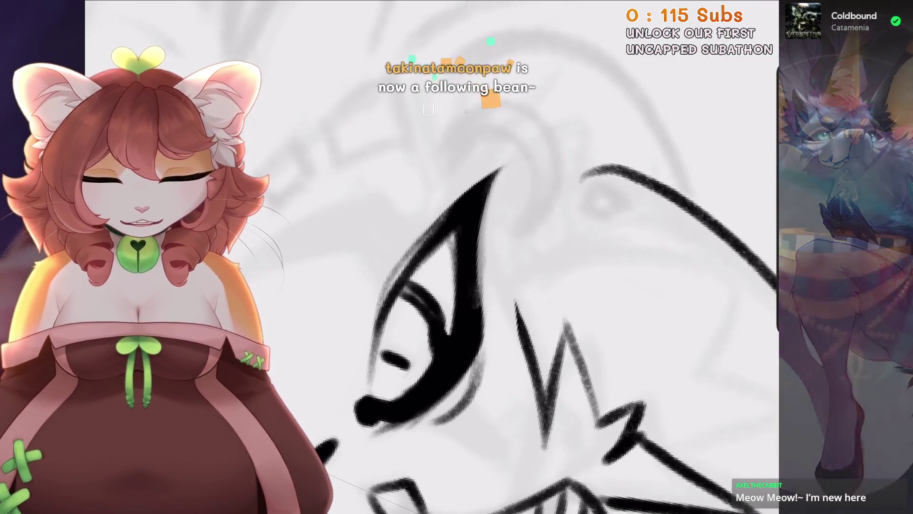
key(ctrl+z)
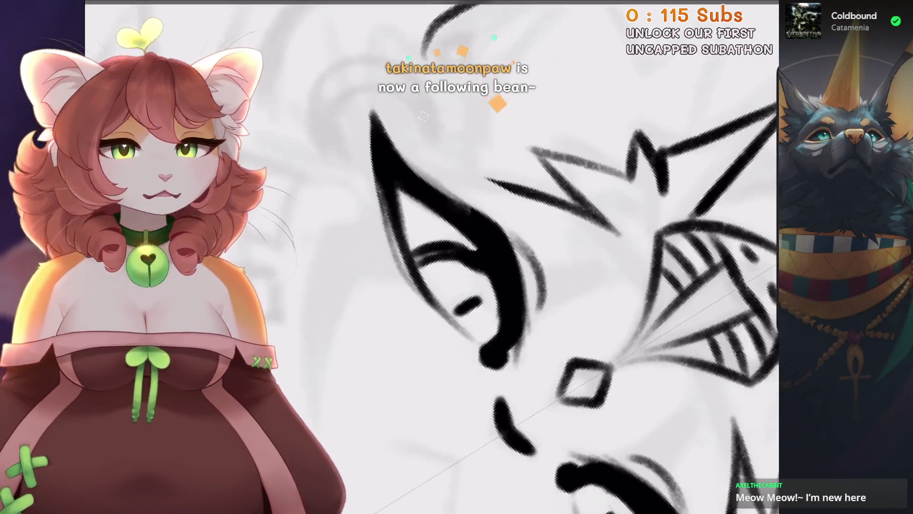
Undo the two most recent erase strokes near the eye.
scroll(475, 257, down, 3)
scroll(476, 257, up, 1)
scroll(523, 238, down, 1)
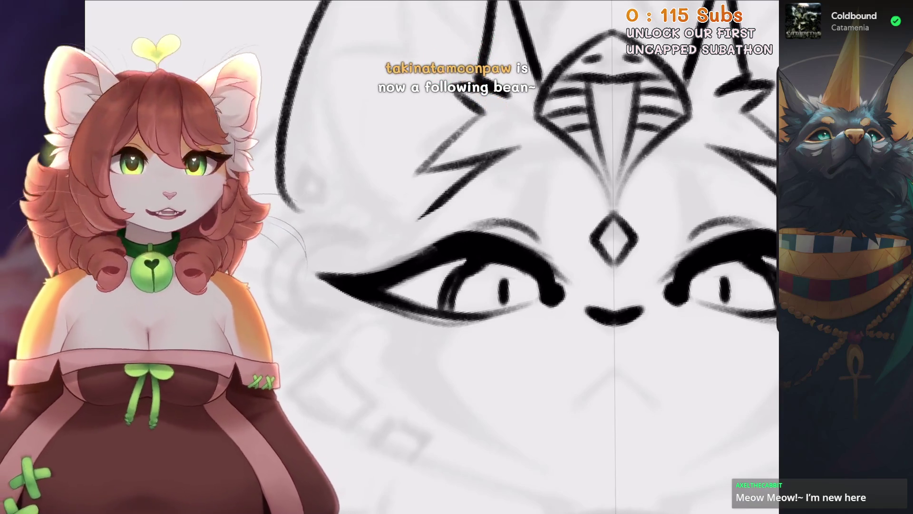
scroll(476, 266, up, 2)
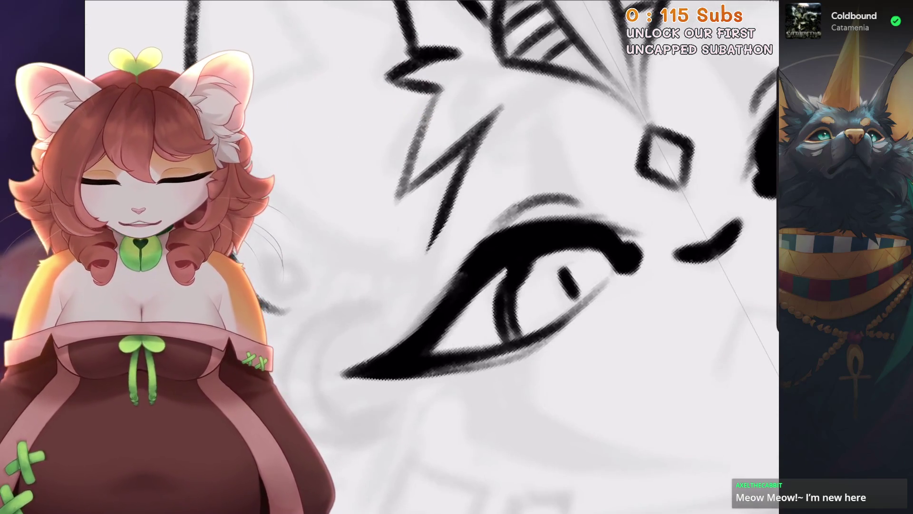
scroll(483, 247, up, 2)
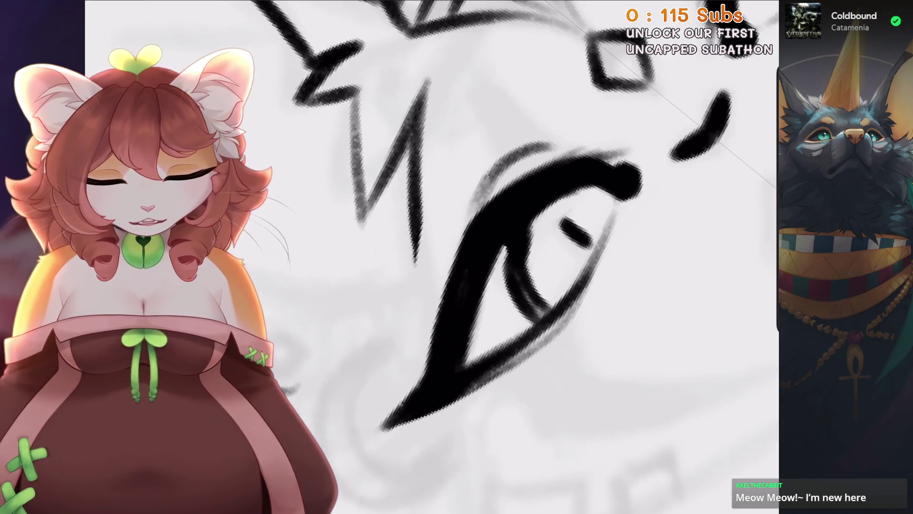
scroll(432, 257, down, 3)
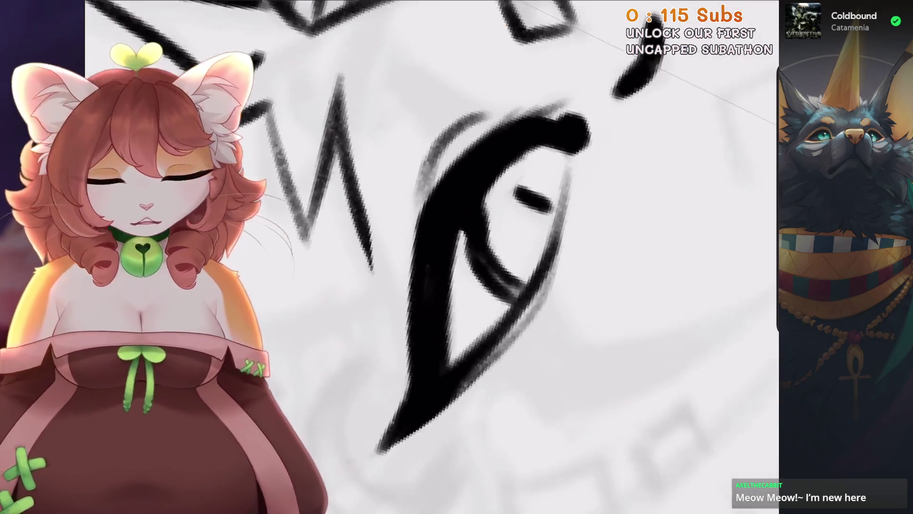
scroll(432, 256, down, 3)
scroll(432, 257, up, 6)
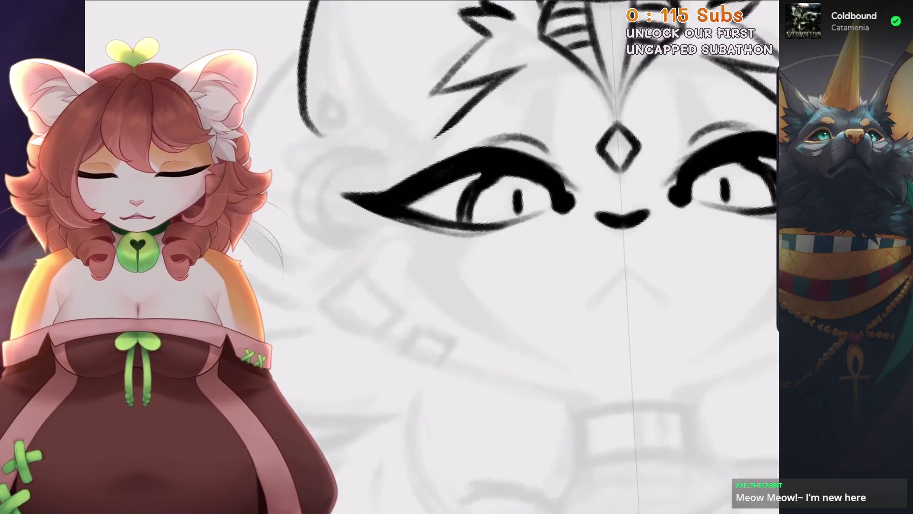
scroll(432, 256, down, 1)
key(ctrl+z)
scroll(431, 257, up, 2)
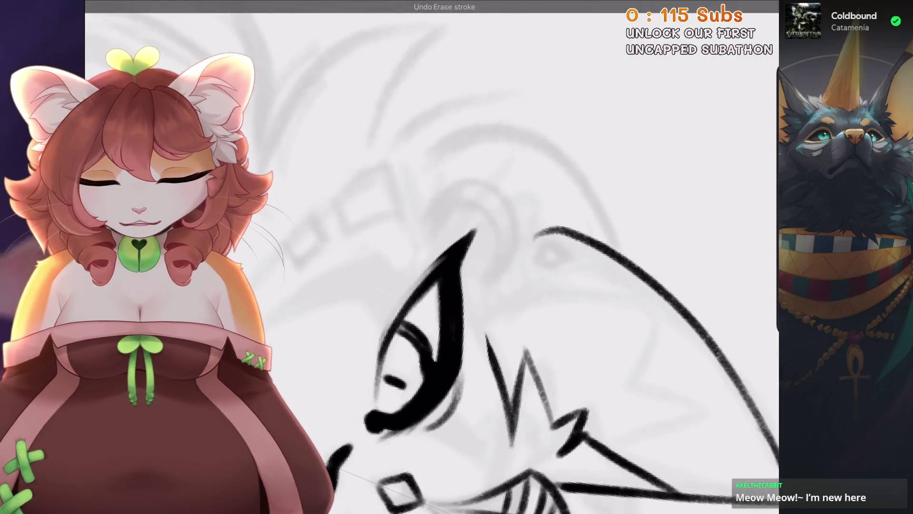
scroll(432, 257, up, 2)
key(ctrl+z)
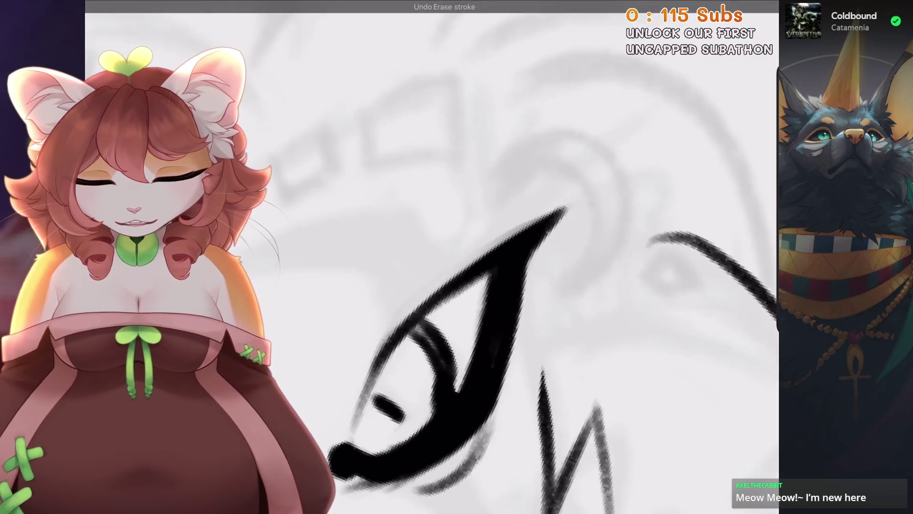
Undo the two most recent paint strokes near the eye.
scroll(432, 256, down, 3)
scroll(432, 256, up, 3)
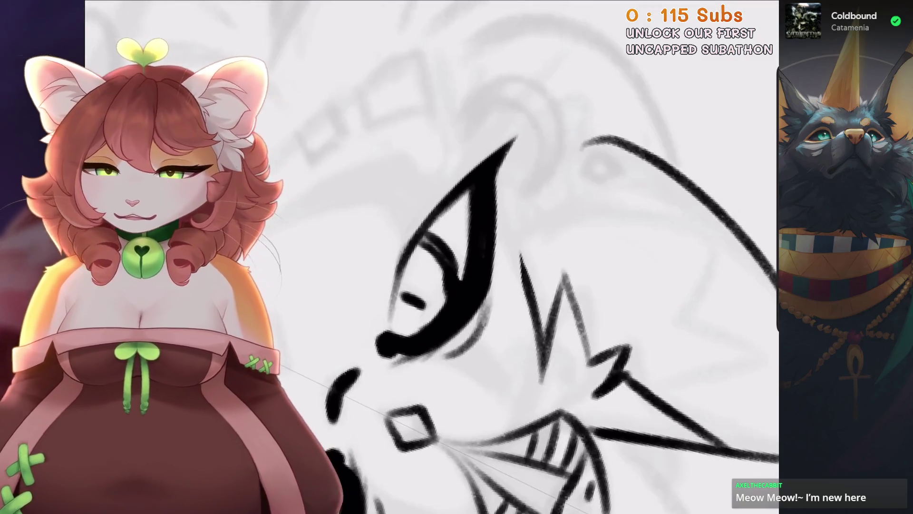
key(ctrl+z)
scroll(546, 128, up, 2)
key(ctrl+z)
scroll(546, 127, down, 2)
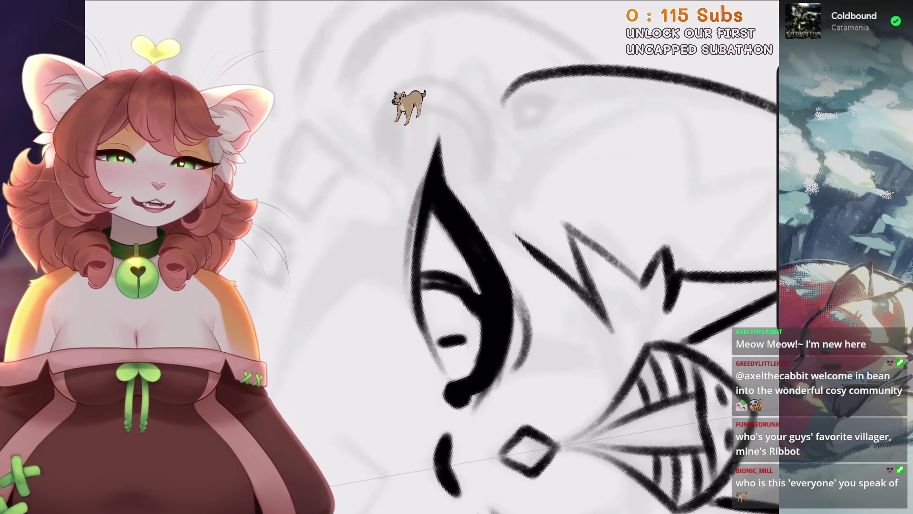
scroll(475, 285, down, 2)
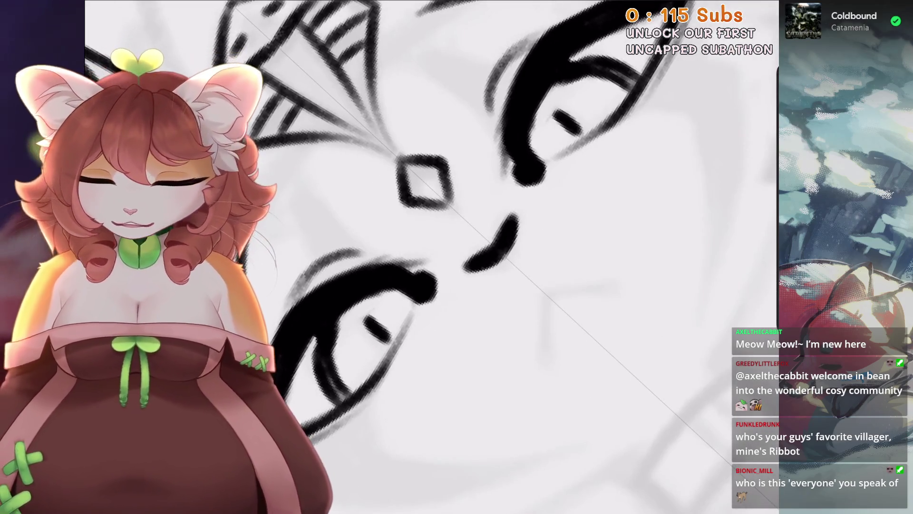
Thicken the mirrored ink at both eye corners, then undo both attempts.
drag(433, 287, 435, 321)
key(ctrl+z)
drag(434, 287, 435, 321)
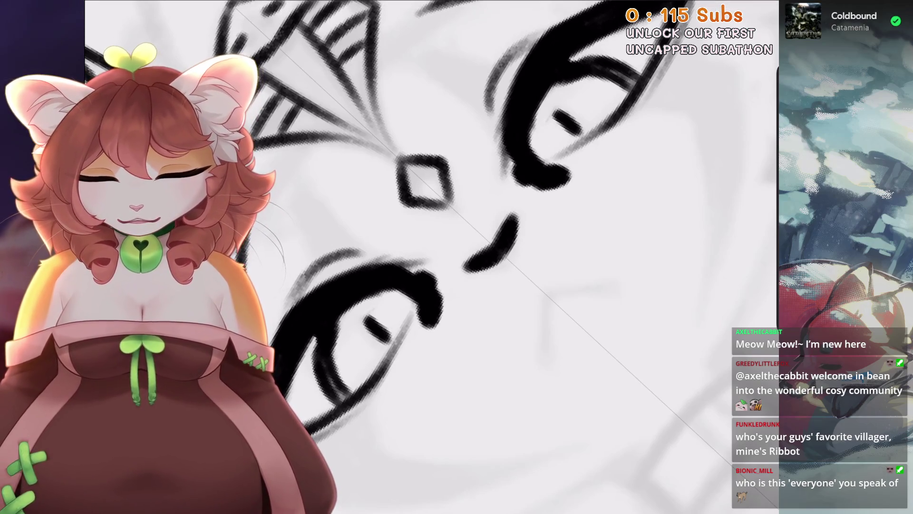
key(ctrl+z)
key(ctrl+z)
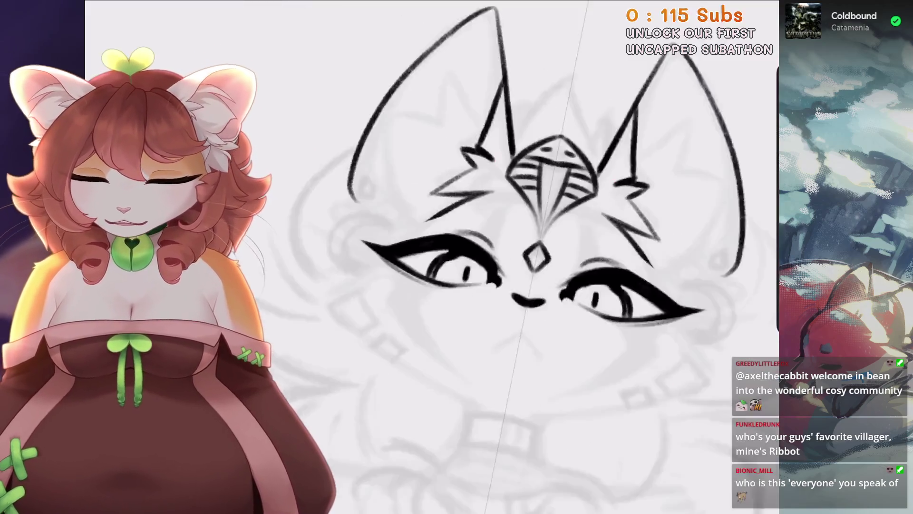
Review the sketching brushes and try a line up the ear edge, undoing it.
key(b)
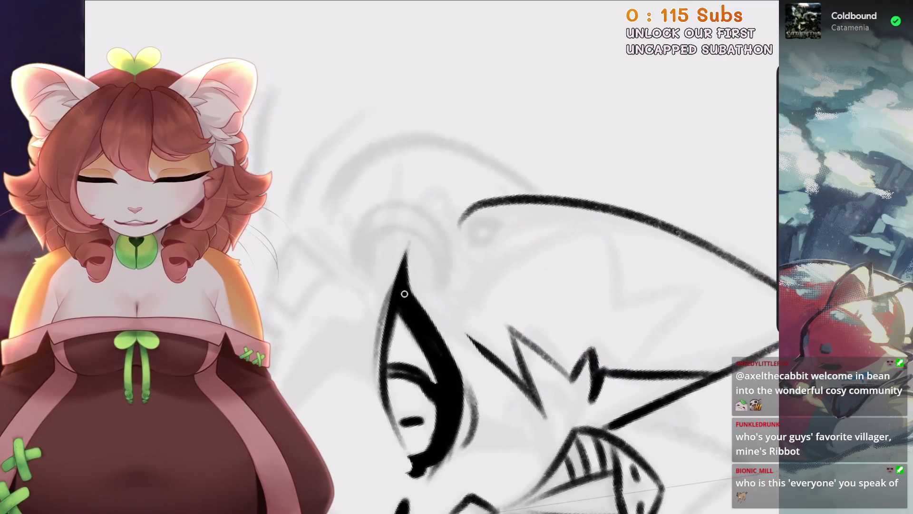
drag(405, 294, 408, 237)
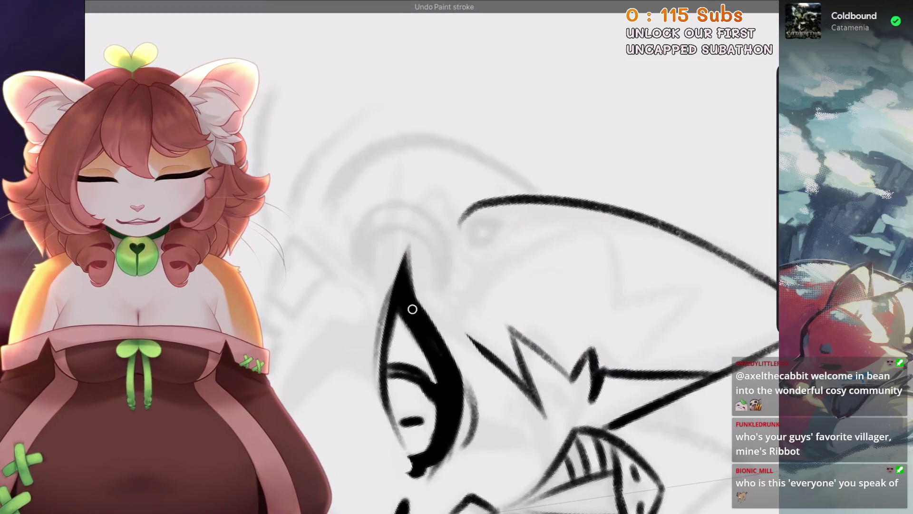
key(ctrl+z)
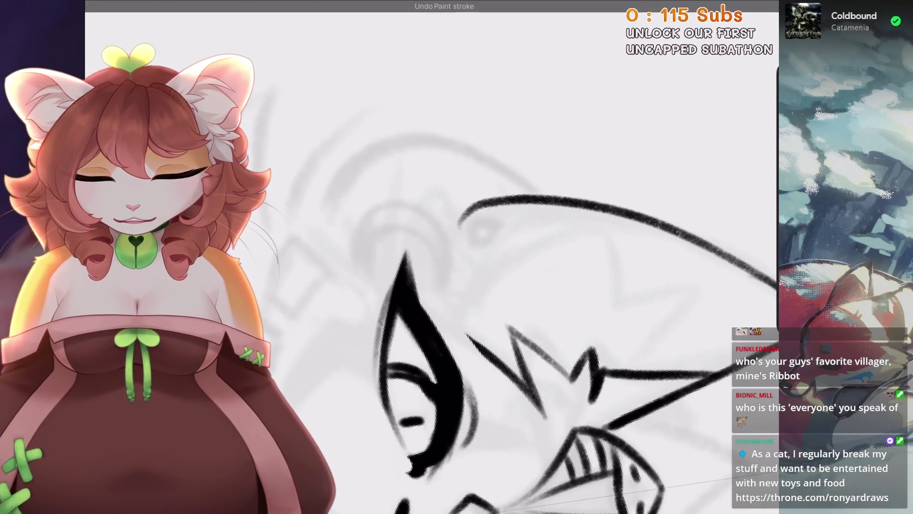
scroll(476, 257, down, 5)
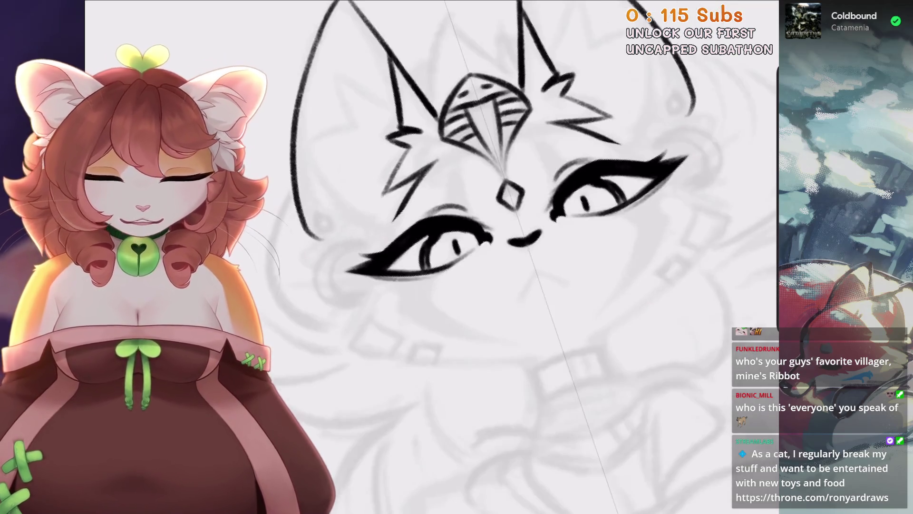
scroll(476, 256, up, 8)
Try short strokes near and below the eye, undoing each one.
drag(483, 156, 457, 277)
scroll(476, 257, down, 4)
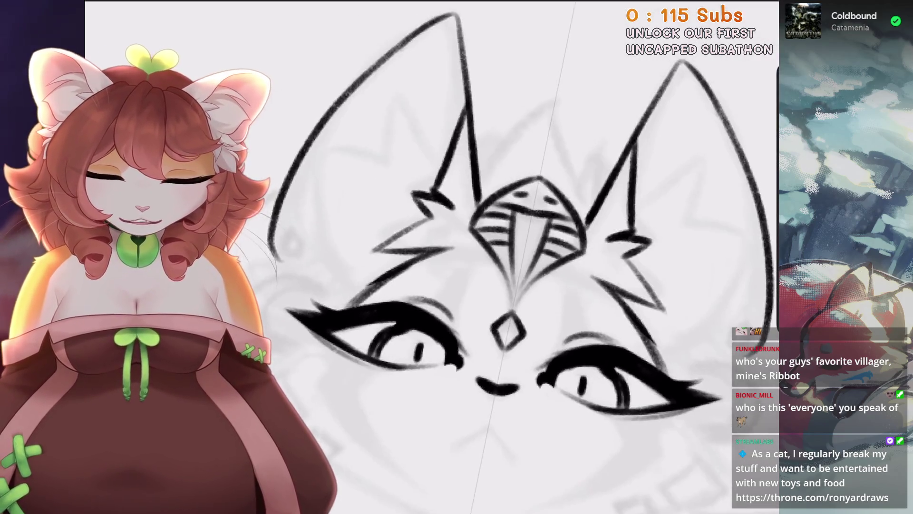
key(ctrl+z)
scroll(475, 257, up, 3)
key(ctrl+z)
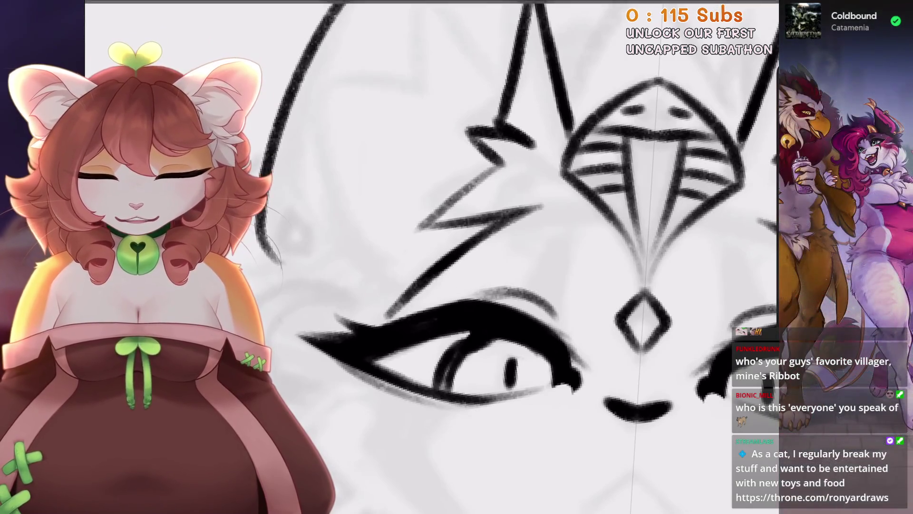
scroll(476, 257, down, 2)
scroll(476, 257, down, 1)
mouse_move(424, 280)
mouse_down()
mouse_move(386, 367)
mouse_move(350, 409)
mouse_up()
key(ctrl+z)
scroll(475, 257, down, 2)
scroll(523, 257, up, 3)
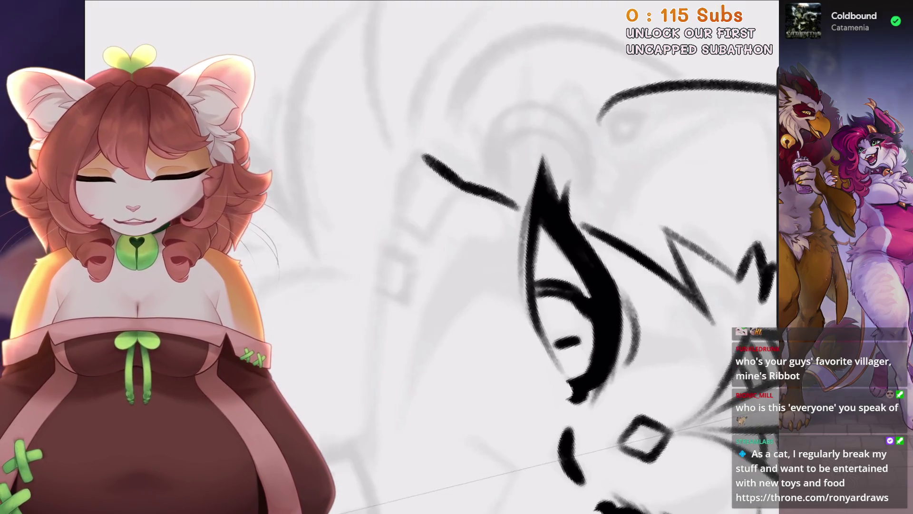
Ink a long hooked headdress line beside the face, a thin inner line, and a vertical closing stroke.
drag(380, 264, 523, 185)
drag(397, 266, 599, 148)
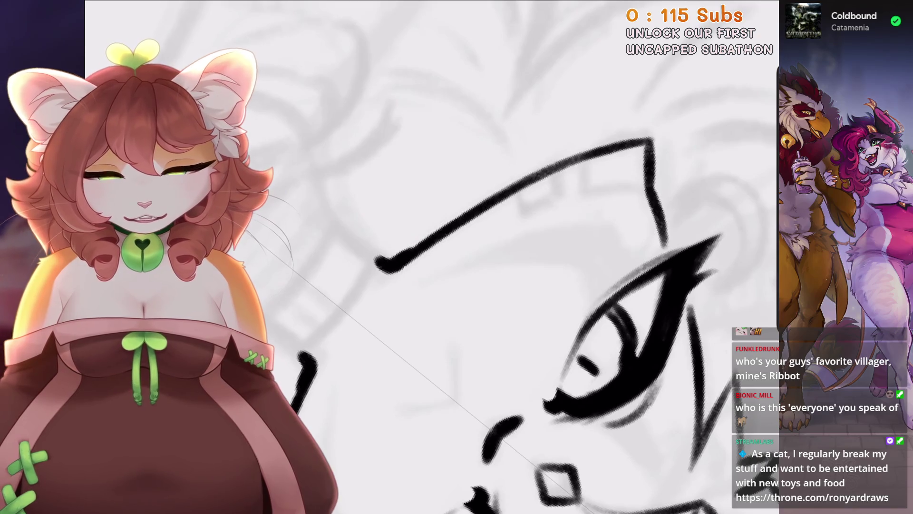
scroll(446, 245, up, 2)
mouse_move(444, 240)
mouse_down()
mouse_move(445, 281)
mouse_move(446, 245)
mouse_up()
key(ctrl+z)
drag(431, 298, 583, 208)
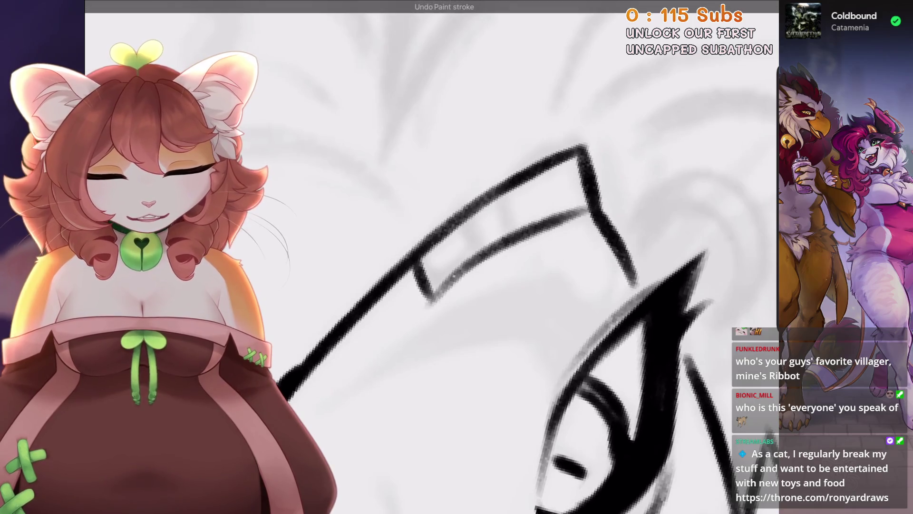
drag(483, 261, 564, 212)
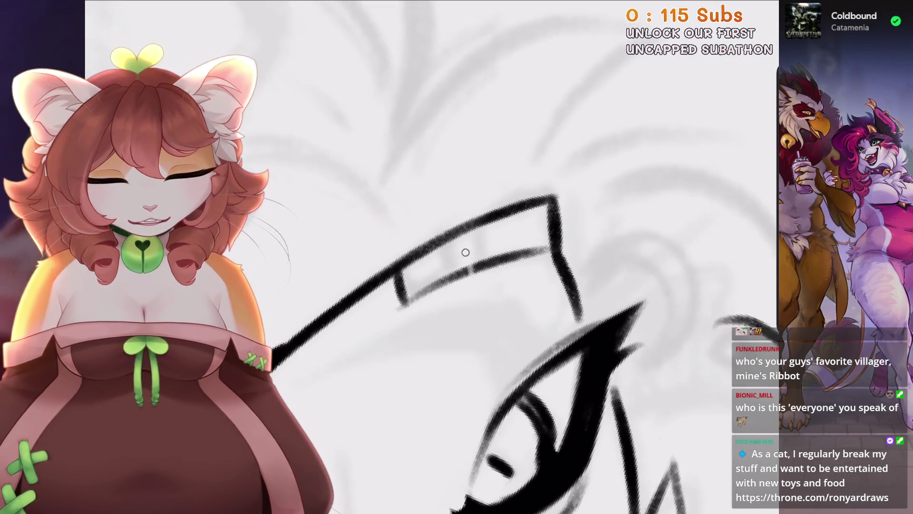
drag(475, 229, 480, 266)
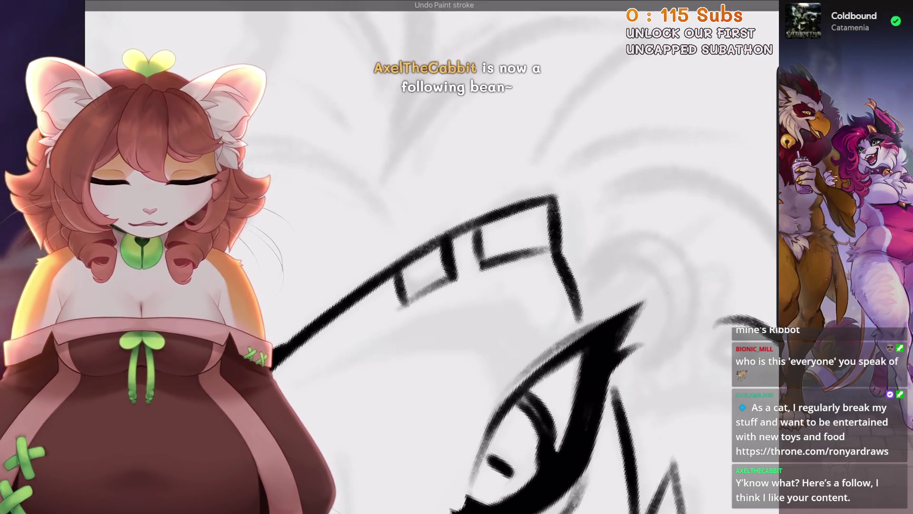
drag(456, 285, 431, 255)
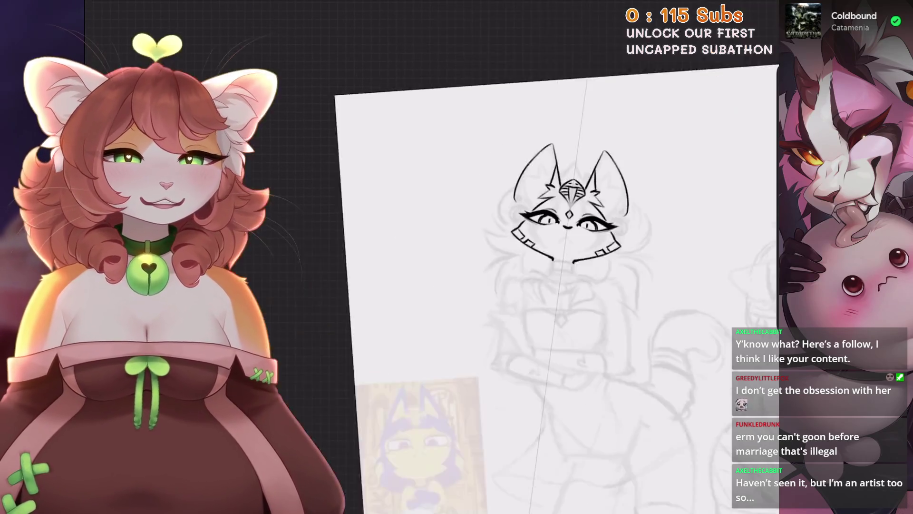
Drag the Inserted Image reference layer above the sketch and whitewash layers in the Layers panel.
click(744, 5)
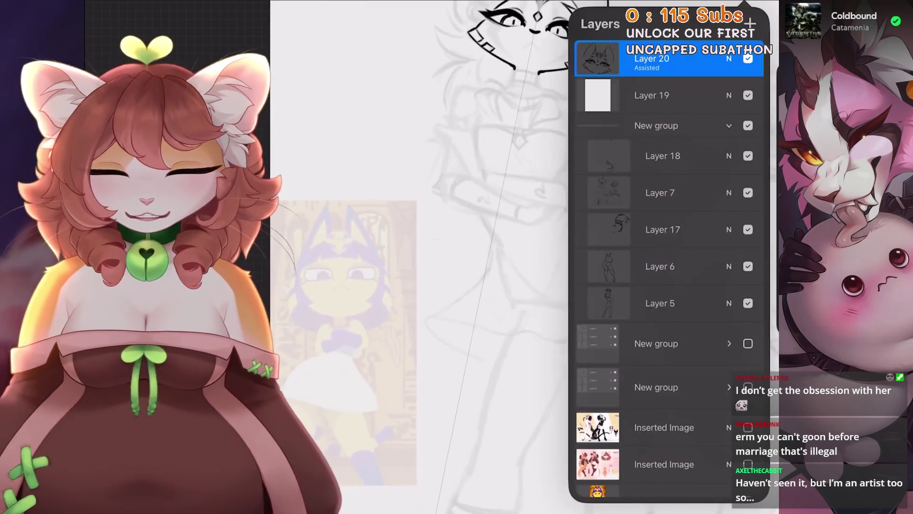
scroll(668, 238, down, 5)
click(665, 336)
drag(598, 409, 618, 40)
click(744, 5)
scroll(404, 257, up, 5)
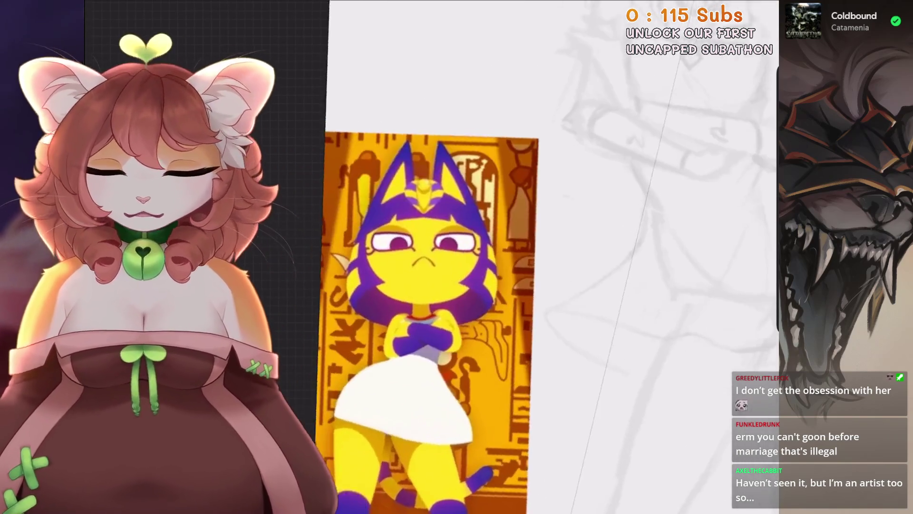
scroll(428, 257, up, 3)
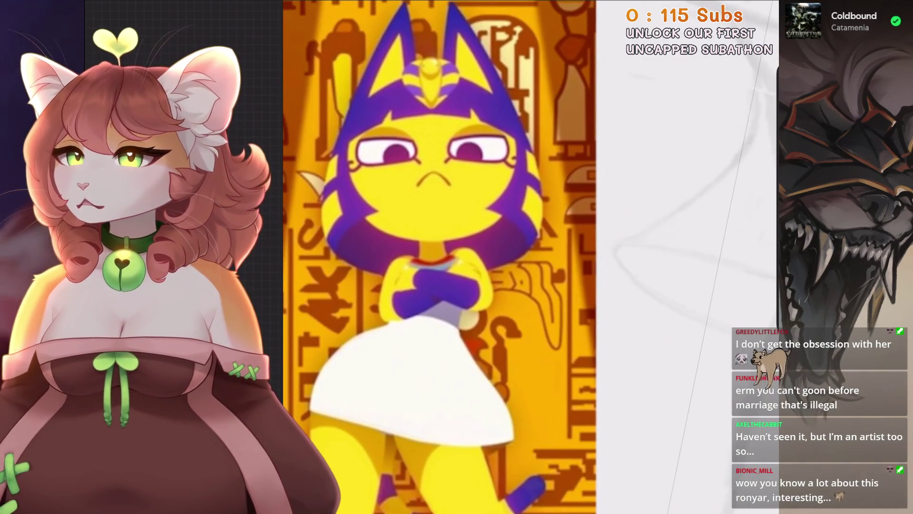
scroll(404, 257, down, 3)
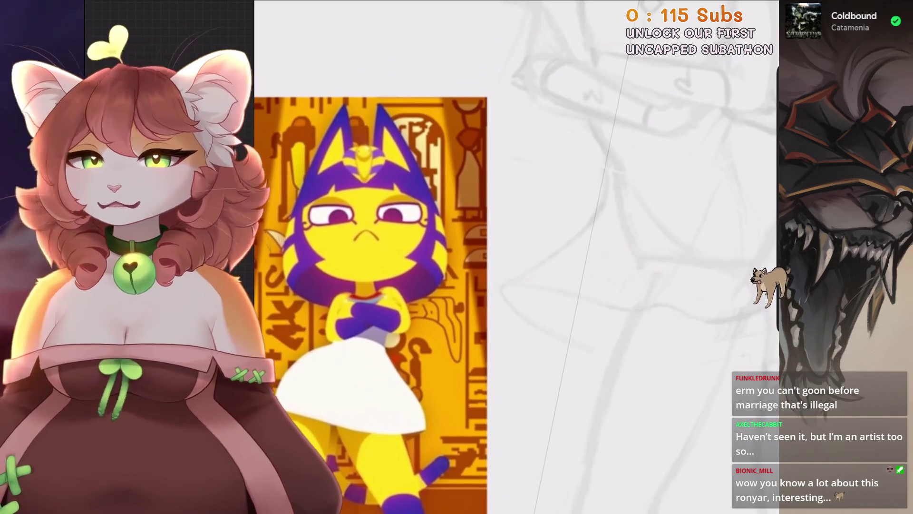
scroll(428, 257, up, 1)
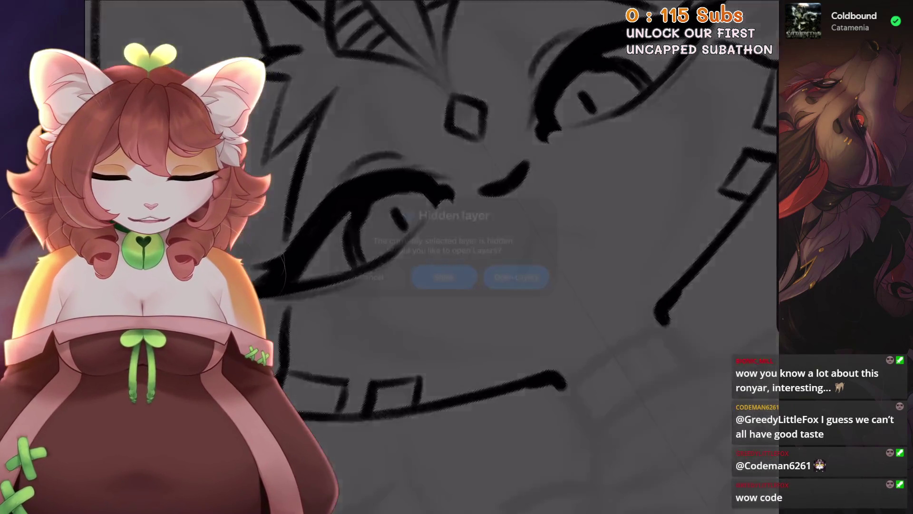
Dismiss the hidden-layer warning and select Layer 20 for inking.
click(516, 277)
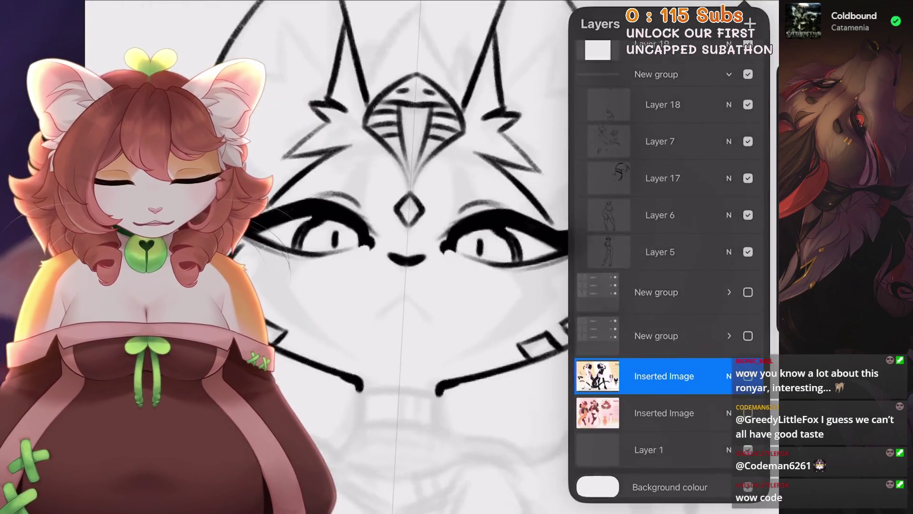
scroll(666, 238, up, 3)
click(656, 93)
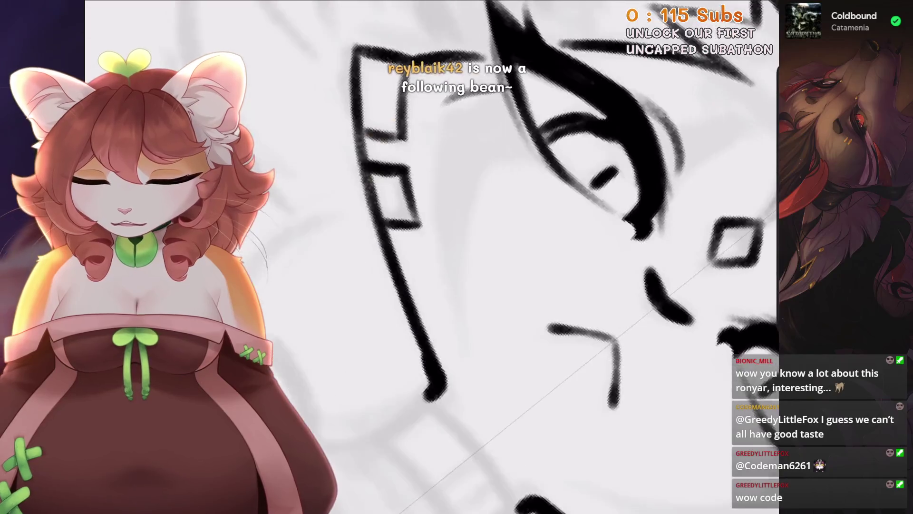
scroll(547, 256, down, 5)
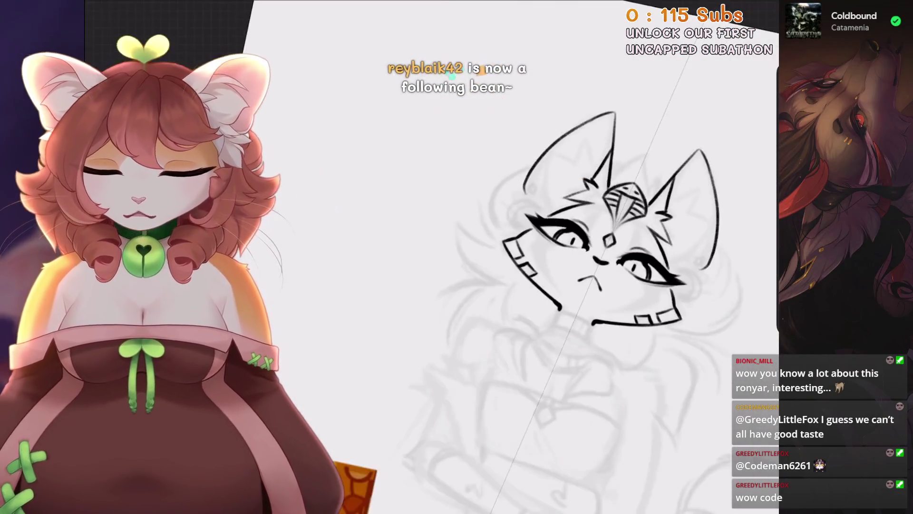
scroll(571, 237, down, 2)
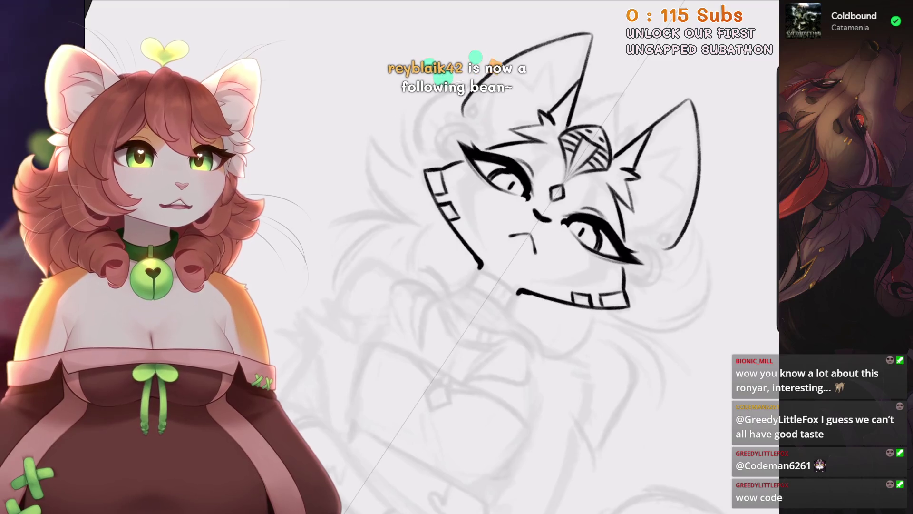
scroll(427, 112, down, 2)
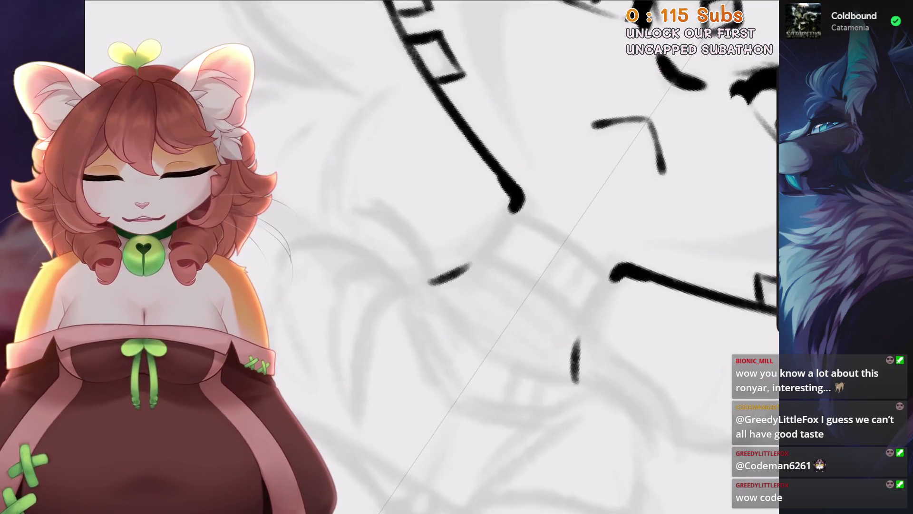
Ink the jaw line and inner neck curve in black, undoing rough strokes.
key(ctrl+z)
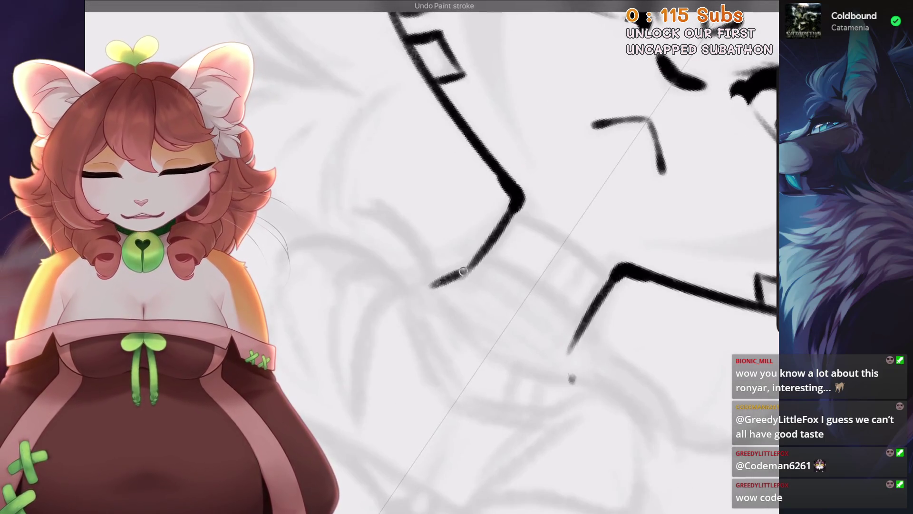
scroll(523, 257, down, 5)
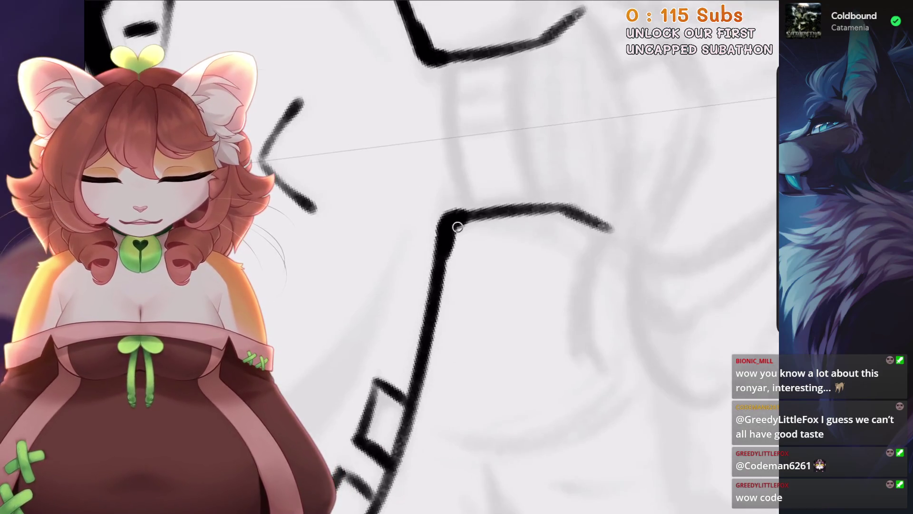
key(ctrl+z)
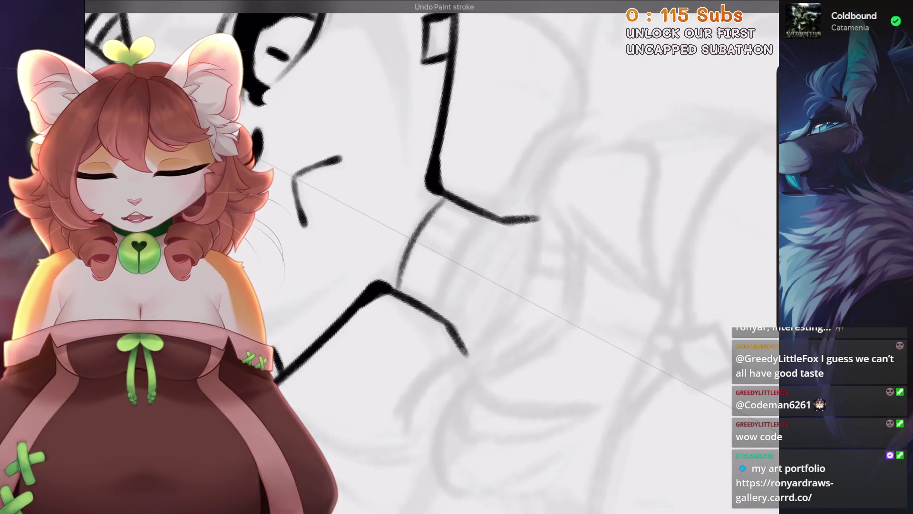
drag(445, 202, 397, 285)
drag(421, 229, 406, 259)
drag(485, 219, 440, 309)
drag(490, 219, 447, 288)
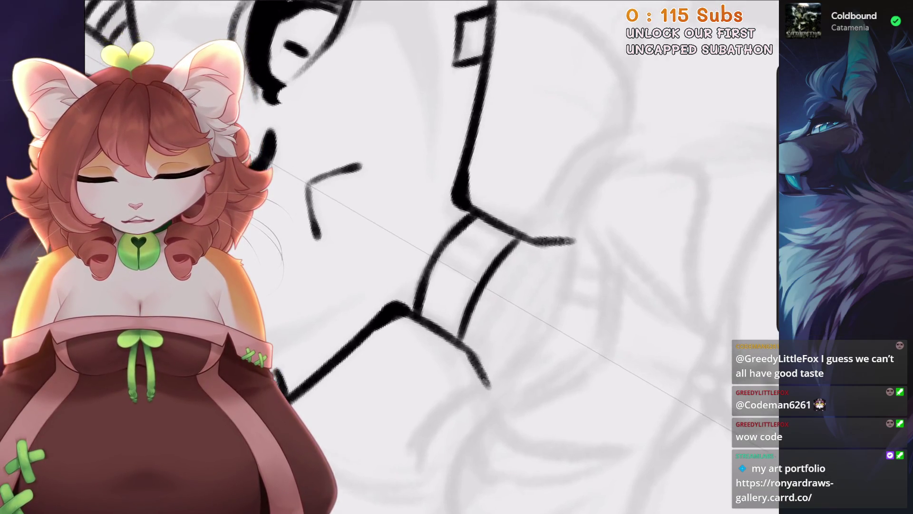
scroll(428, 238, down, 3)
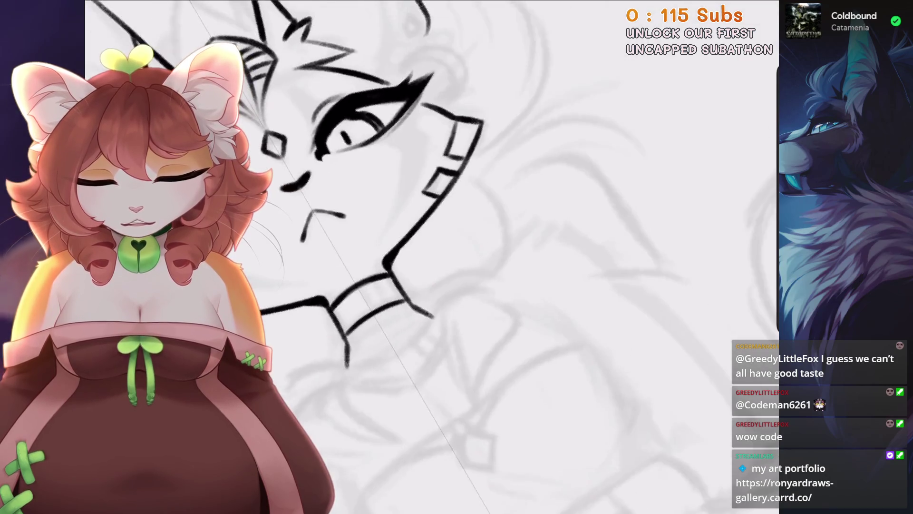
scroll(428, 238, up, 3)
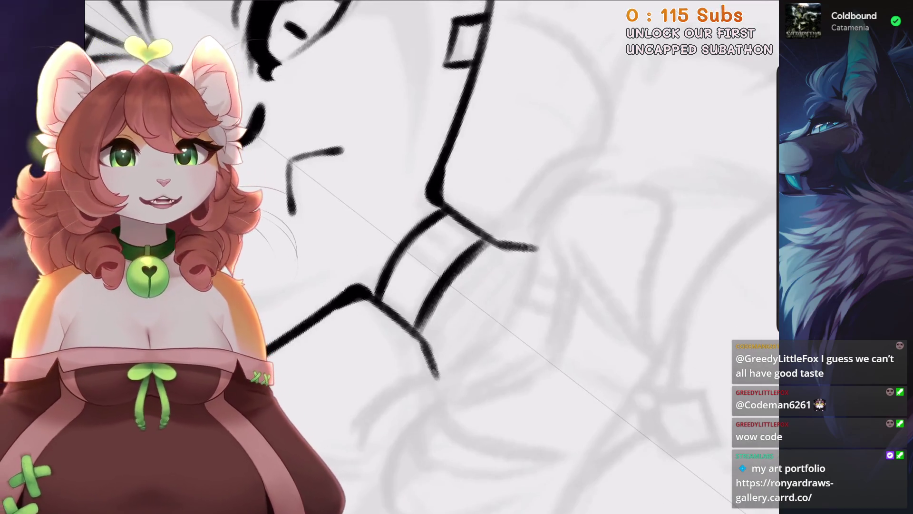
key(ctrl+z)
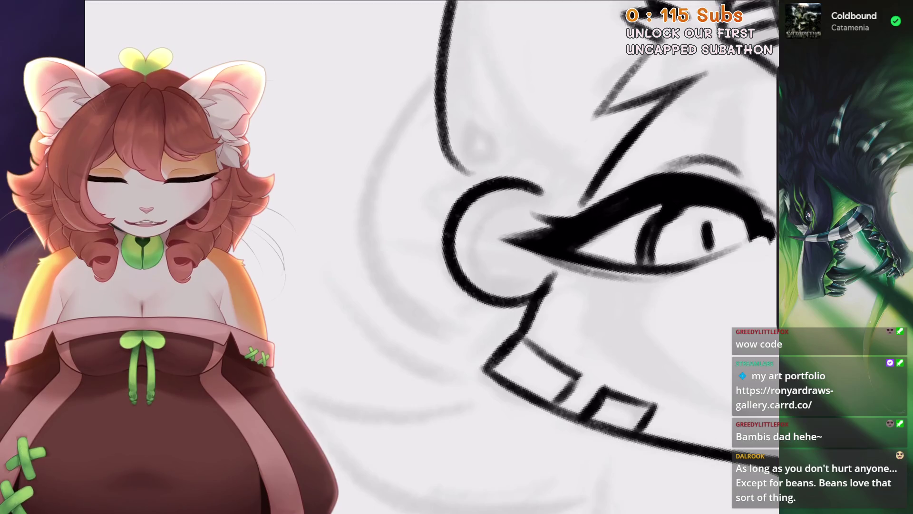
Redraw a thinner inner curve inside the earring and remove the stray stroke near the eye.
drag(531, 199, 489, 266)
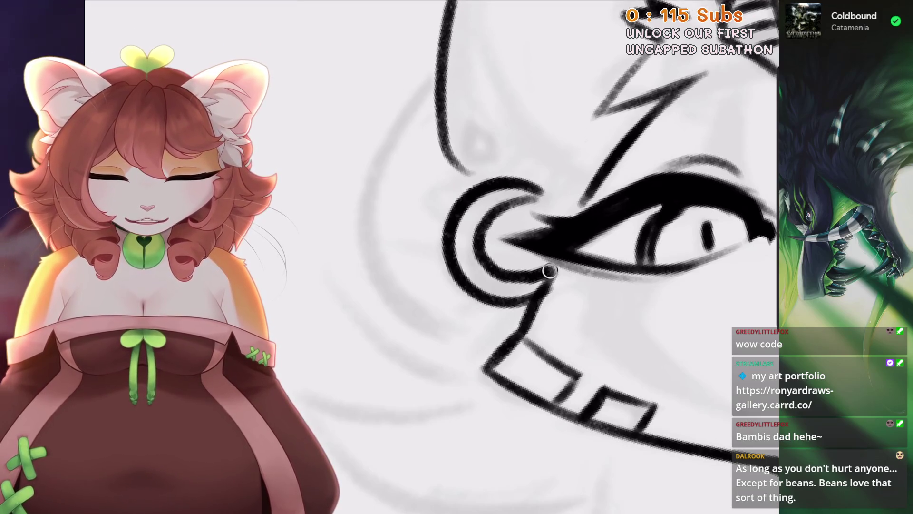
key(ctrl+z)
drag(528, 198, 552, 271)
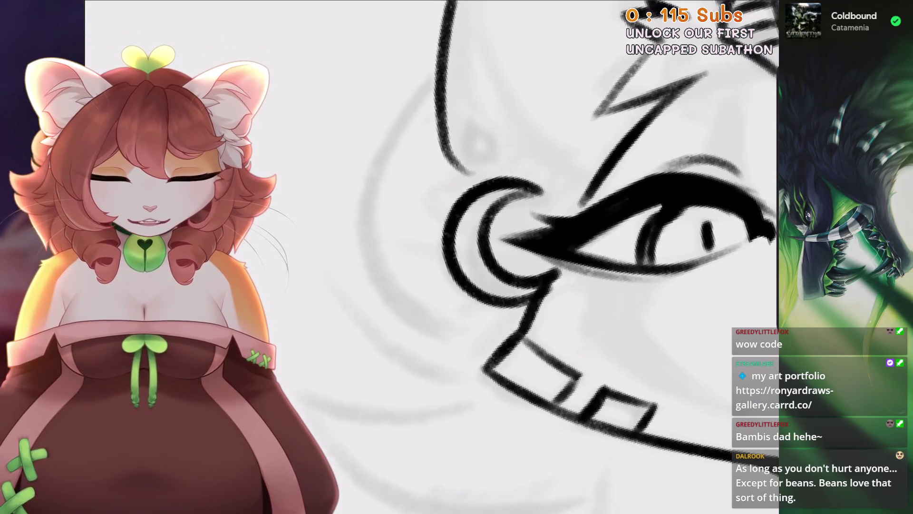
scroll(428, 257, down, 3)
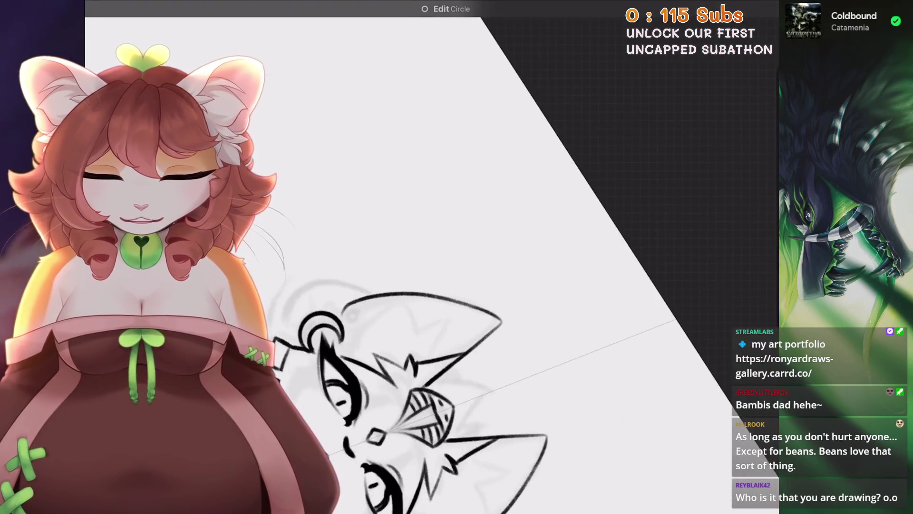
scroll(538, 257, up, 6)
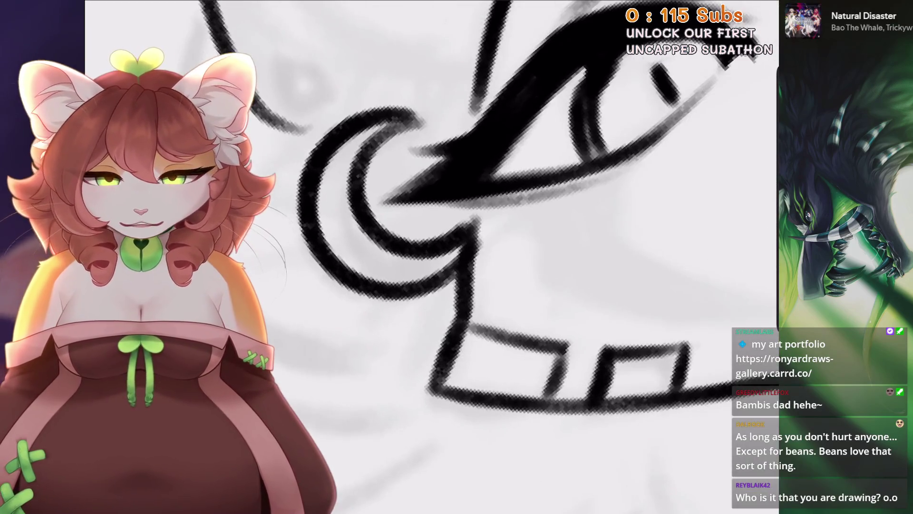
scroll(483, 215, down, 5)
scroll(484, 215, up, 5)
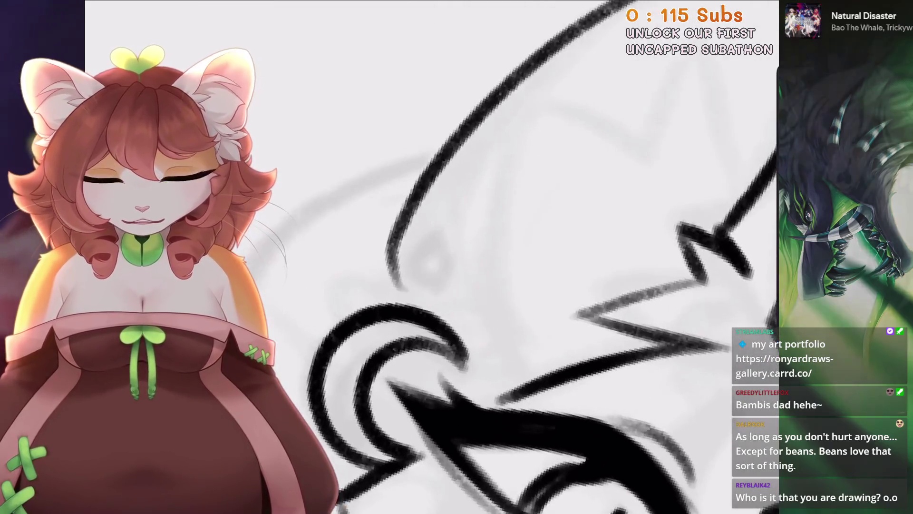
scroll(475, 257, down, 2)
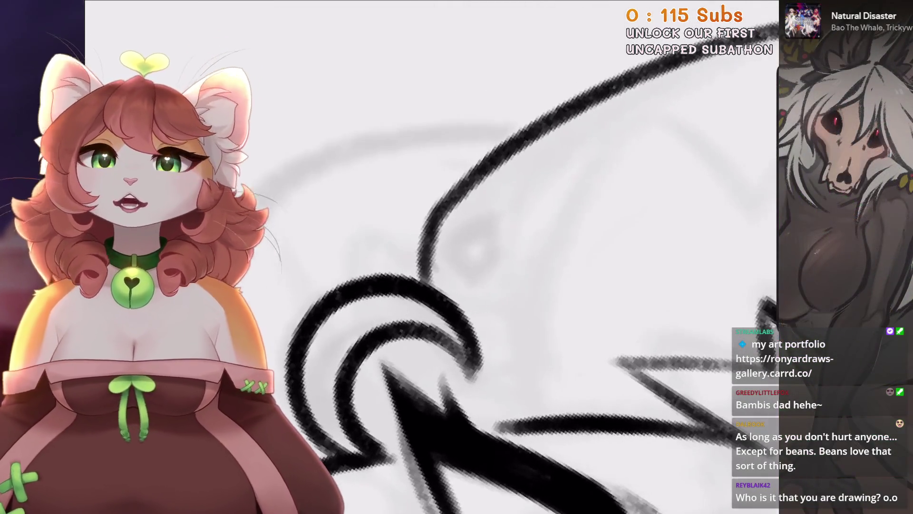
key(ctrl+z)
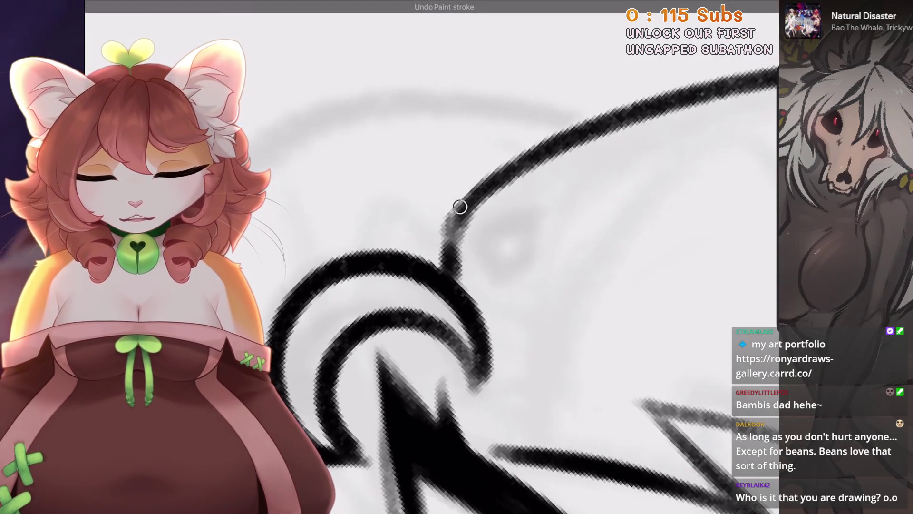
scroll(476, 257, down, 1)
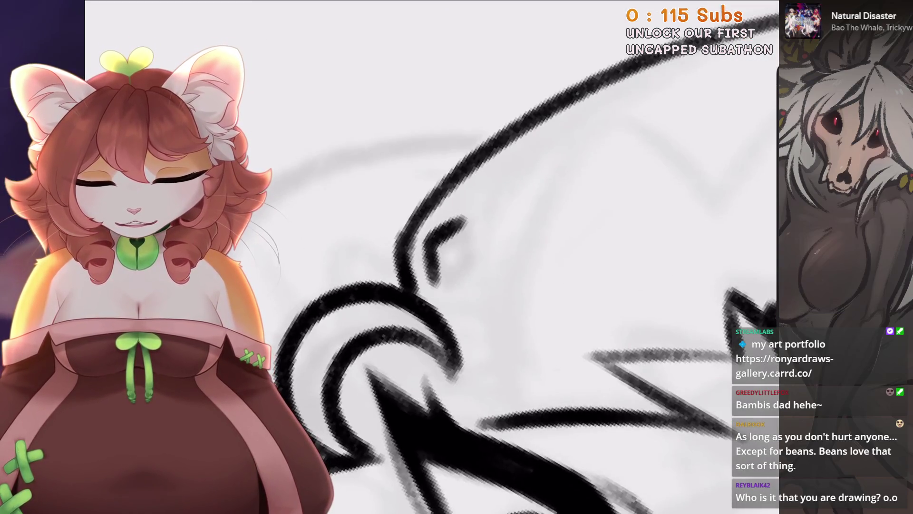
scroll(434, 286, down, 2)
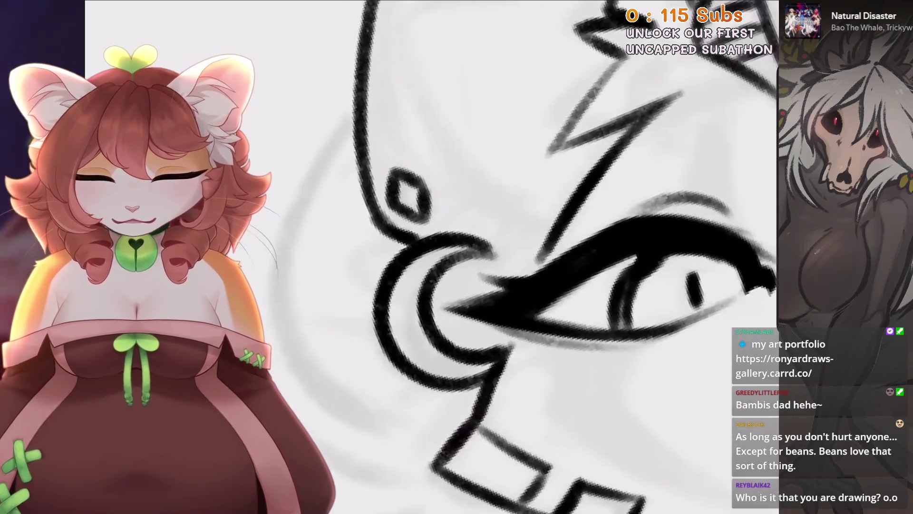
scroll(523, 257, down, 2)
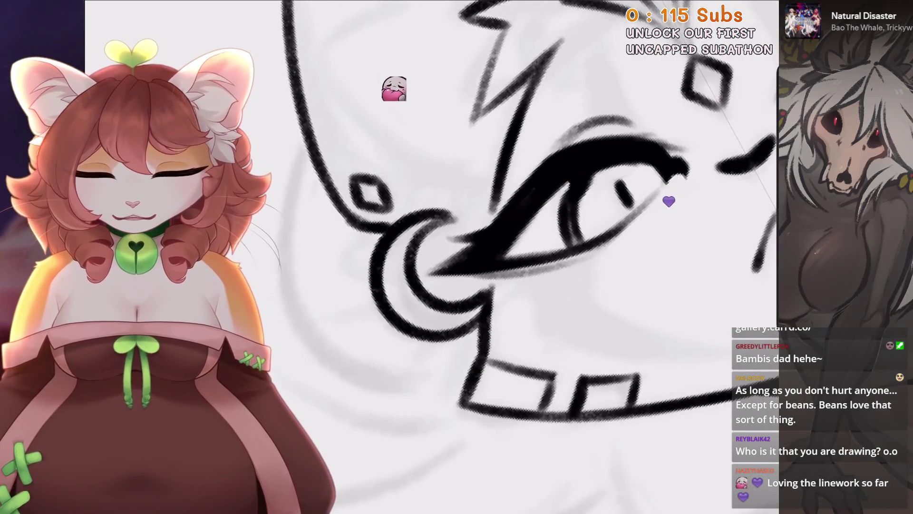
Try spike strokes under the earring and on the ear fur, undoing each attempt.
mouse_move(376, 278)
mouse_down()
mouse_move(360, 335)
mouse_move(394, 323)
mouse_up()
scroll(394, 314, down, 1)
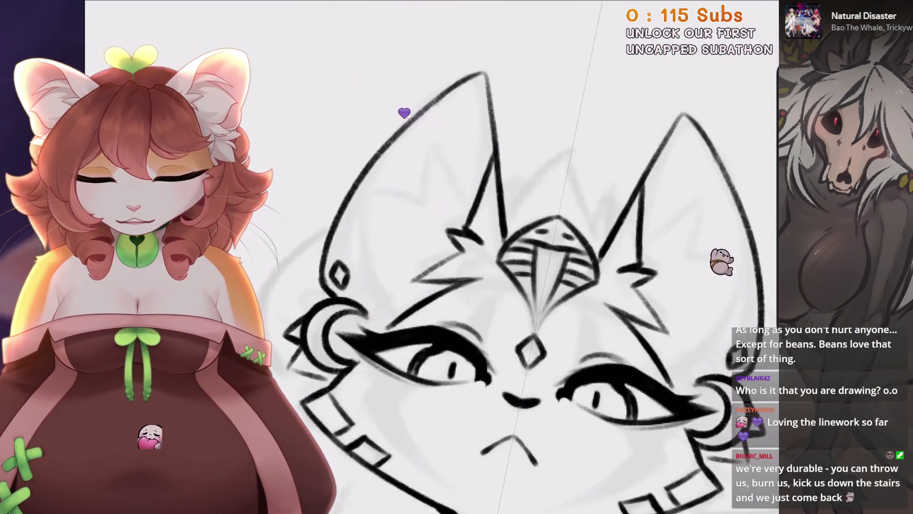
scroll(394, 313, up, 3)
key(ctrl+z)
scroll(475, 257, down, 2)
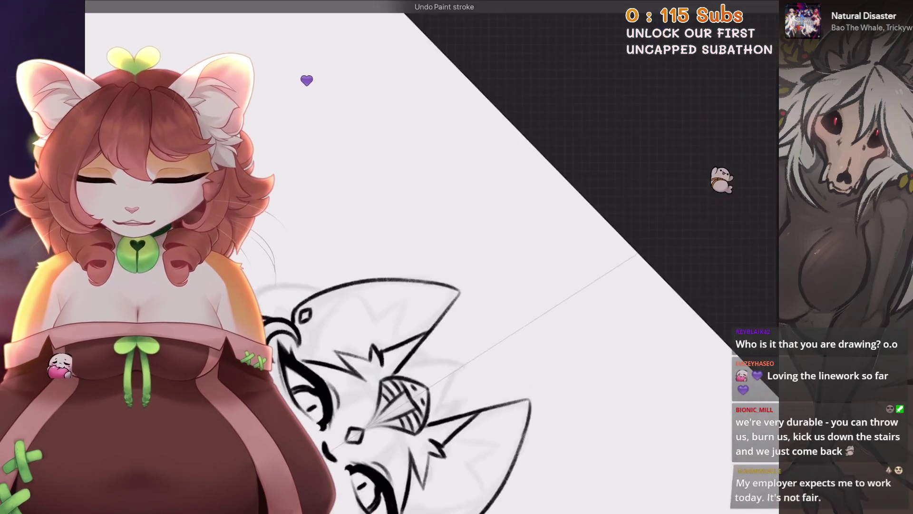
scroll(476, 257, up, 3)
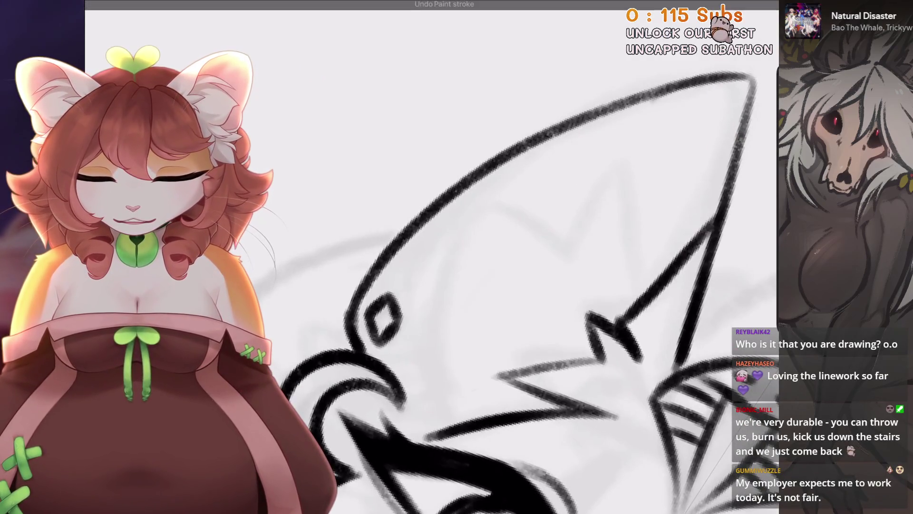
drag(437, 221, 447, 423)
key(ctrl+z)
scroll(475, 285, down, 2)
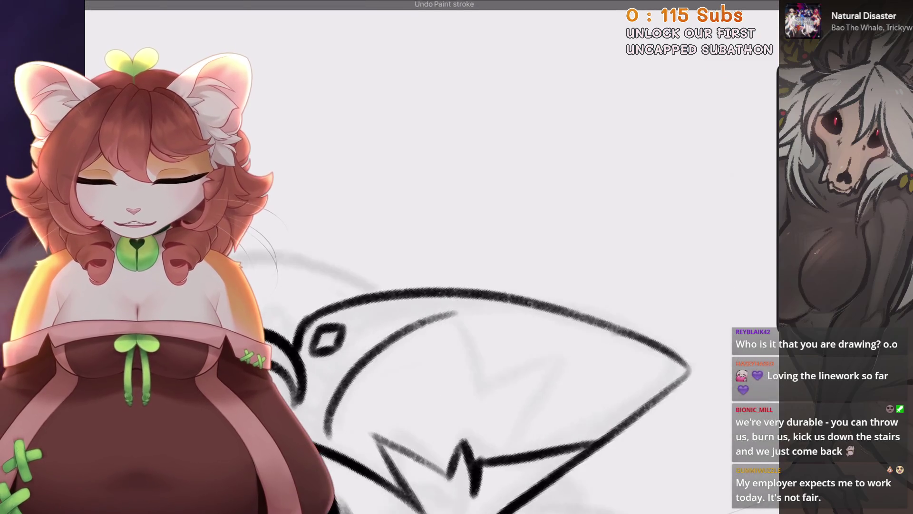
drag(456, 313, 481, 392)
key(ctrl+z)
scroll(476, 285, down, 2)
key(ctrl+z)
Draw the V-shaped fur tuft inside the ear with a vertical line below its right arm.
mouse_move(430, 262)
mouse_down()
mouse_move(476, 333)
mouse_move(540, 274)
mouse_up()
key(ctrl+z)
scroll(476, 285, up, 3)
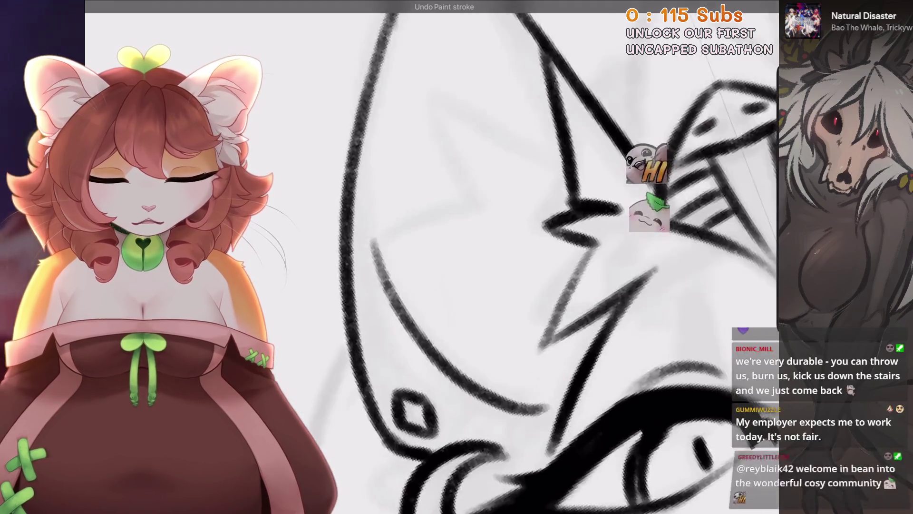
scroll(476, 285, down, 3)
key(ctrl+z)
scroll(475, 286, down, 2)
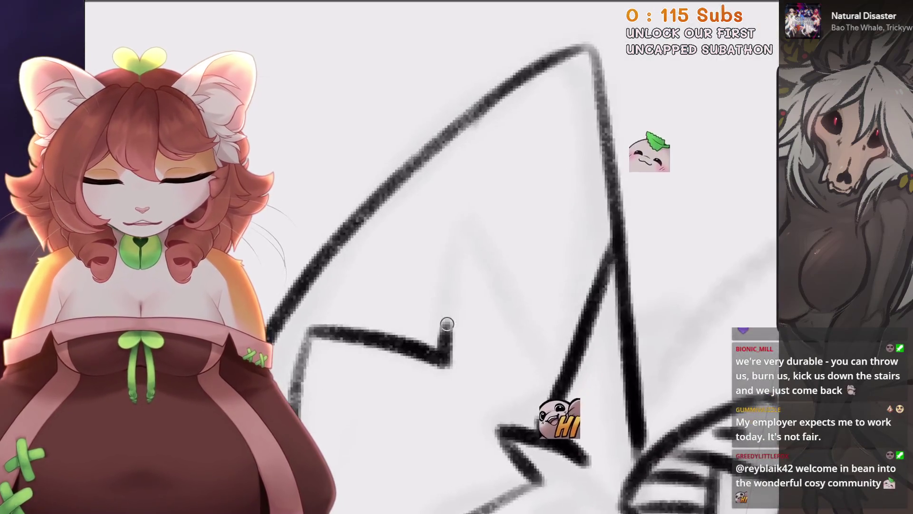
drag(444, 322, 290, 300)
key(ctrl+z)
key(ctrl+z)
drag(446, 316, 443, 451)
scroll(475, 285, down, 3)
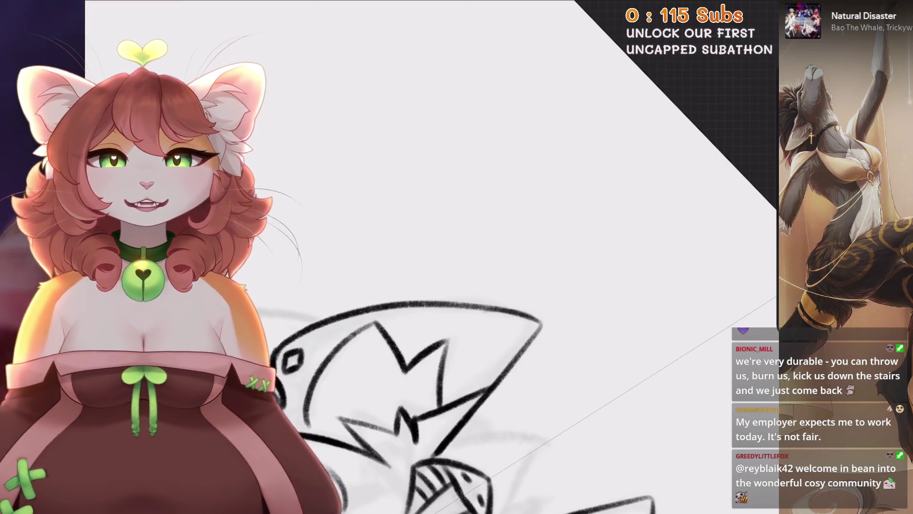
scroll(475, 381, down, 3)
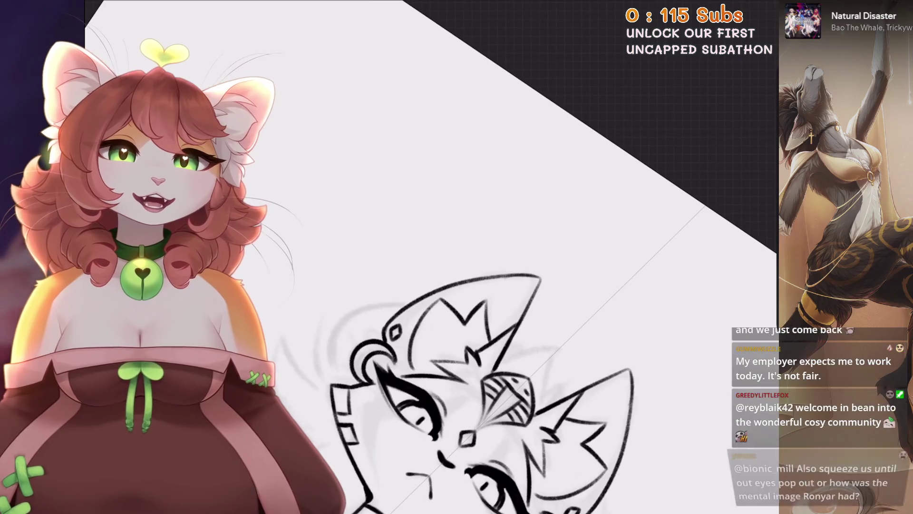
Show the Inserted Image reference, move it to the top layer, and shrink it to the left-centre.
scroll(475, 285, down, 4)
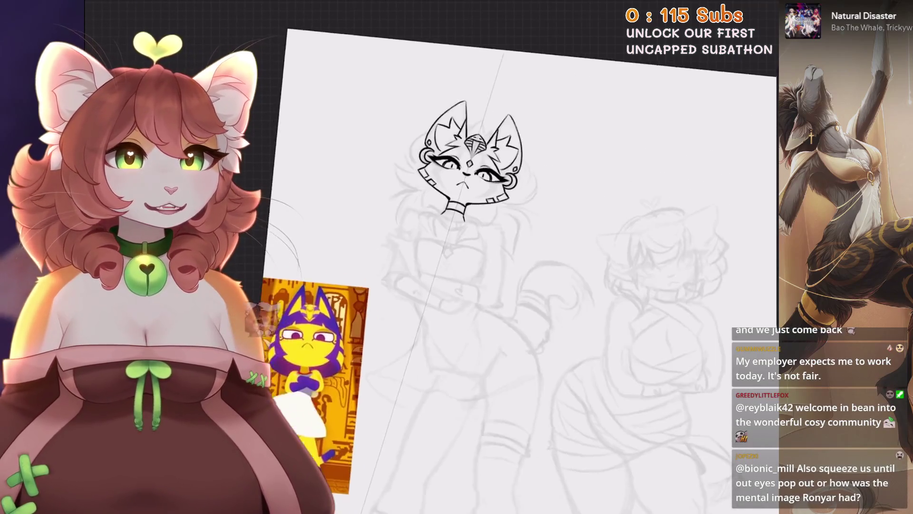
scroll(476, 285, down, 2)
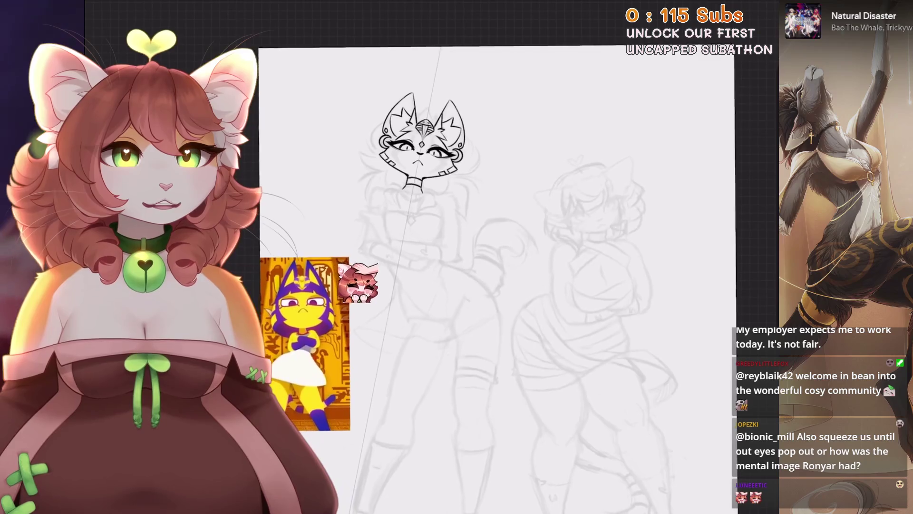
scroll(476, 285, down, 1)
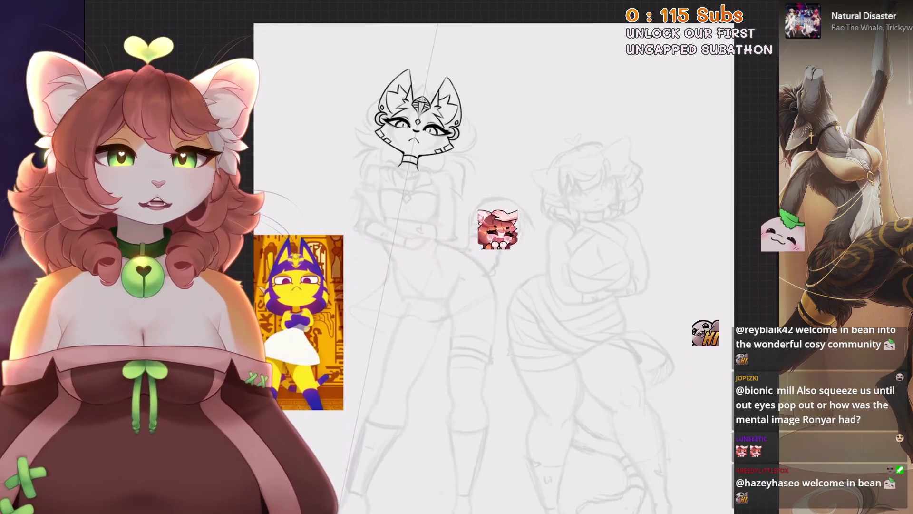
key(l)
scroll(381, 262, down, 1)
scroll(665, 238, up, 1)
click(747, 373)
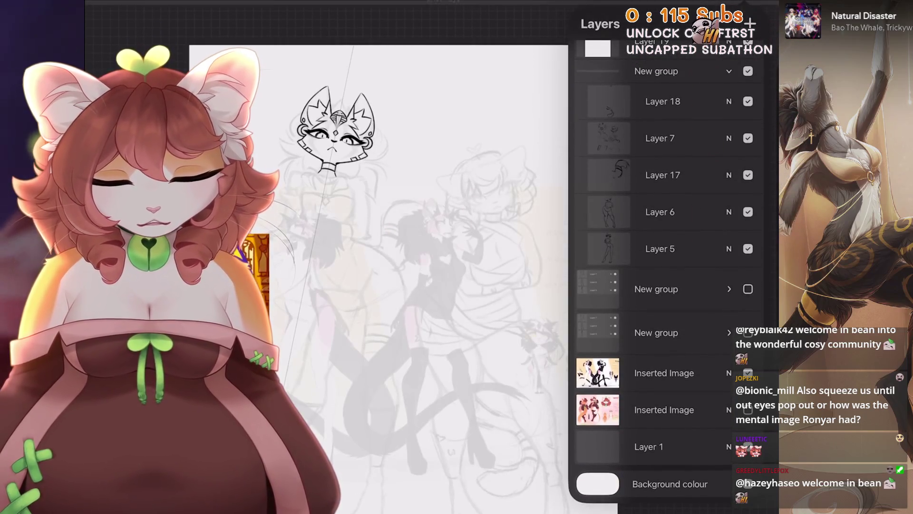
click(664, 374)
mouse_move(664, 411)
mouse_down()
mouse_move(693, 218)
mouse_move(628, 50)
mouse_up()
click(664, 59)
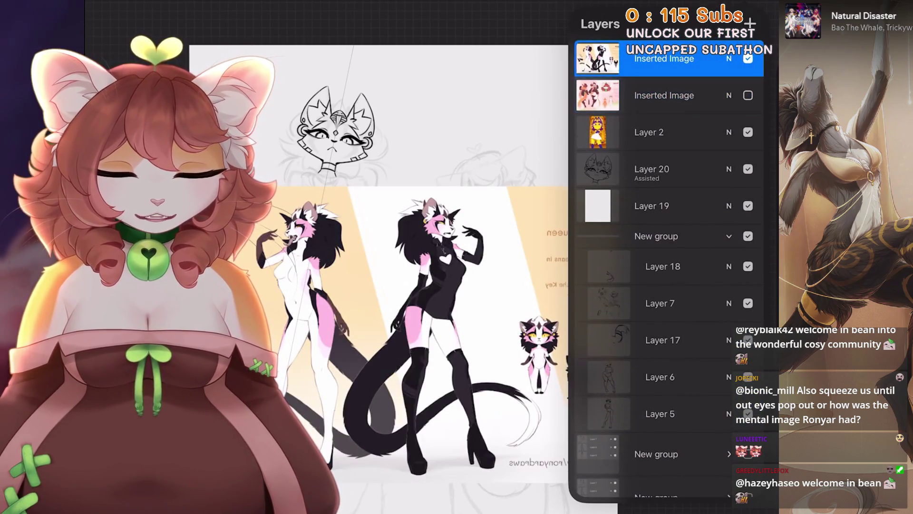
mouse_move(259, 168)
mouse_down()
mouse_move(380, 289)
mouse_move(408, 198)
mouse_move(241, 237)
mouse_up()
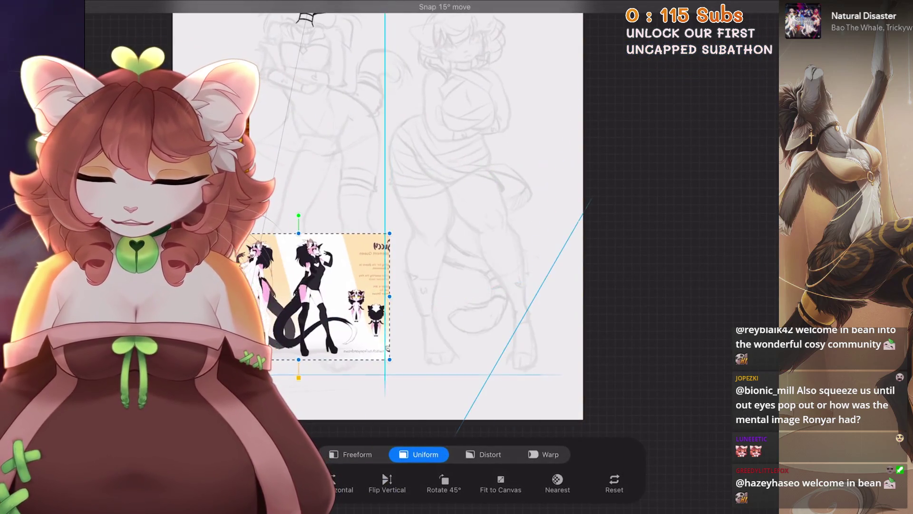
key(l)
Show the second reference sheet, size it beside the first at the bottom, and unflip the canvas.
click(748, 95)
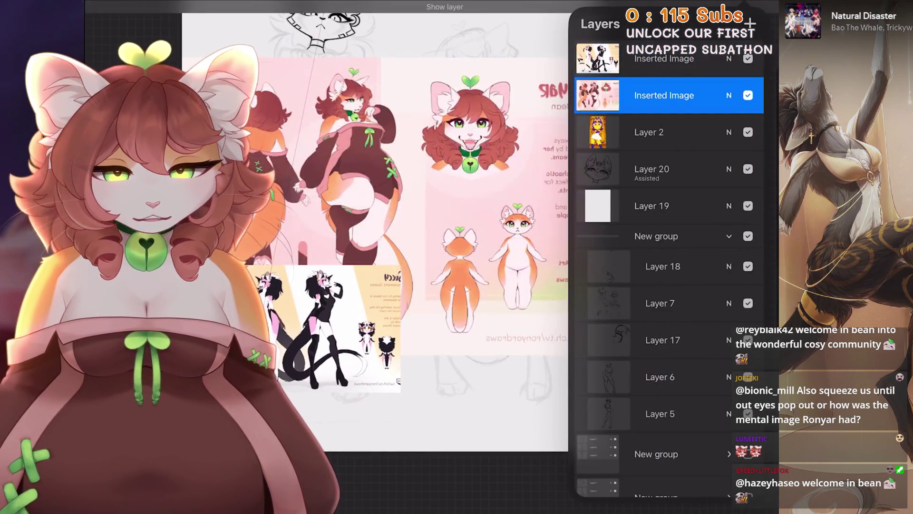
drag(589, 405, 438, 330)
mouse_move(372, 293)
mouse_down()
mouse_move(494, 294)
mouse_move(485, 314)
mouse_up()
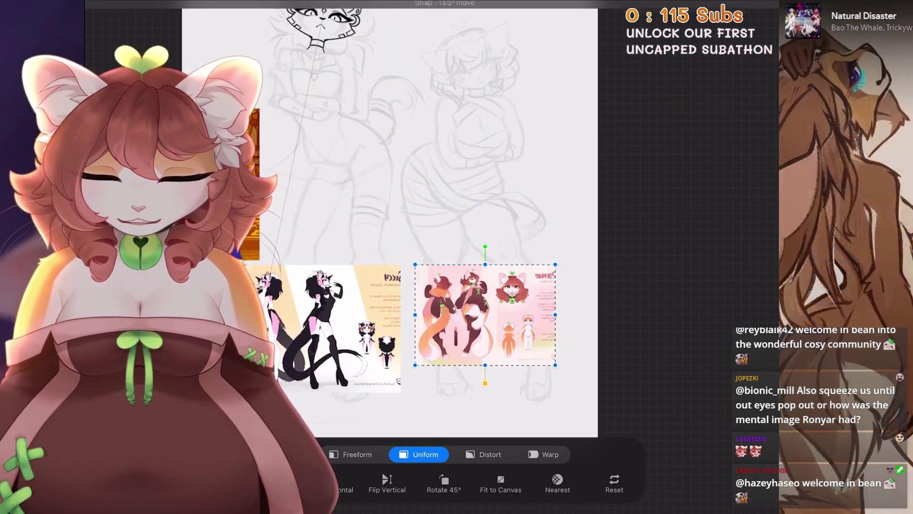
drag(485, 365, 485, 393)
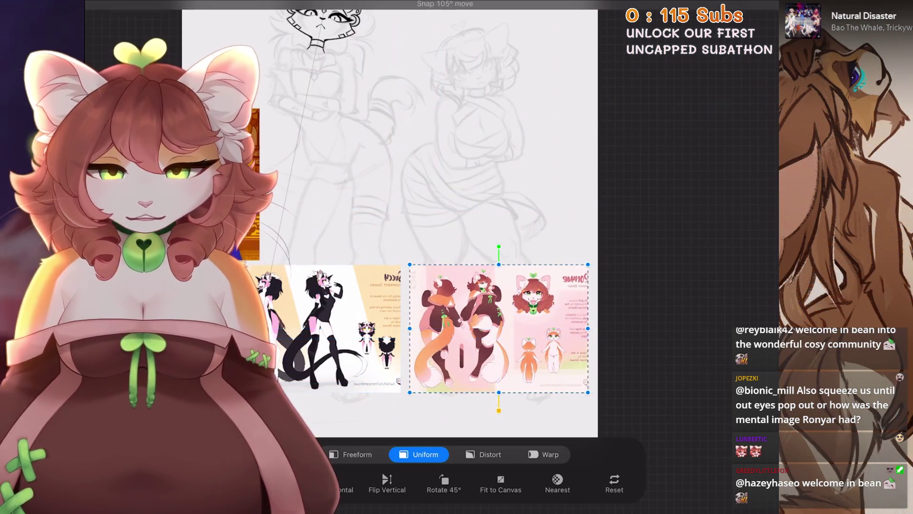
scroll(451, 286, up, 1)
click(190, 252)
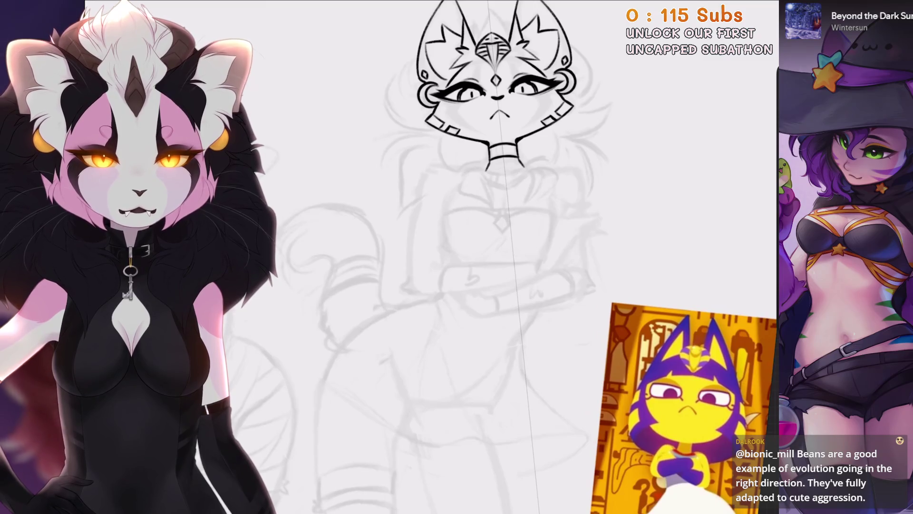
Select the line art Layer 20 and review recent strokes with undo and redo.
scroll(457, 190, up, 3)
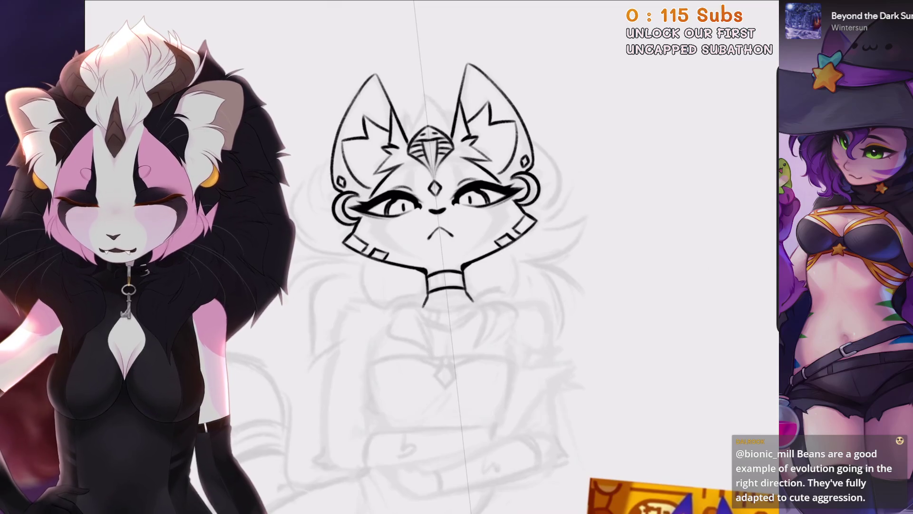
scroll(456, 190, up, 3)
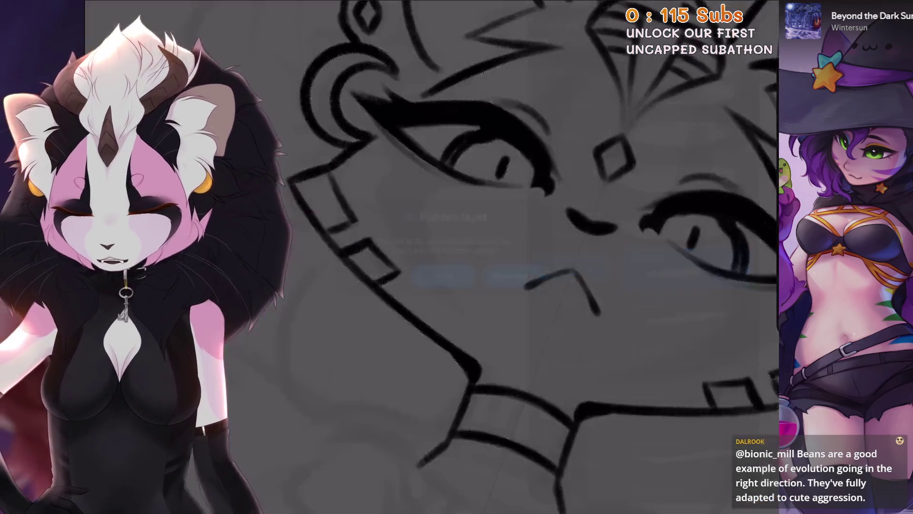
click(517, 334)
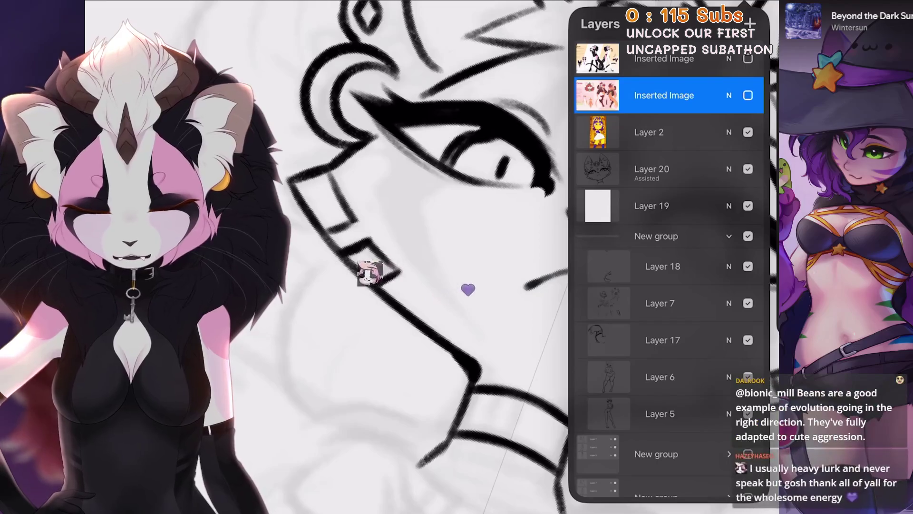
click(651, 169)
scroll(457, 256, down, 3)
key(ctrl+z)
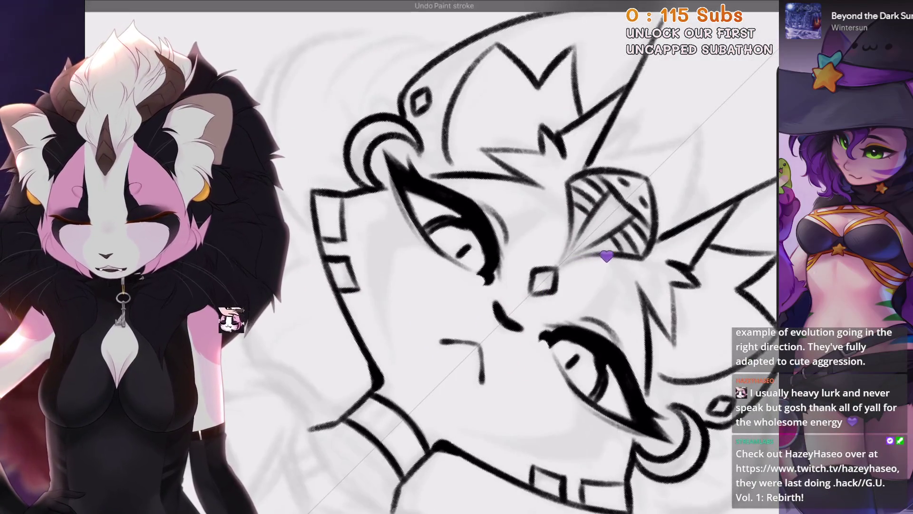
scroll(618, 250, up, 3)
key(ctrl+shift+z)
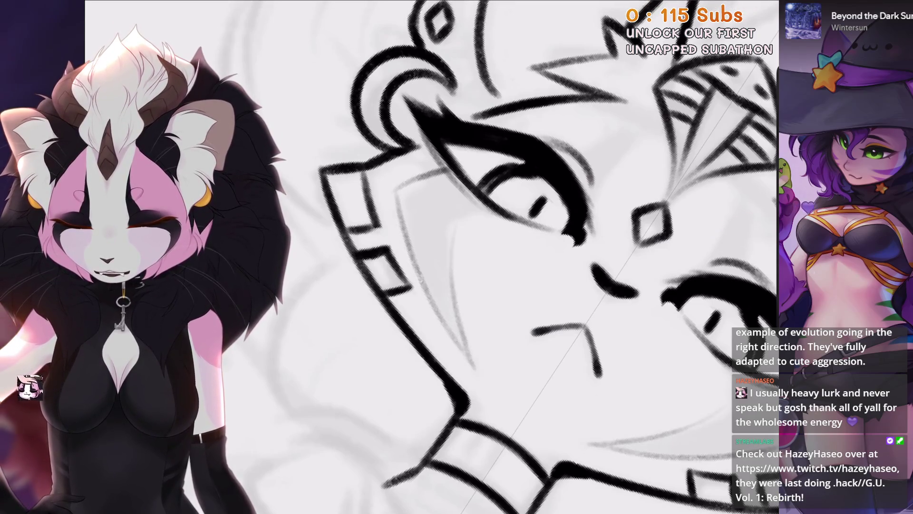
key(ctrl+z)
key(ctrl+shift+z)
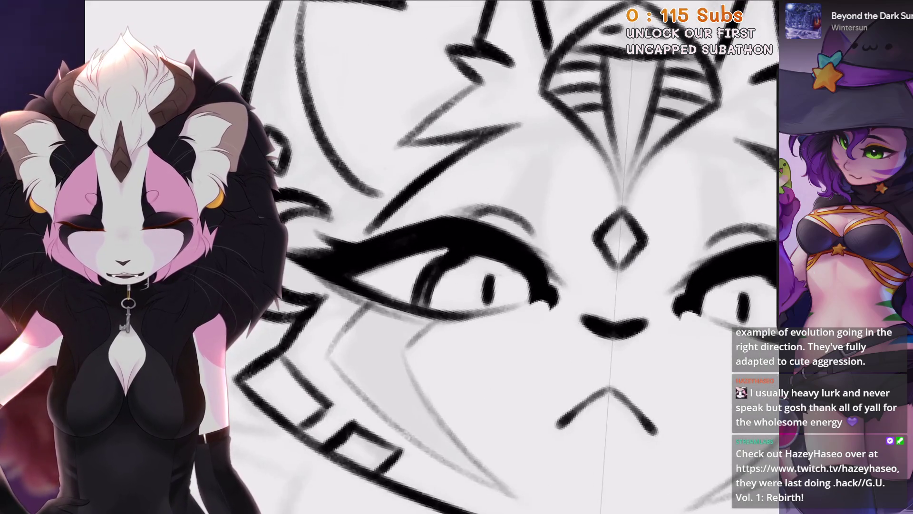
Draw mirrored strokes above both eyes, redrawing the misplaced one.
mouse_move(518, 159)
mouse_down()
mouse_move(489, 204)
mouse_move(547, 126)
mouse_up()
drag(540, 148, 537, 233)
key(ctrl+z)
drag(490, 209, 546, 123)
drag(540, 157, 542, 233)
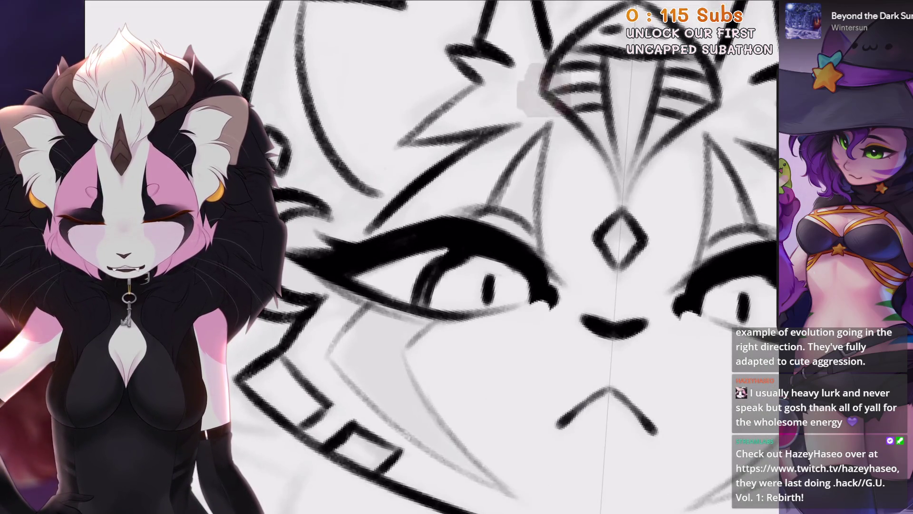
scroll(523, 81, down, 5)
scroll(499, 80, up, 5)
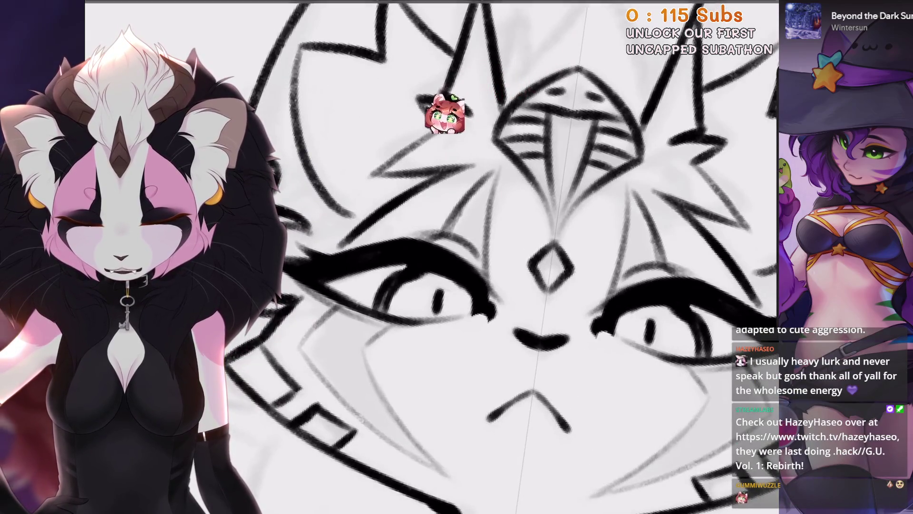
scroll(395, 224, down, 3)
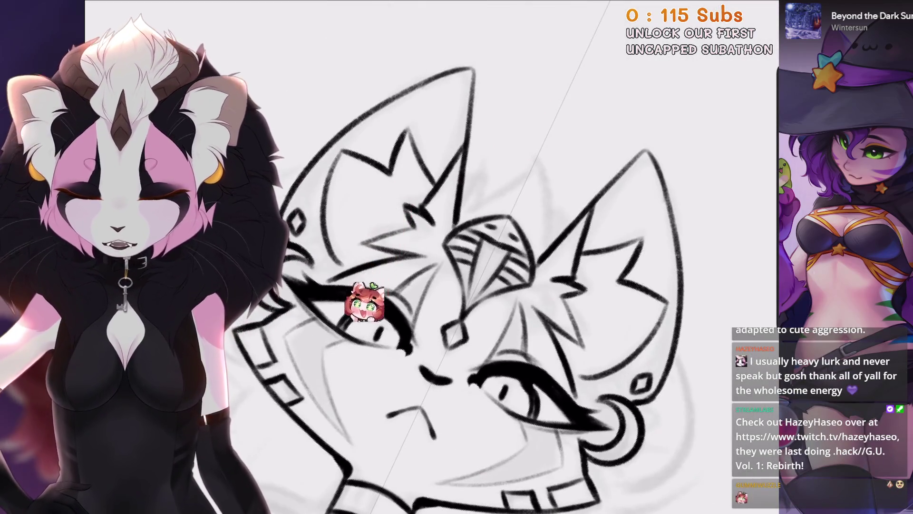
key(l)
key(l)
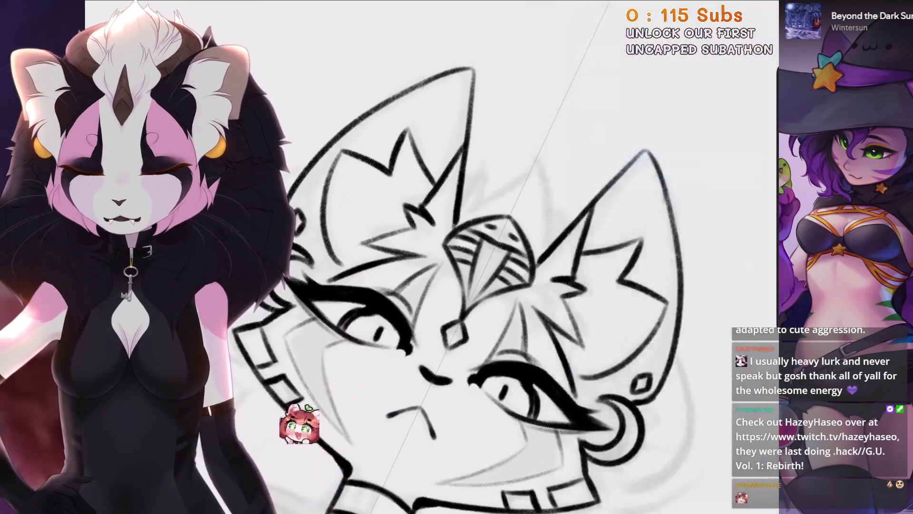
scroll(300, 424, down, 3)
scroll(285, 383, up, 3)
scroll(248, 371, down, 3)
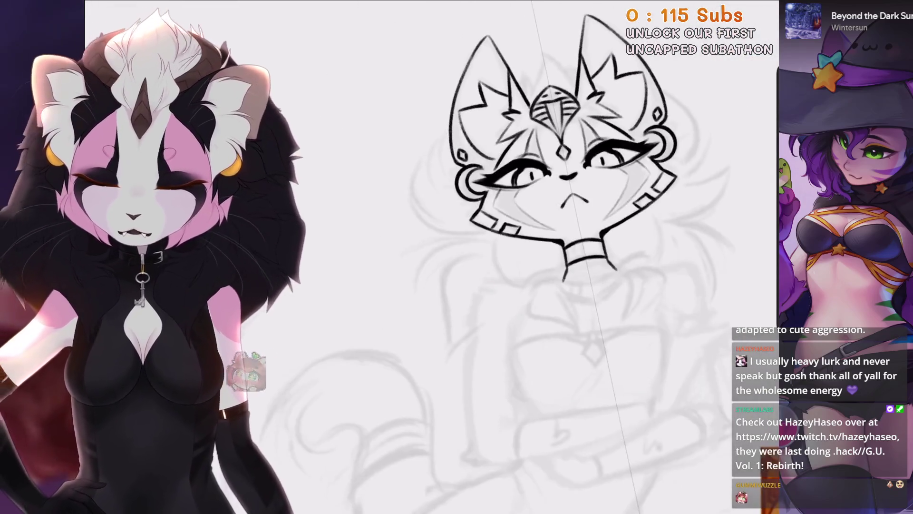
scroll(475, 285, down, 3)
Add a new Layer 21 above Layer 20.
key(l)
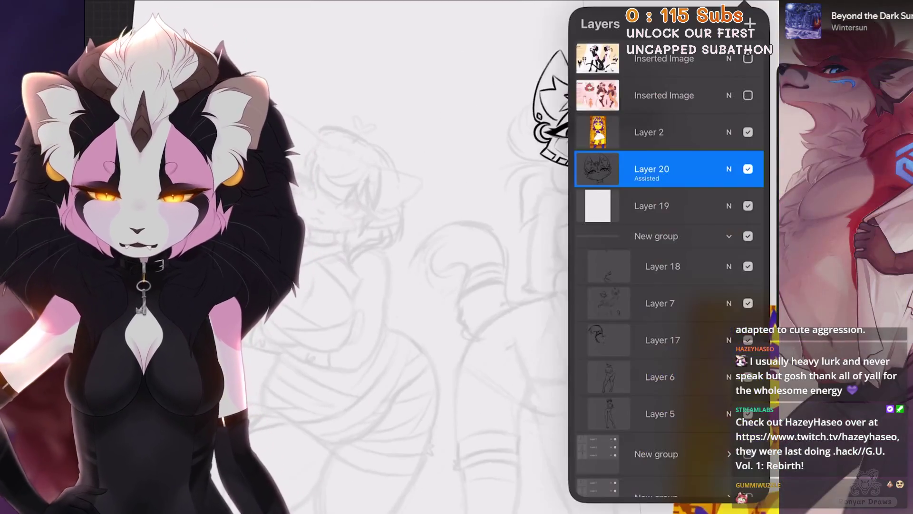
scroll(380, 238, up, 2)
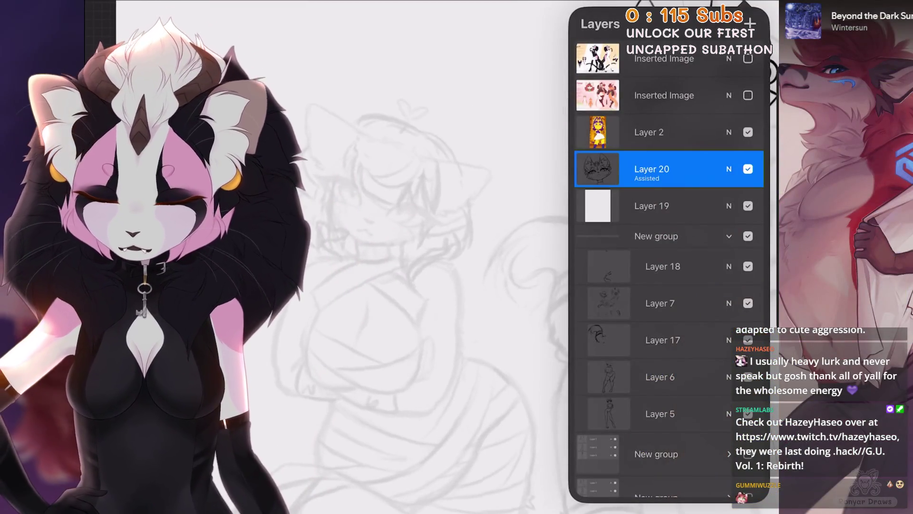
click(750, 23)
Move the symmetry drawing guide onto the left character's head.
click(145, 3)
scroll(523, 238, down, 1)
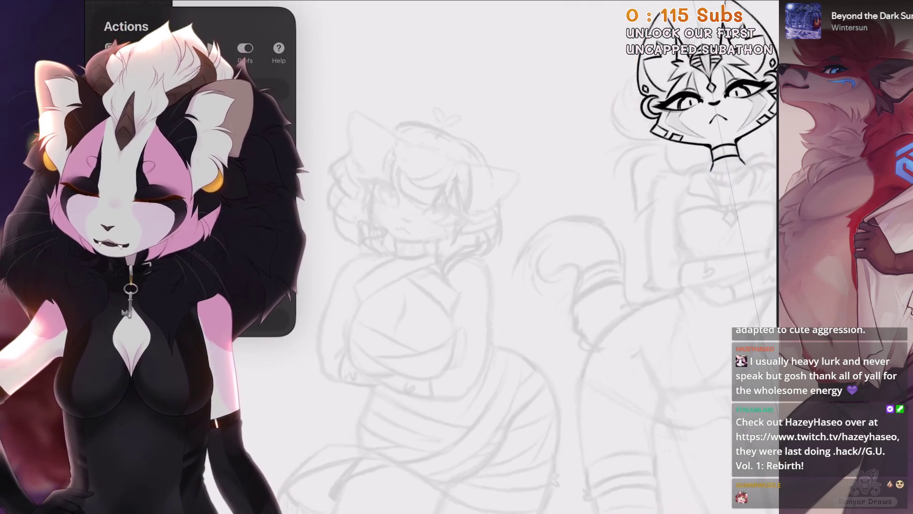
scroll(475, 238, up, 3)
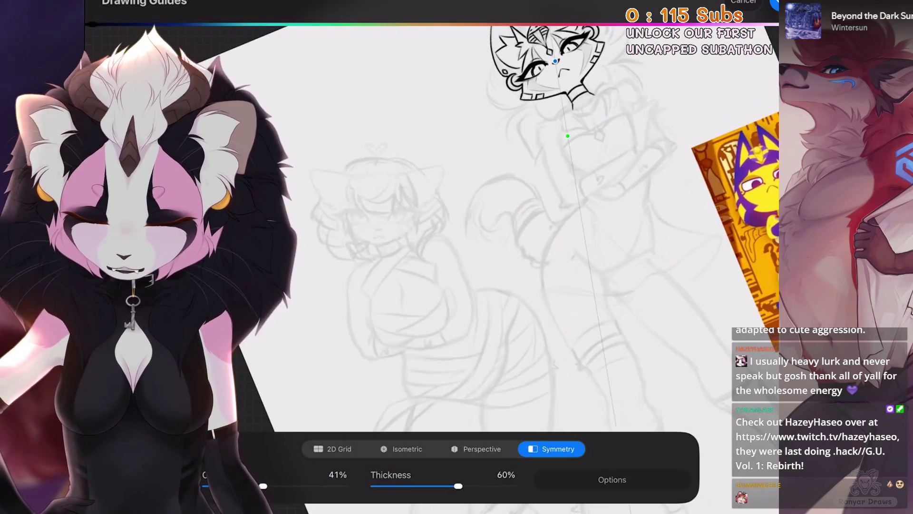
scroll(619, 190, up, 1)
scroll(475, 214, down, 2)
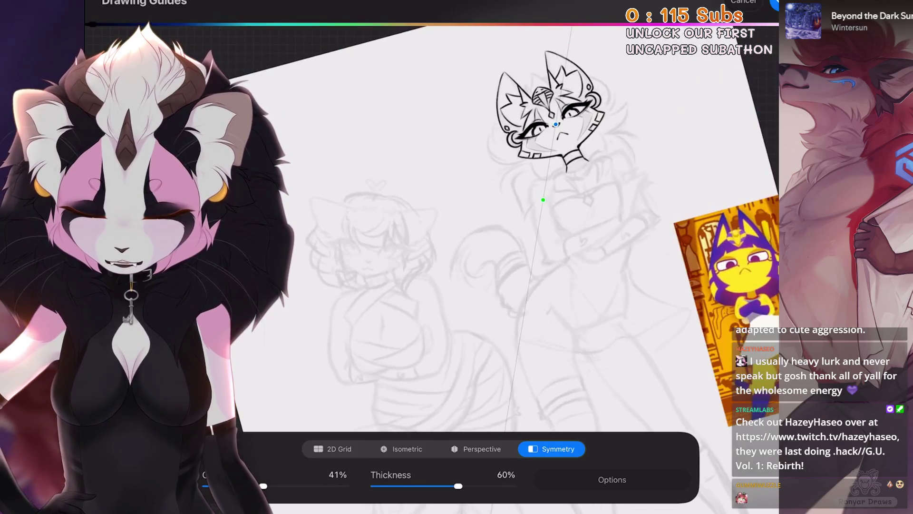
drag(542, 198, 373, 299)
Tilt and nudge the symmetry guide to fit the head, then try and undo a test stroke.
scroll(428, 214, up, 2)
drag(418, 263, 436, 265)
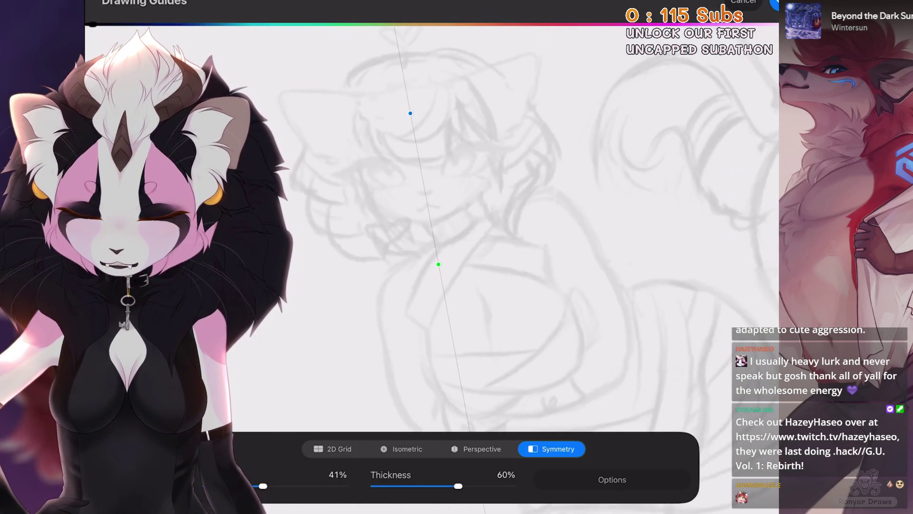
scroll(476, 214, up, 1)
drag(465, 301, 462, 306)
scroll(476, 238, up, 2)
drag(493, 368, 495, 371)
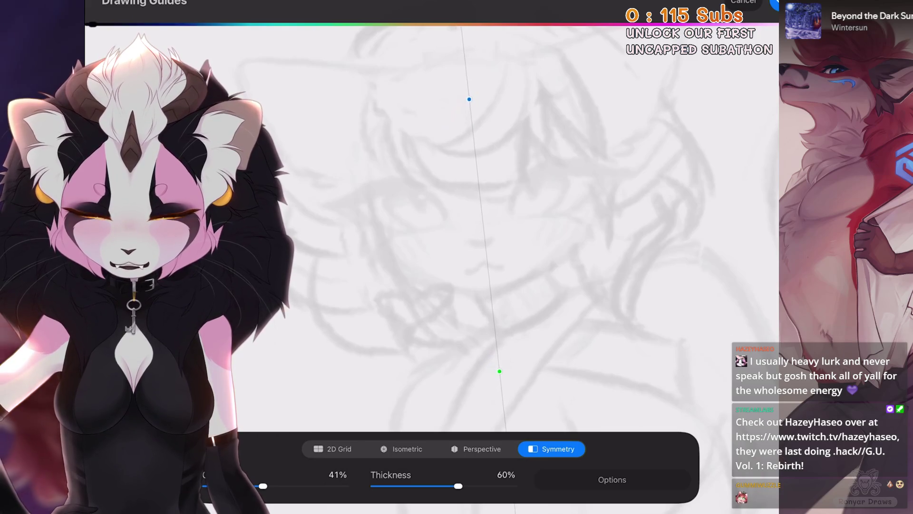
click(775, 4)
click(742, 4)
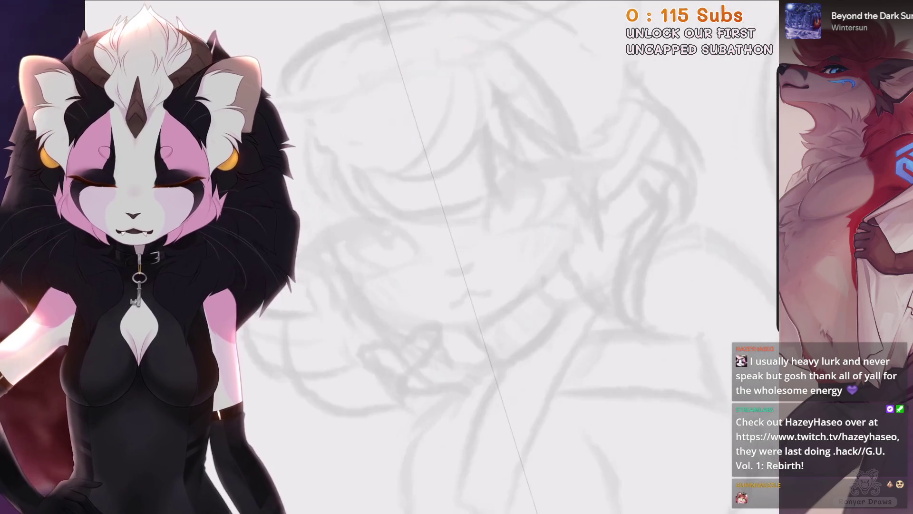
drag(534, 271, 457, 385)
key(ctrl+z)
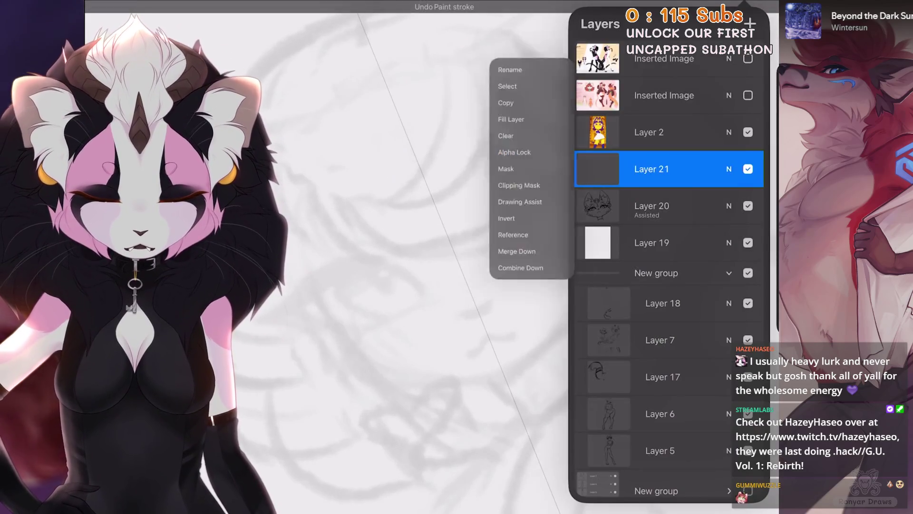
Check Layer 21's options and choose the 6B pencil brush for inking.
click(598, 169)
click(742, 5)
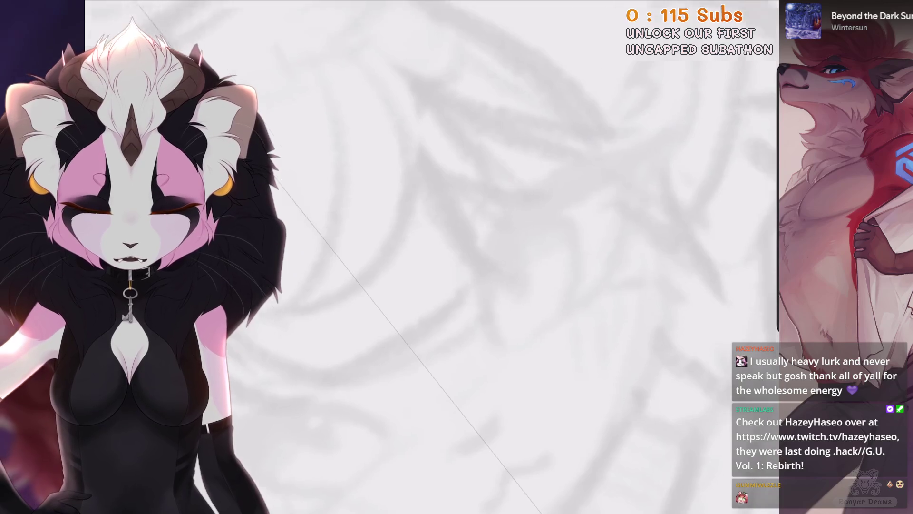
click(687, 7)
click(687, 7)
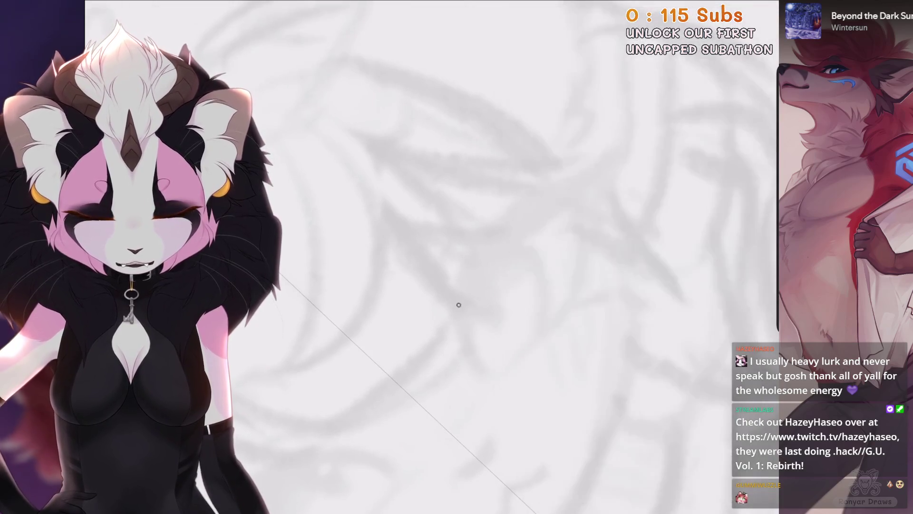
Ink a thick sweeping black curve on the left head, undoing and redrawing its tail.
drag(576, 179, 454, 313)
drag(618, 130, 504, 238)
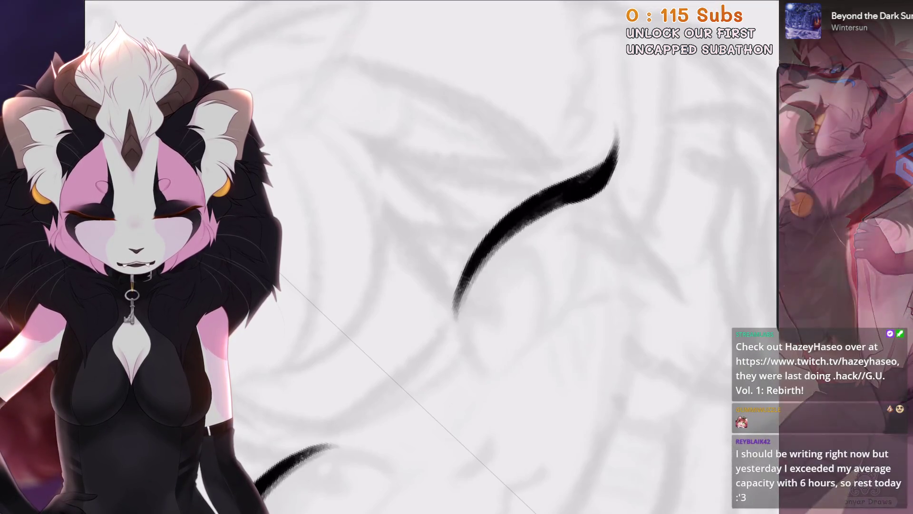
drag(304, 456, 361, 451)
drag(557, 209, 461, 343)
key(ctrl+z)
drag(527, 216, 461, 342)
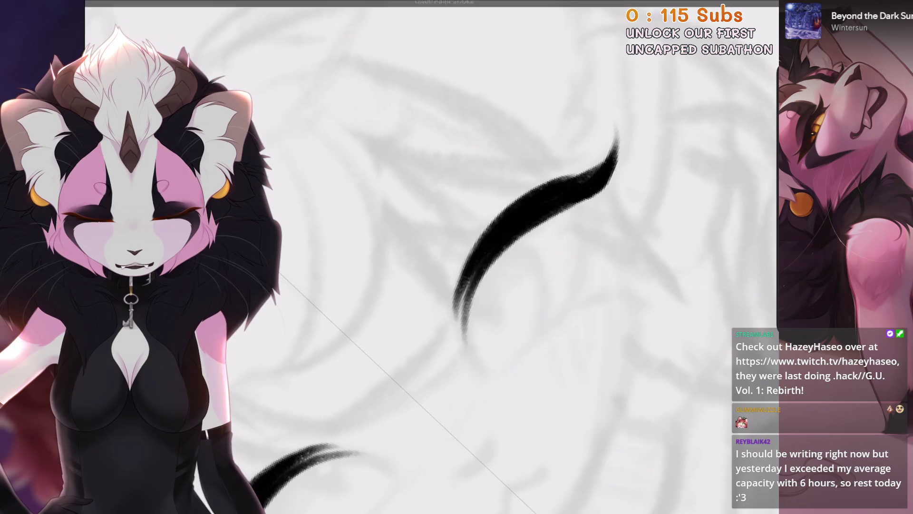
drag(618, 138, 623, 223)
drag(476, 200, 395, 286)
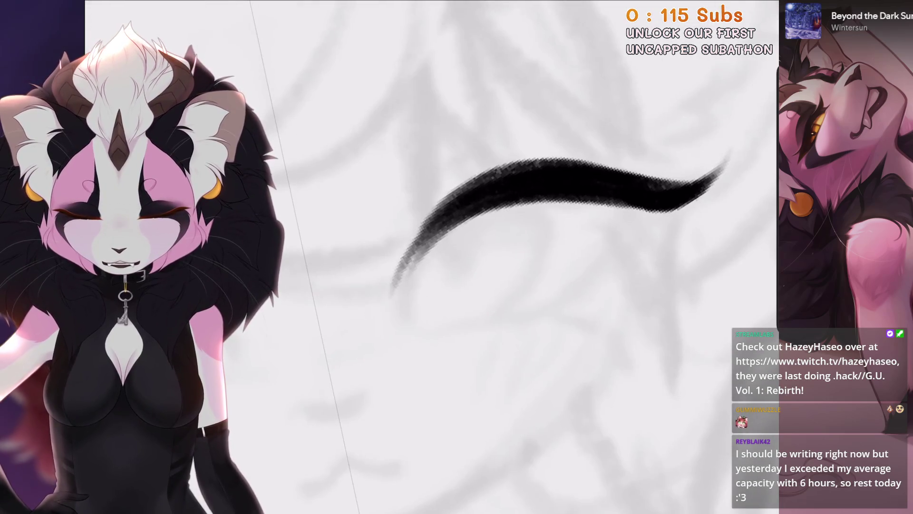
key(ctrl+z)
drag(475, 200, 399, 286)
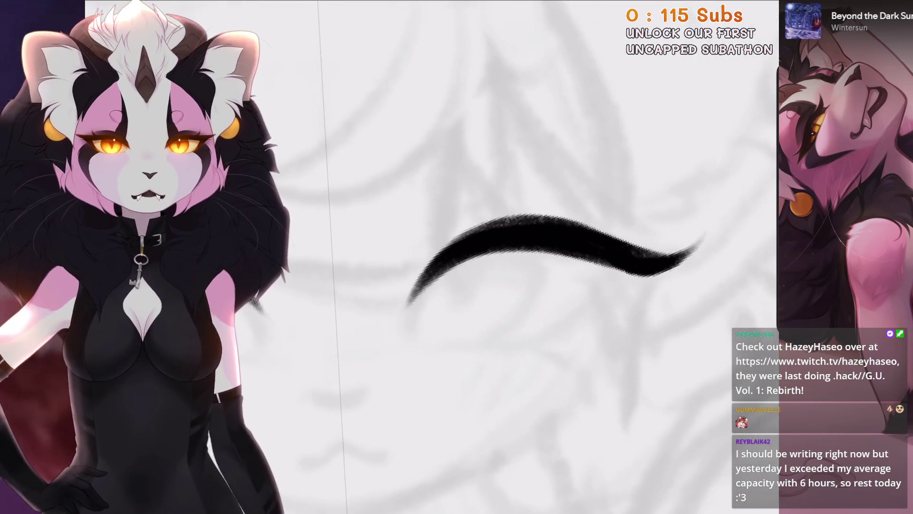
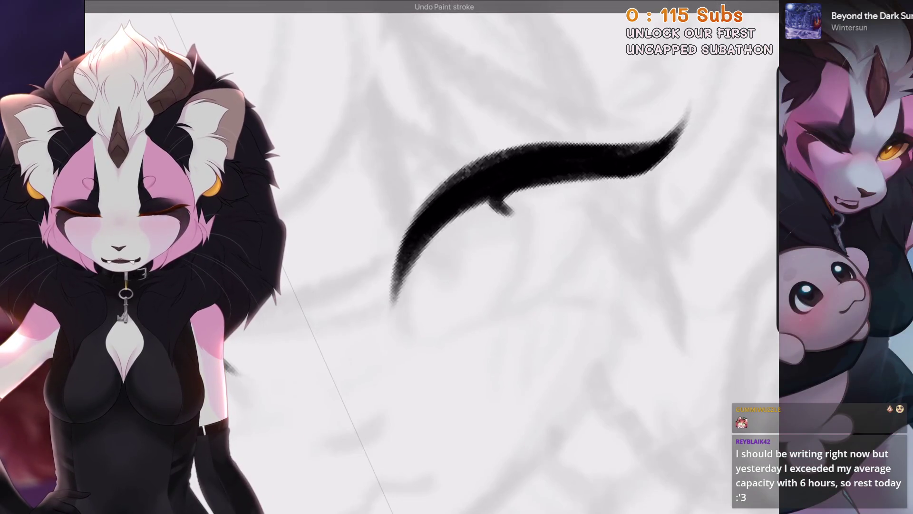
Ink the first eye's long upper lid and curved inner line, redoing the hooked inner stroke.
key(ctrl+z)
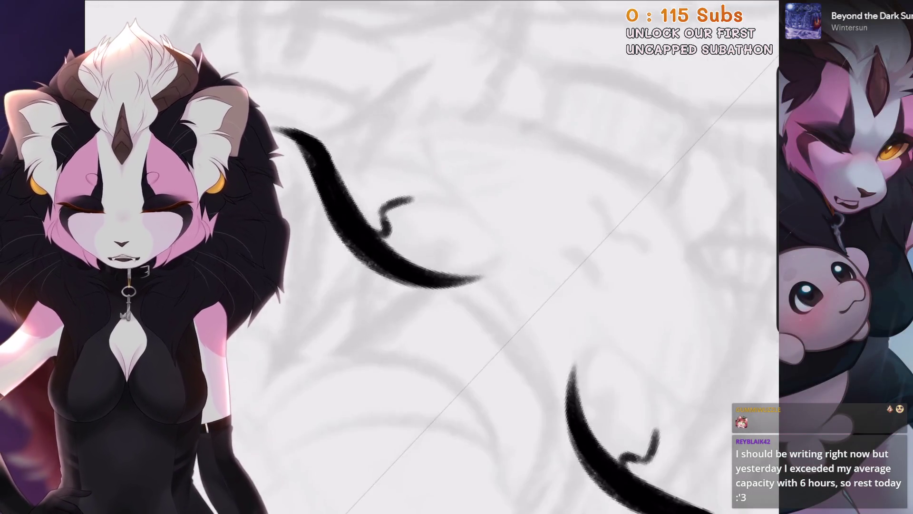
drag(283, 257, 635, 364)
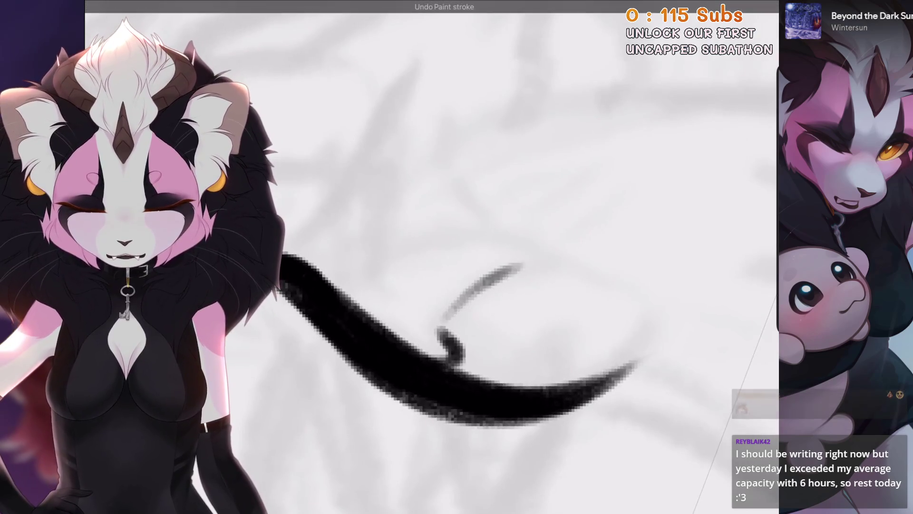
drag(440, 326, 530, 267)
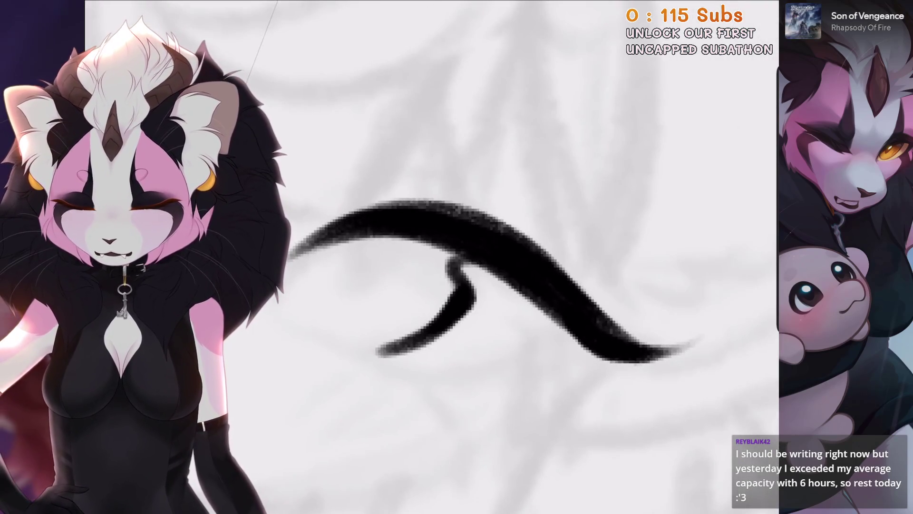
key(ctrl+z)
key(ctrl+z)
mouse_move(374, 270)
mouse_down()
mouse_move(352, 286)
mouse_move(344, 242)
mouse_up()
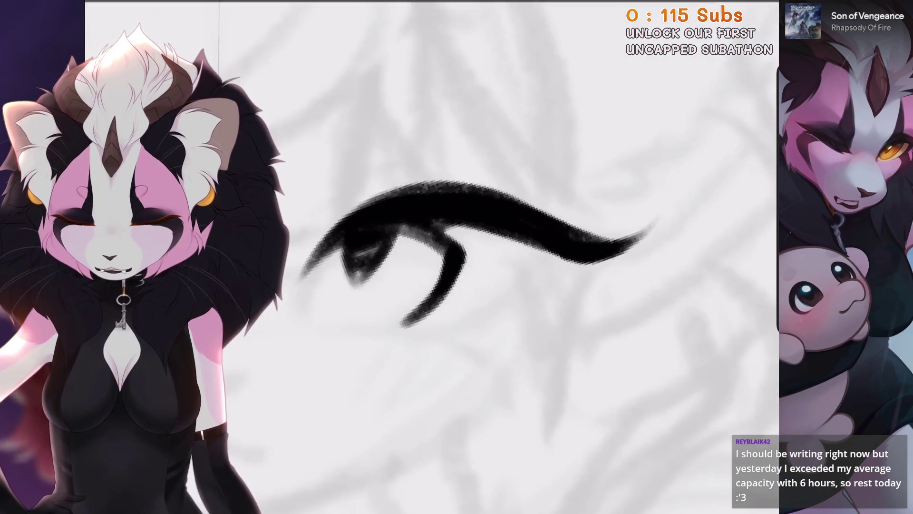
Undo the failed strokes, ink the second eye's curved outline, and remove the stray mark beside it.
key(ctrl+z)
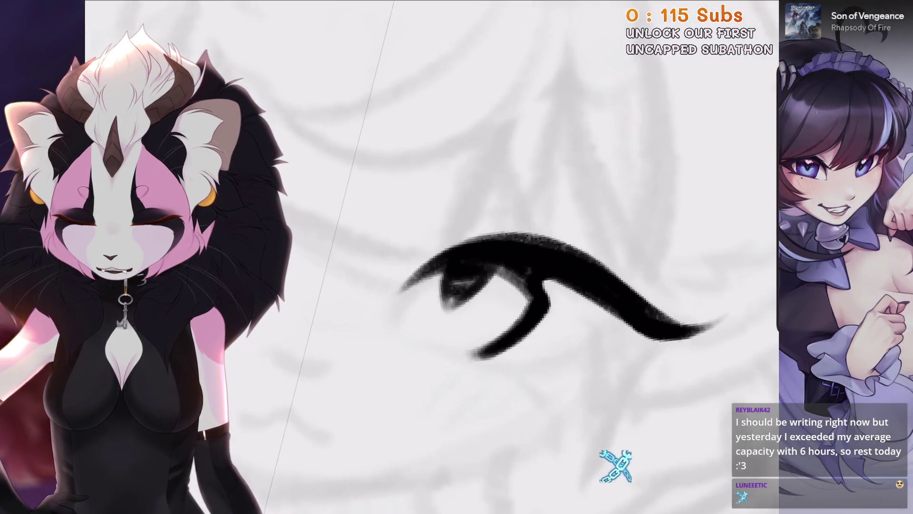
key(4)
key(4)
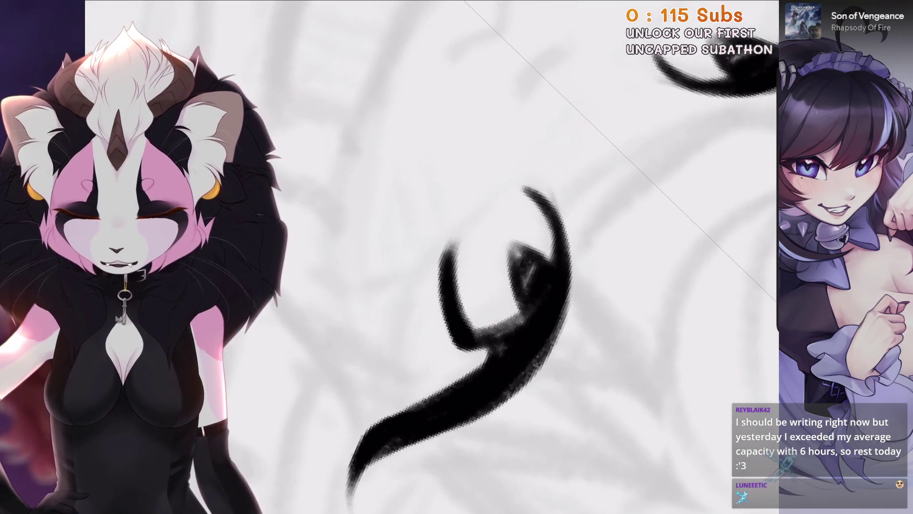
key(ctrl+z)
drag(397, 337, 401, 297)
drag(439, 243, 442, 241)
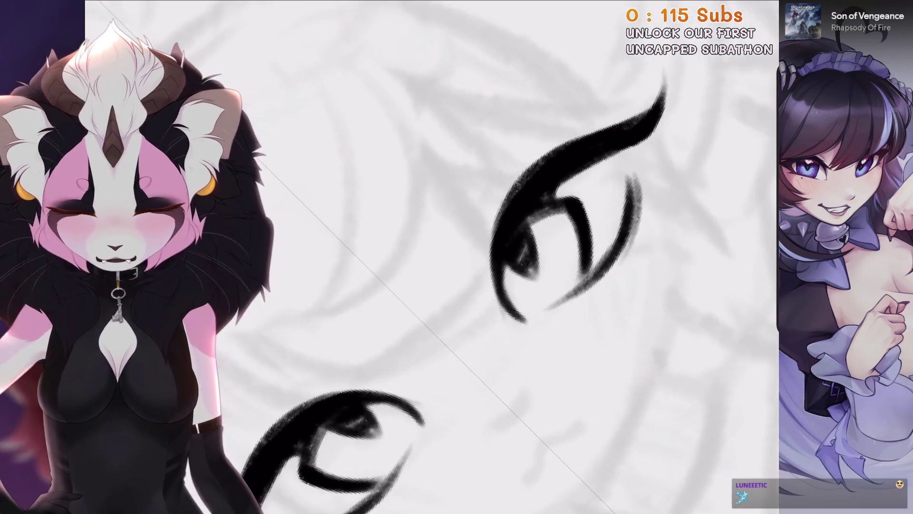
key(ctrl+z)
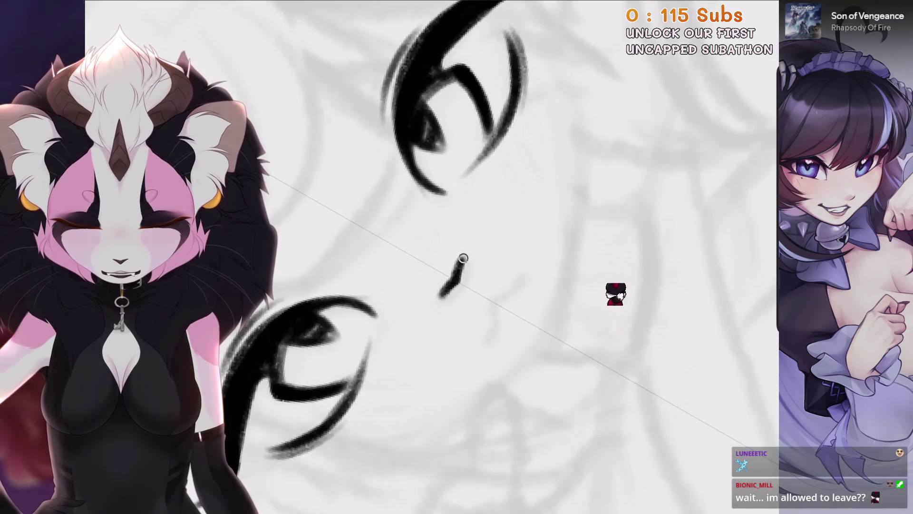
Remove the stray mark between the eyes and revert the lower eyelid to its earlier shape.
key(ctrl+z)
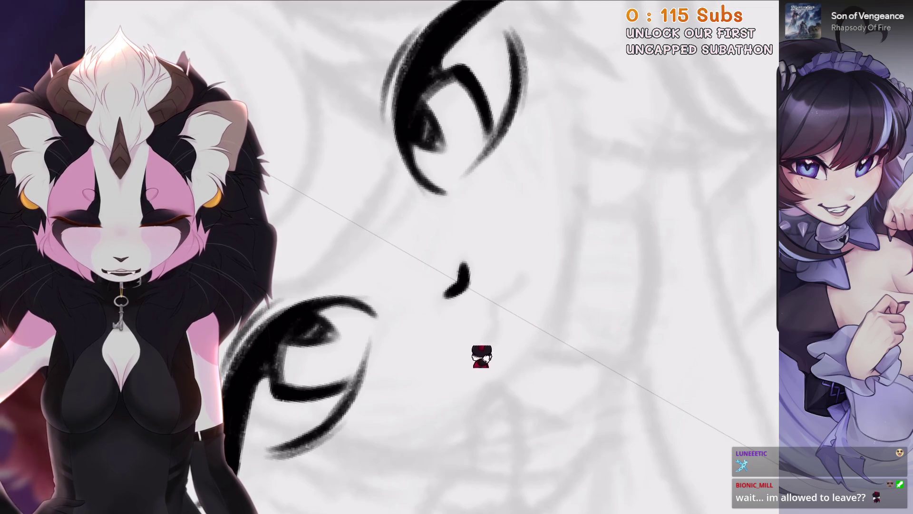
key(ctrl+z)
scroll(431, 257, down, 5)
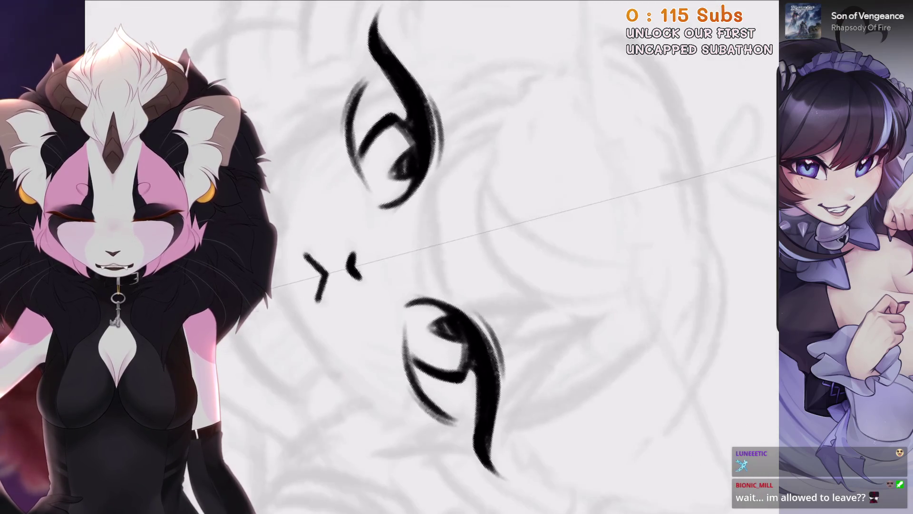
scroll(456, 210, up, 5)
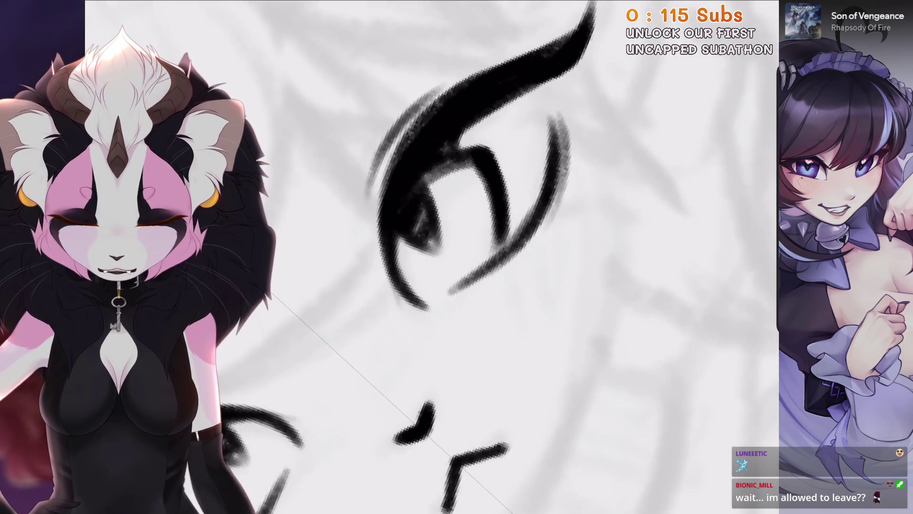
key(ctrl+z)
scroll(485, 214, down, 5)
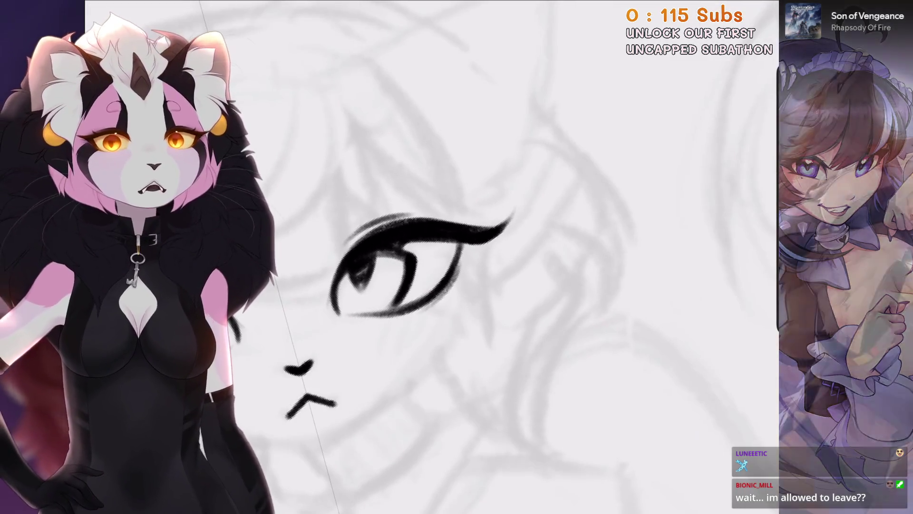
scroll(428, 214, up, 5)
scroll(475, 257, up, 2)
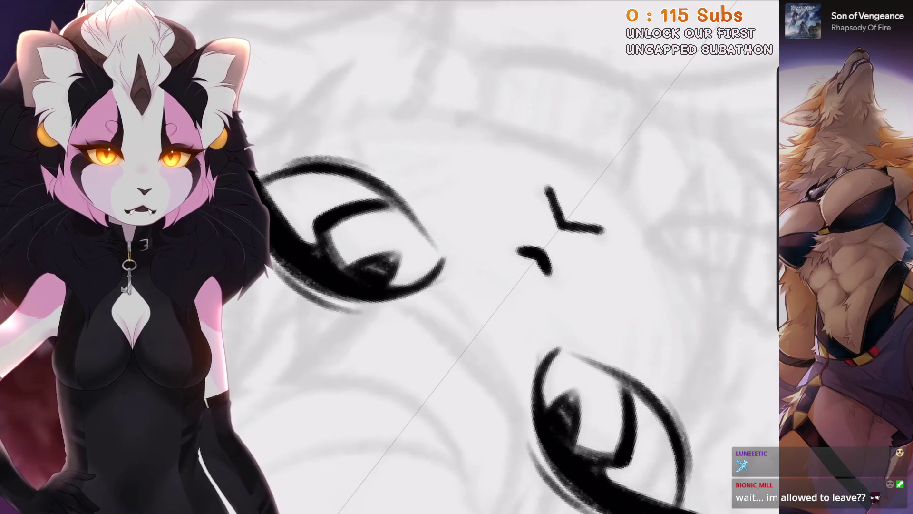
scroll(476, 257, up, 4)
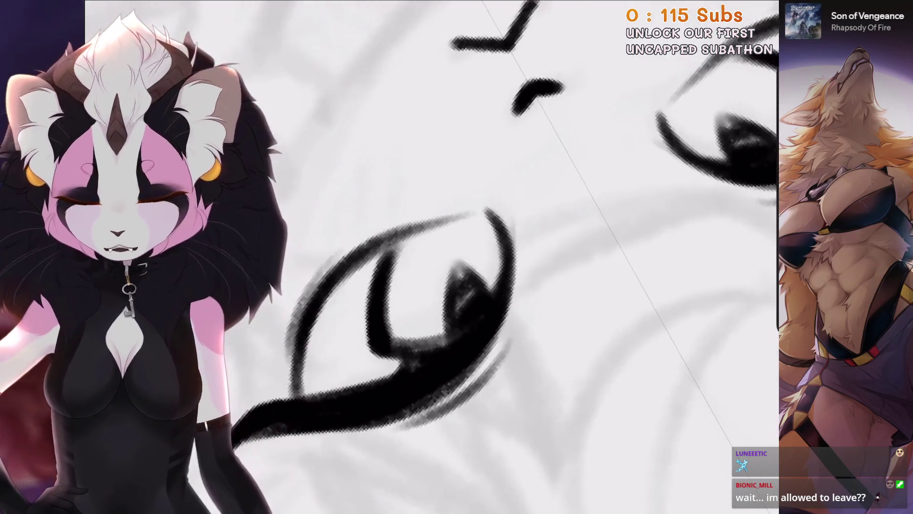
scroll(316, 414, up, 5)
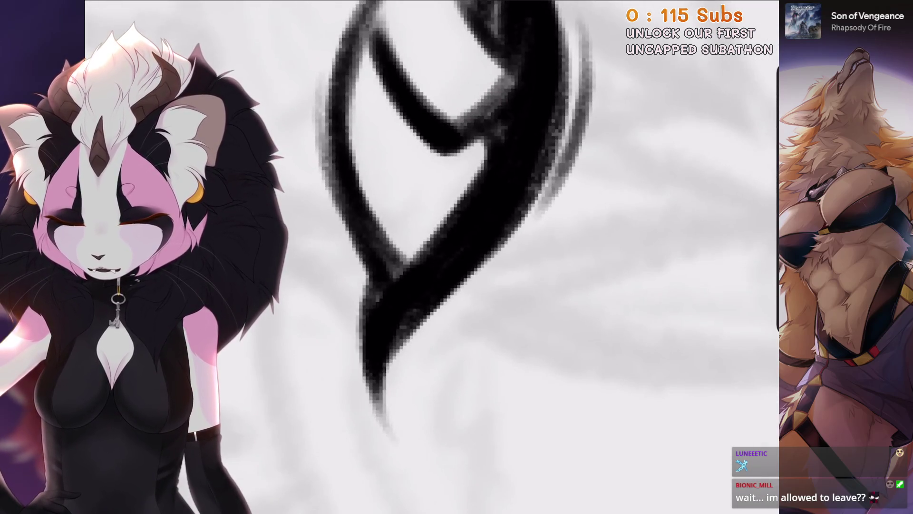
scroll(460, 270, down, 5)
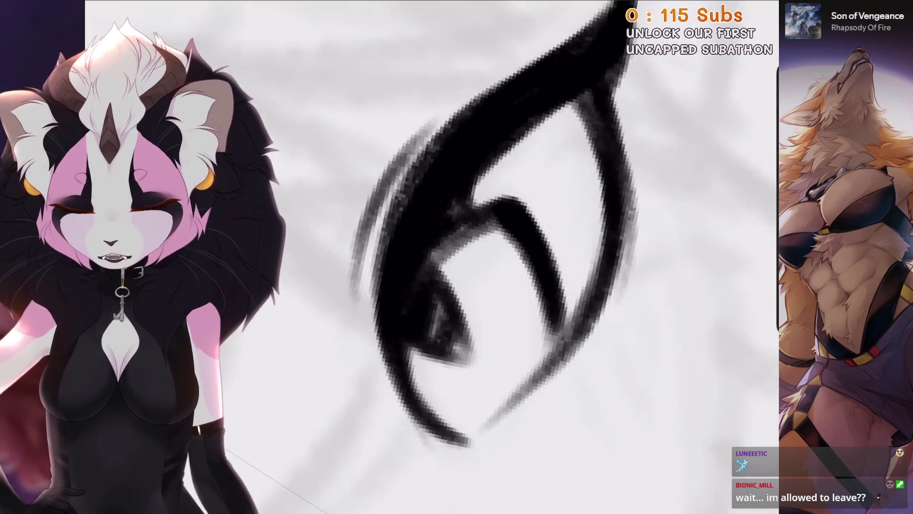
Try a hook at the eye's inner corner, then remove it and recheck the eye close up.
key(ctrl+z)
scroll(457, 257, up, 3)
drag(386, 269, 369, 312)
key(ctrl+z)
key(ctrl+z)
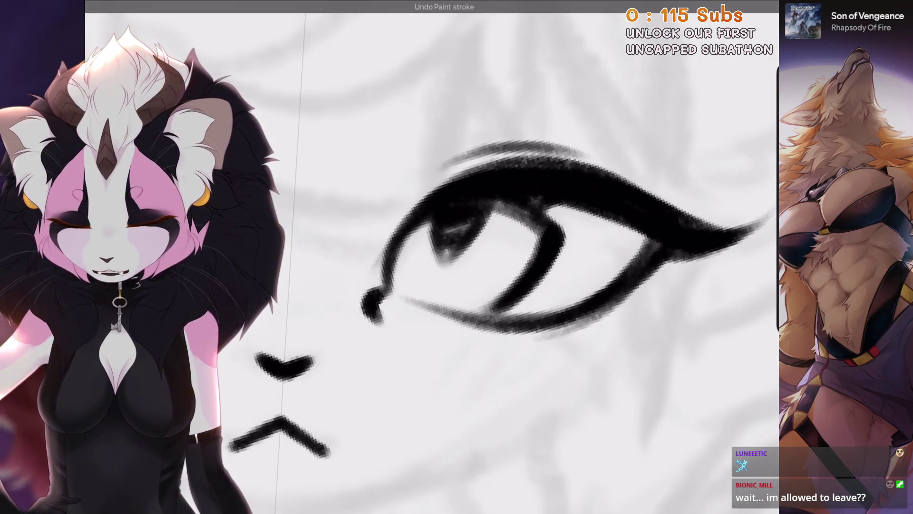
scroll(456, 257, down, 3)
key(ctrl+z)
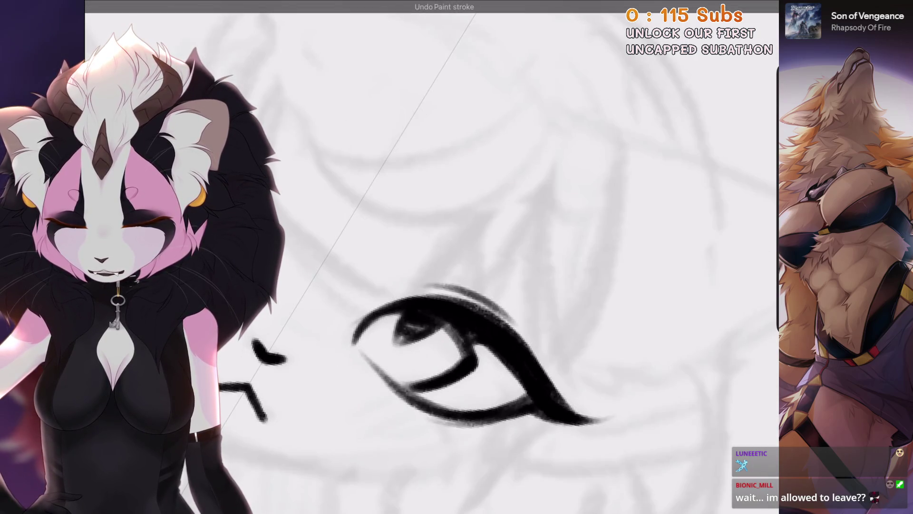
key(ctrl+z)
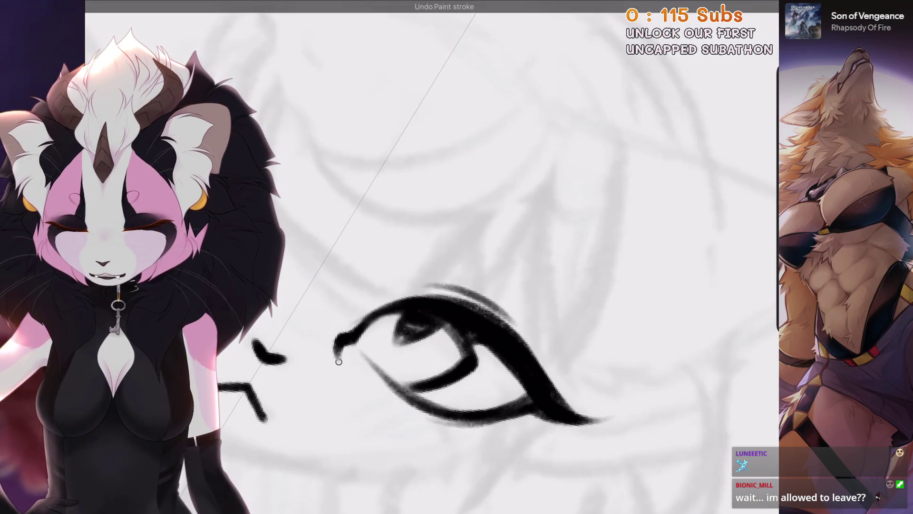
scroll(457, 257, up, 3)
scroll(479, 243, up, 1)
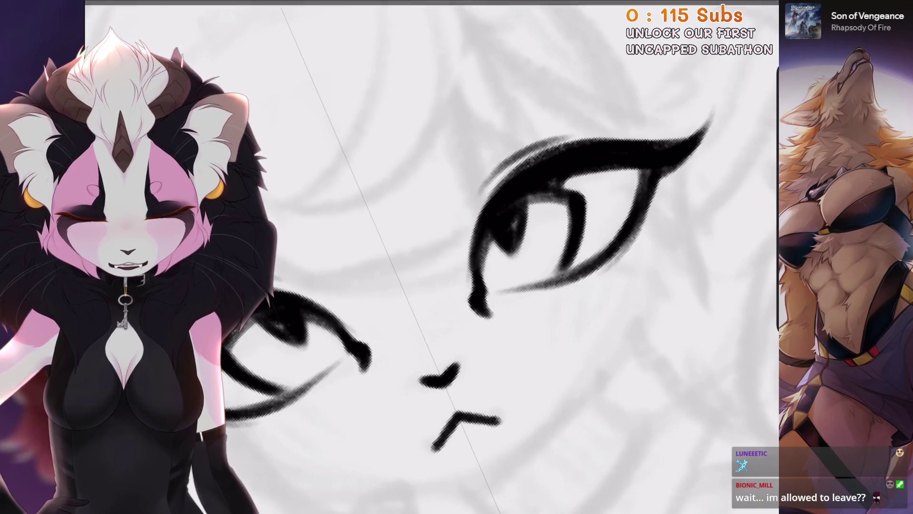
scroll(457, 257, down, 3)
scroll(456, 257, up, 2)
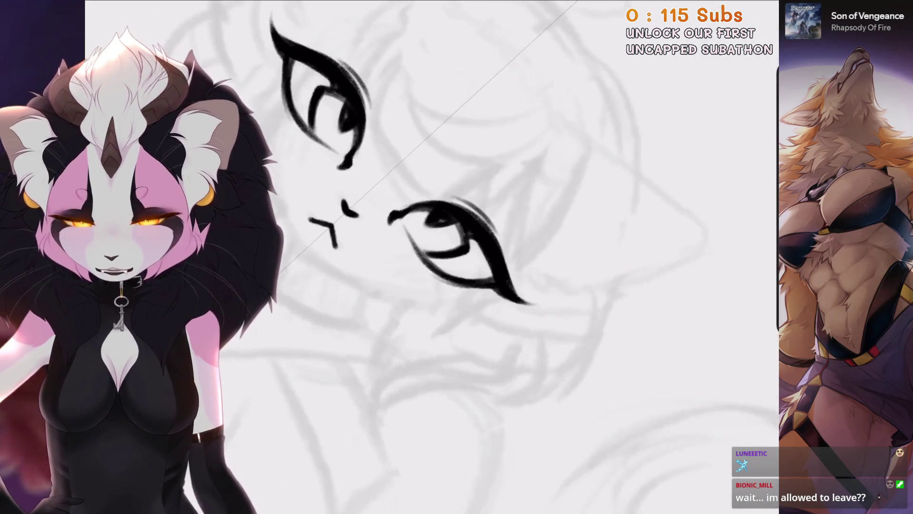
Redraw the eye's left outline, take it back again, and rotate the close-up eye to inspect it.
scroll(457, 257, up, 3)
key(ctrl+z)
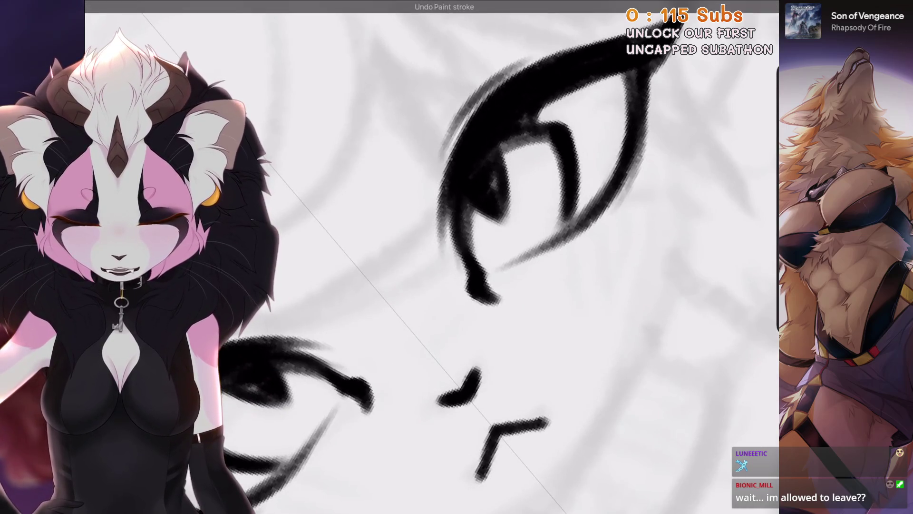
drag(455, 220, 449, 276)
key(ctrl+z)
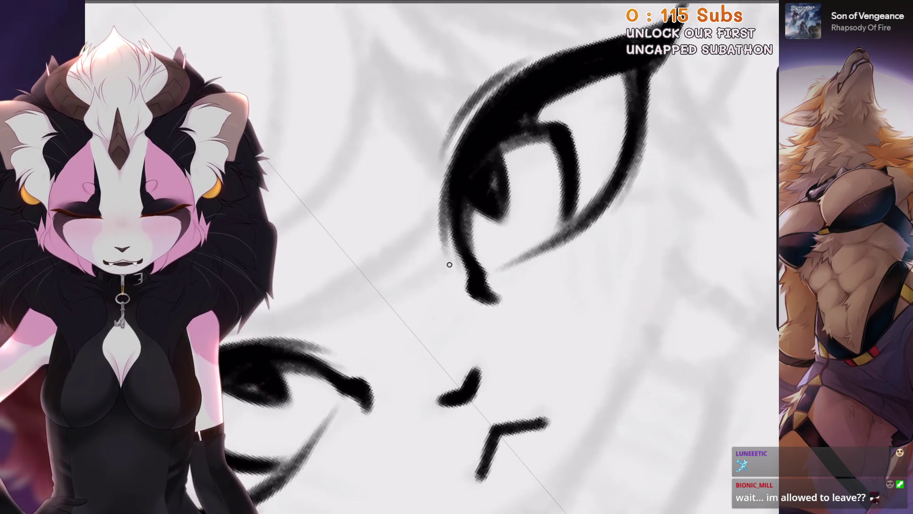
scroll(456, 257, down, 5)
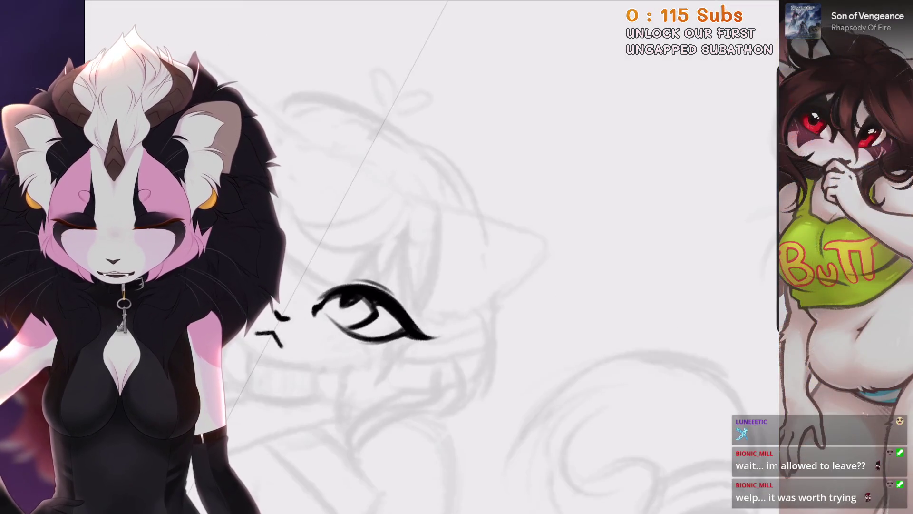
scroll(385, 273, up, 5)
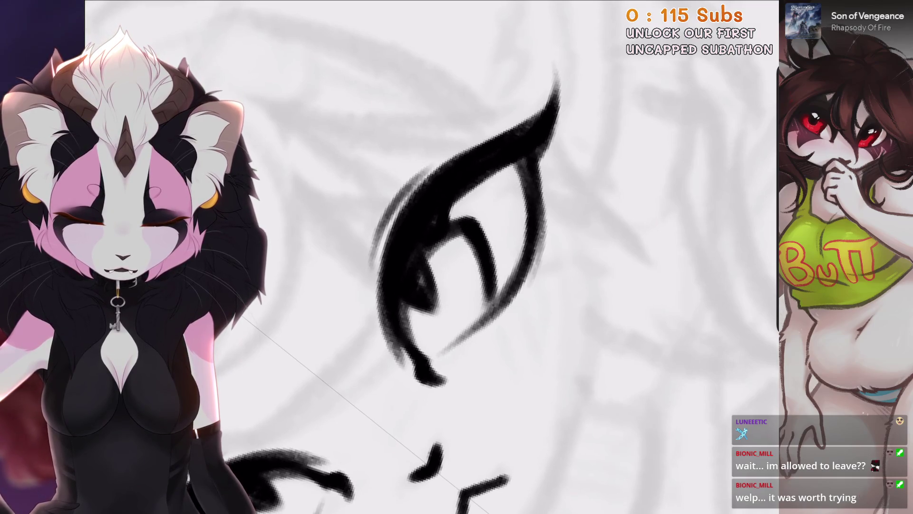
mouse_move(457, 257)
mouse_down()
mouse_move(390, 224)
mouse_move(447, 180)
mouse_move(466, 175)
mouse_move(556, 237)
mouse_move(584, 224)
mouse_move(466, 178)
mouse_up()
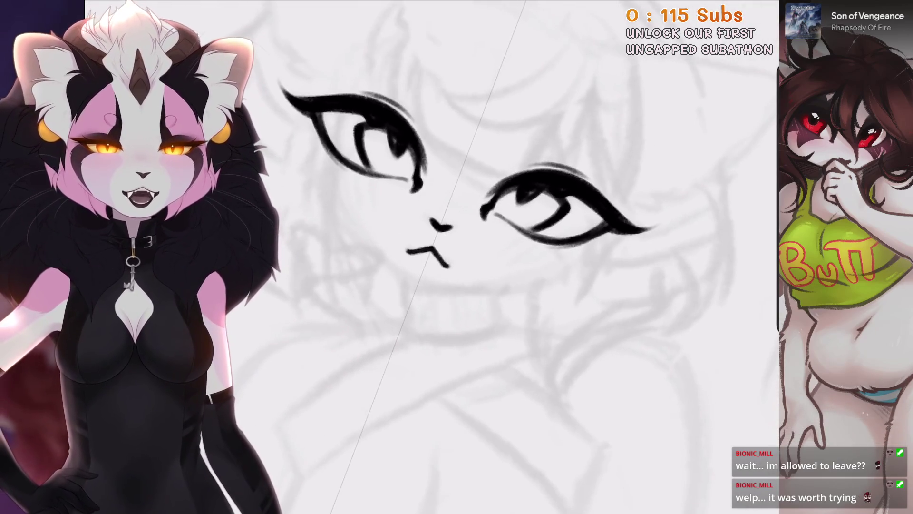
scroll(378, 337, down, 3)
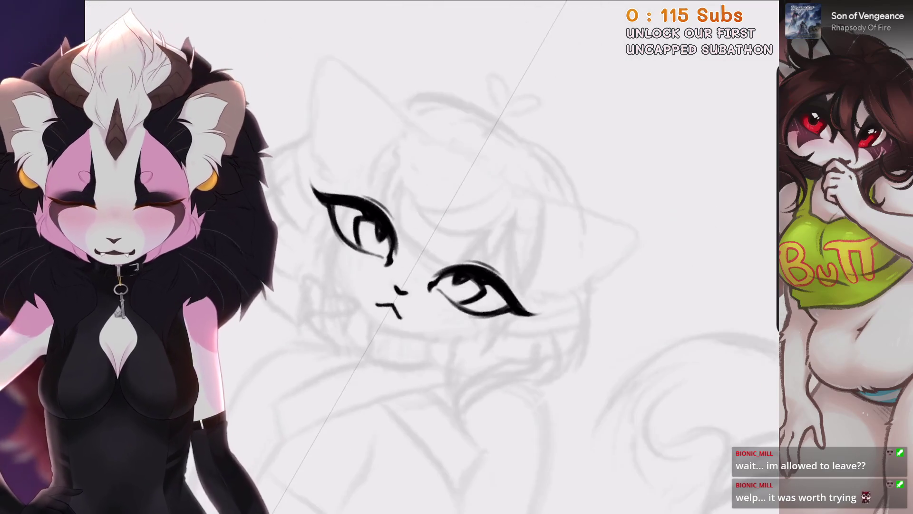
scroll(428, 285, down, 5)
scroll(519, 199, up, 8)
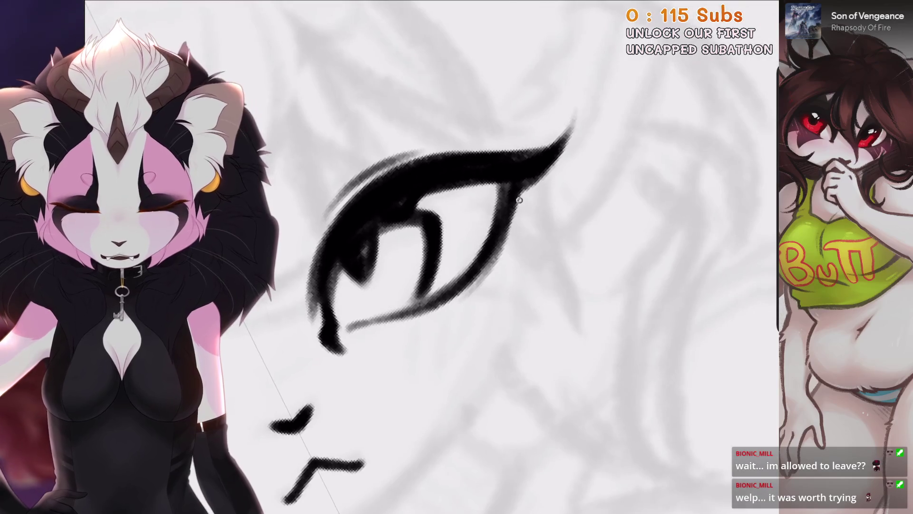
scroll(519, 200, down, 3)
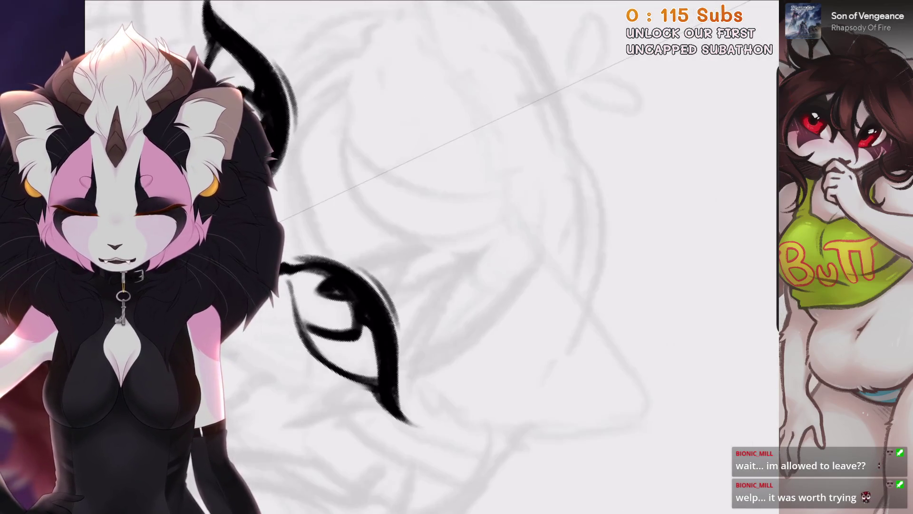
scroll(381, 285, up, 3)
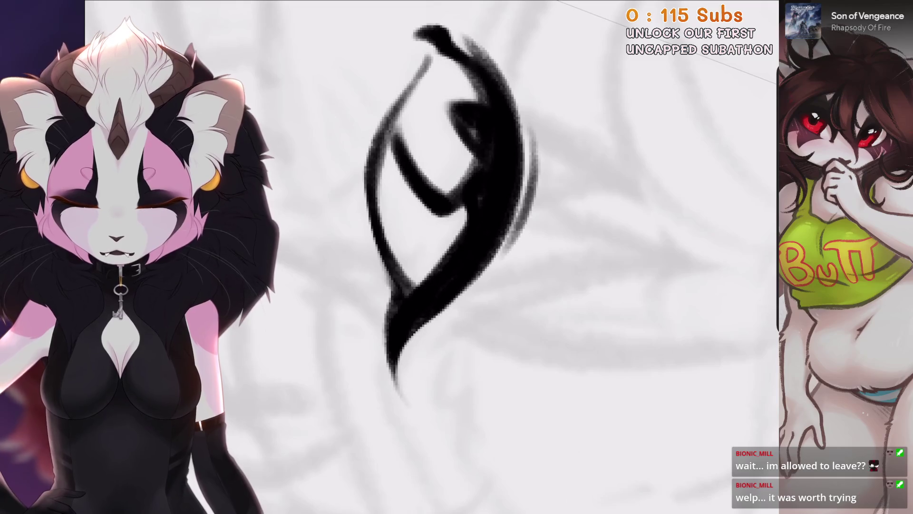
scroll(475, 300, down, 4)
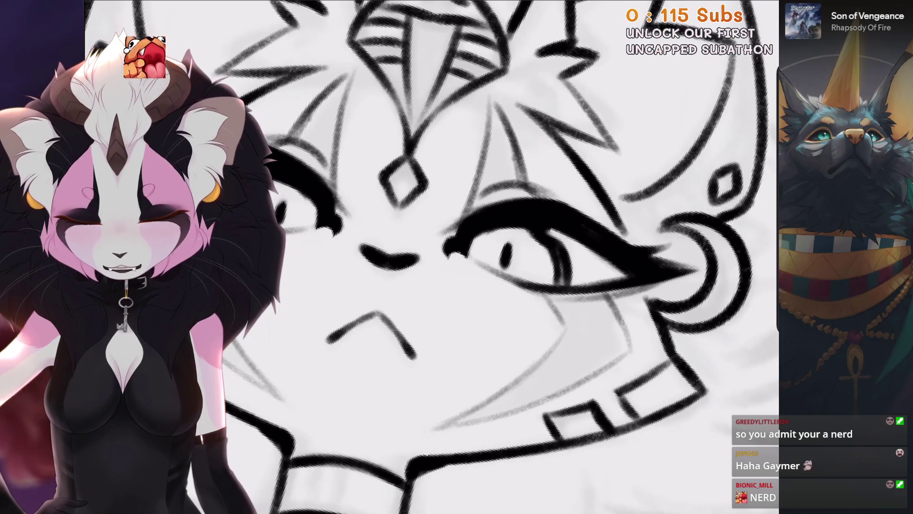
Undo the last ink stroke and zoom to review the cat's face.
key(ctrl+z)
scroll(475, 256, down, 3)
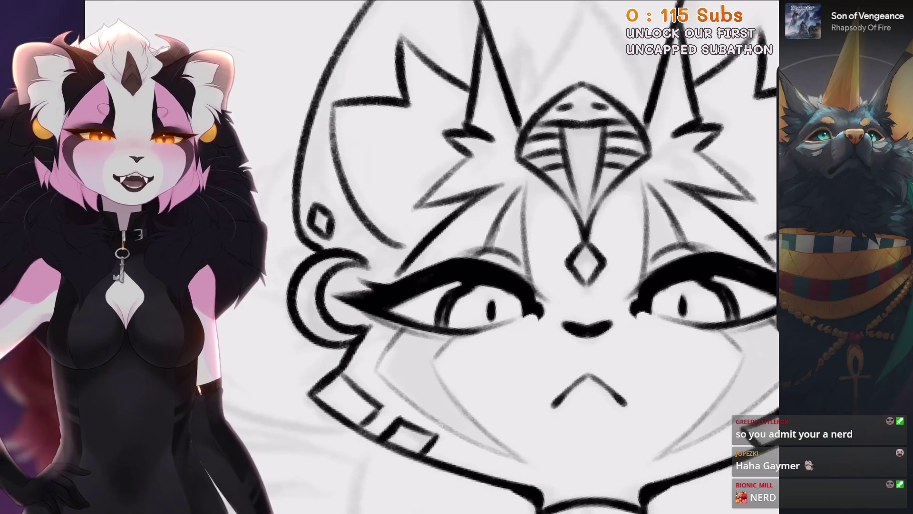
scroll(475, 257, down, 5)
scroll(380, 190, up, 5)
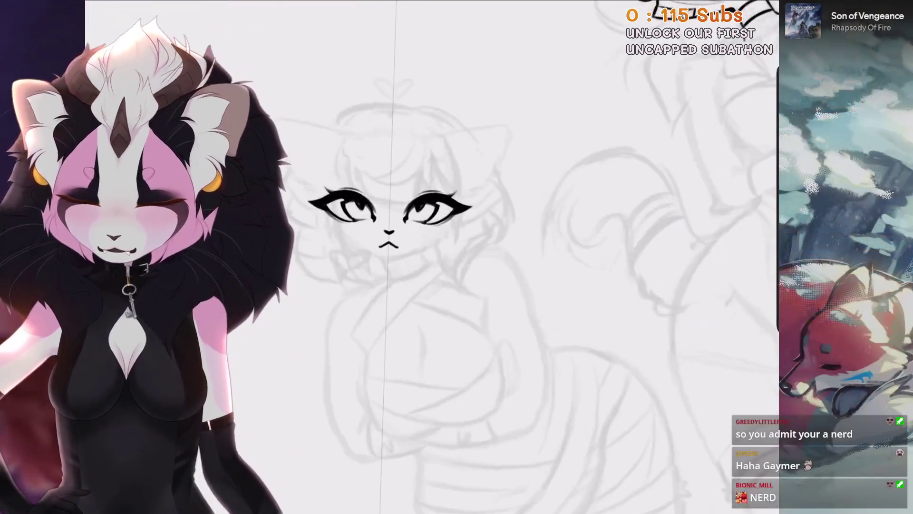
Check in the layers list that Layer 21 holds the second cat's face lineart.
key(l)
scroll(404, 285, up, 3)
scroll(405, 286, down, 2)
key(l)
scroll(428, 256, down, 2)
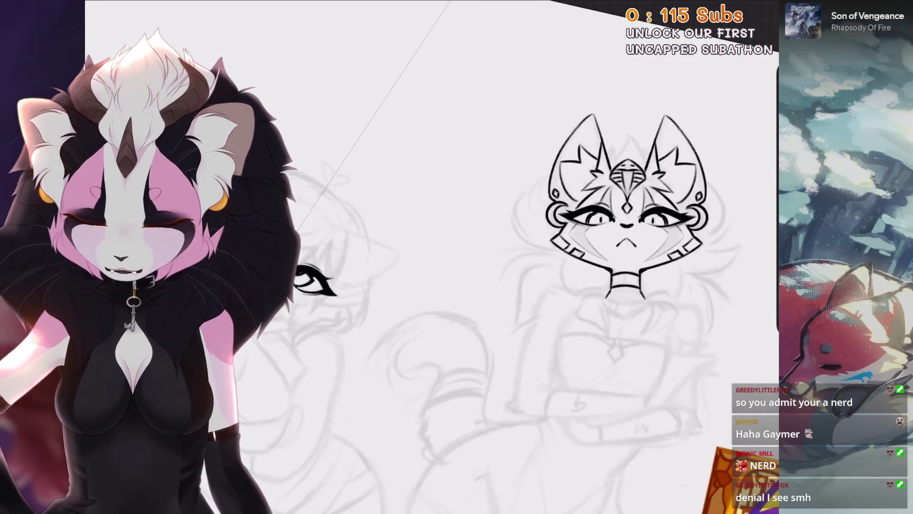
scroll(381, 285, up, 3)
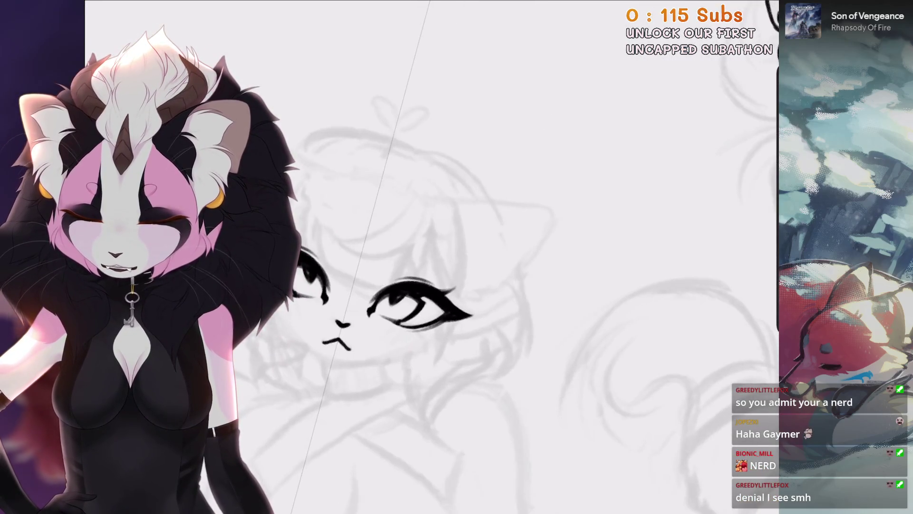
scroll(428, 257, down, 3)
scroll(428, 257, up, 5)
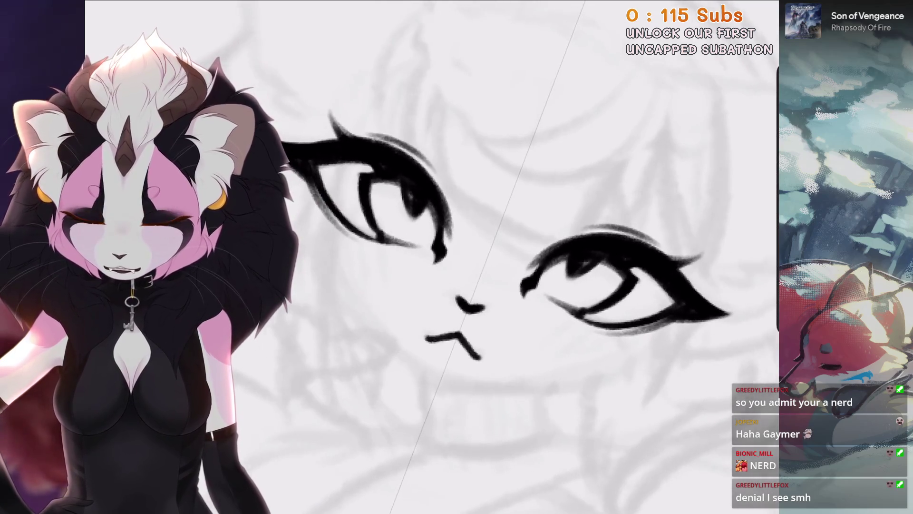
key(l)
Make Layer 21 the active inking layer.
key(l)
scroll(428, 257, down, 3)
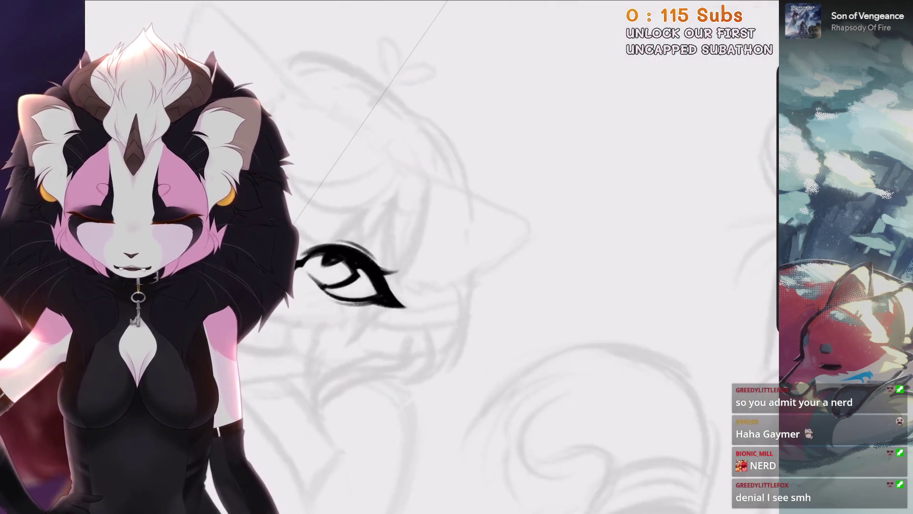
scroll(428, 257, up, 3)
key(l)
click(651, 206)
click(652, 168)
scroll(428, 257, up, 3)
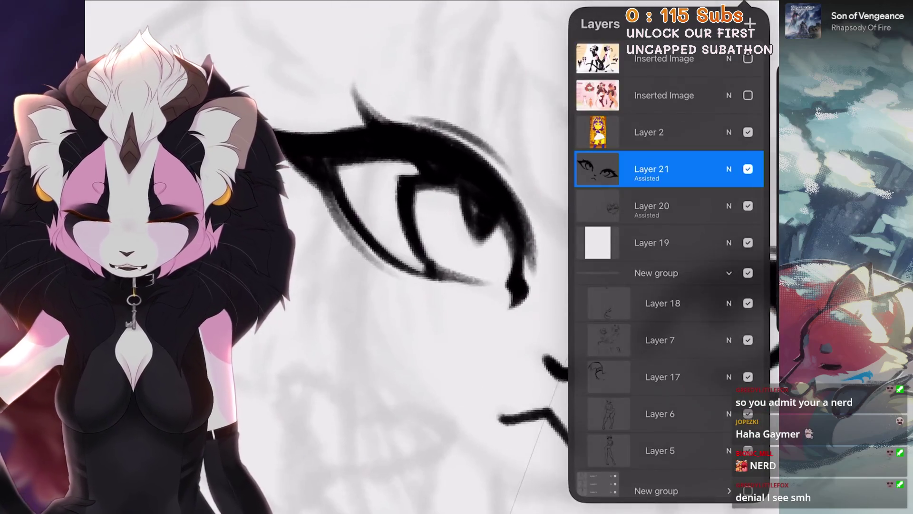
key(l)
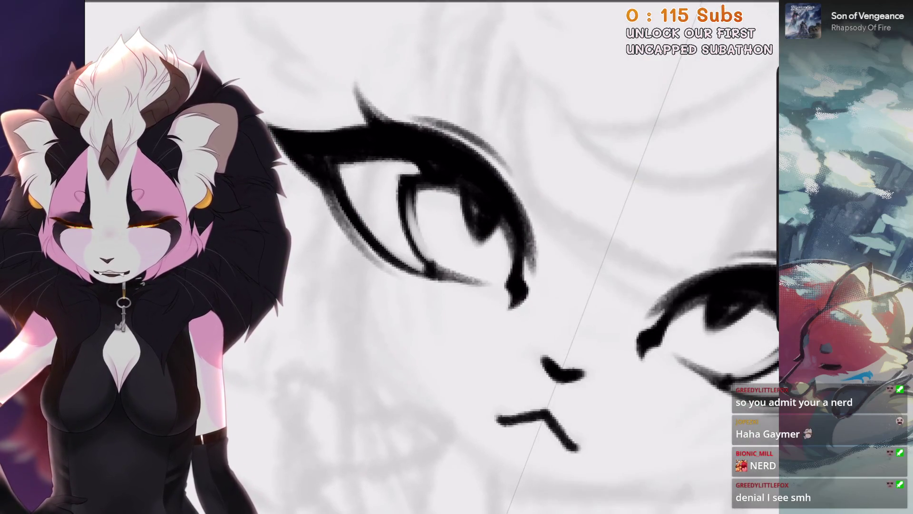
scroll(428, 257, up, 1)
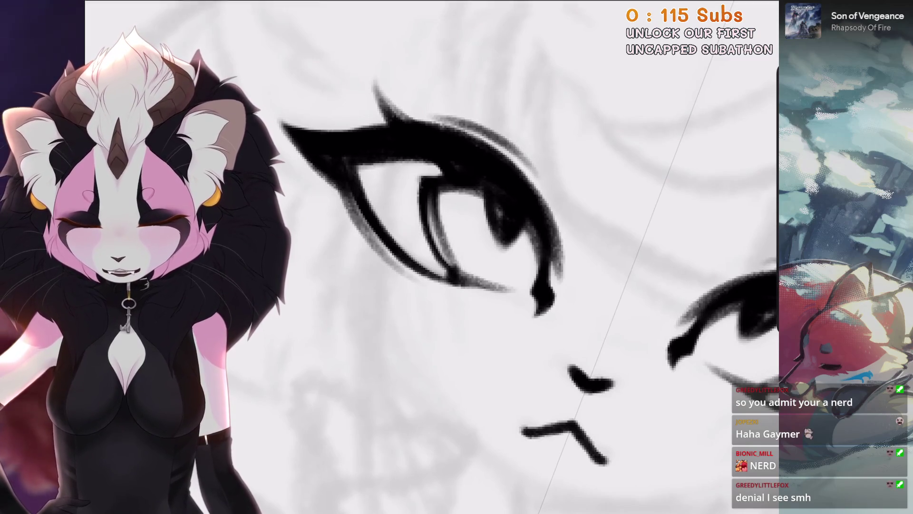
Remove the stray eye and heart strokes and redraw the heart's bold outline above the head.
key(ctrl+z)
scroll(428, 257, down, 3)
scroll(399, 306, down, 2)
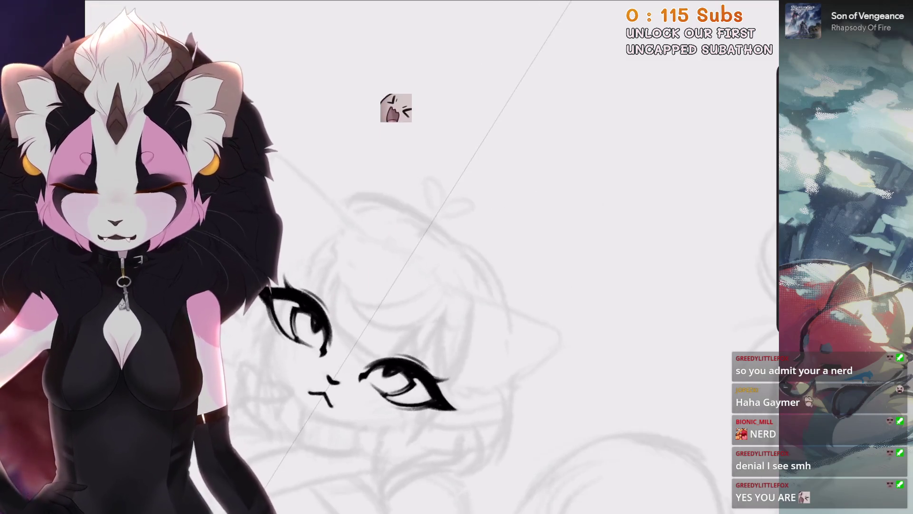
scroll(397, 106, up, 3)
key(ctrl+z)
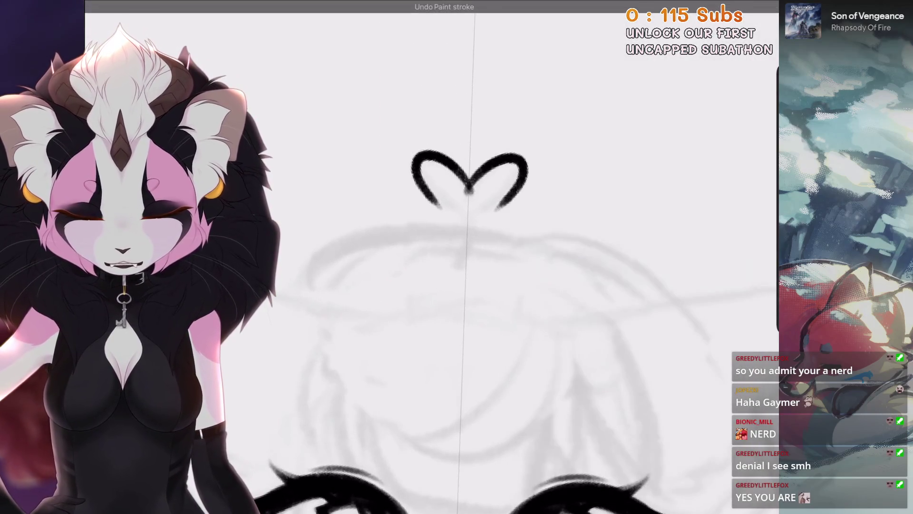
key(ctrl+z)
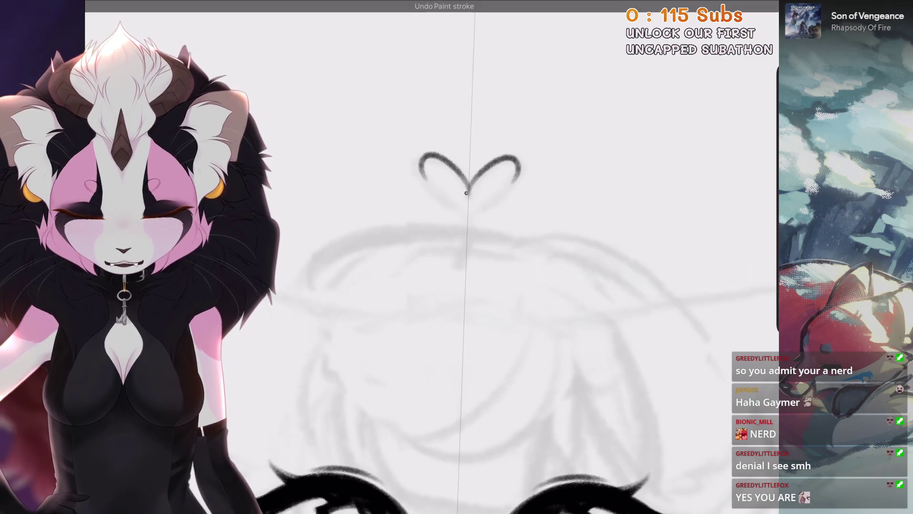
drag(422, 177, 518, 179)
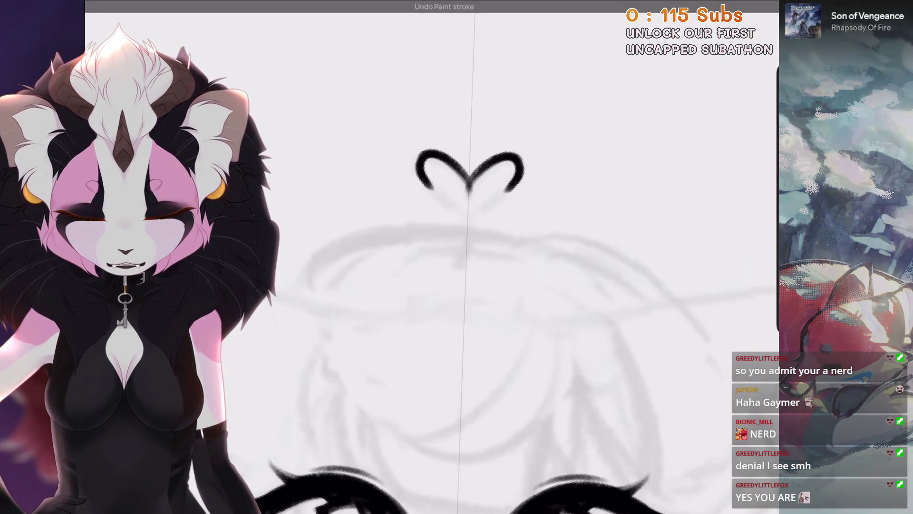
drag(449, 203, 468, 221)
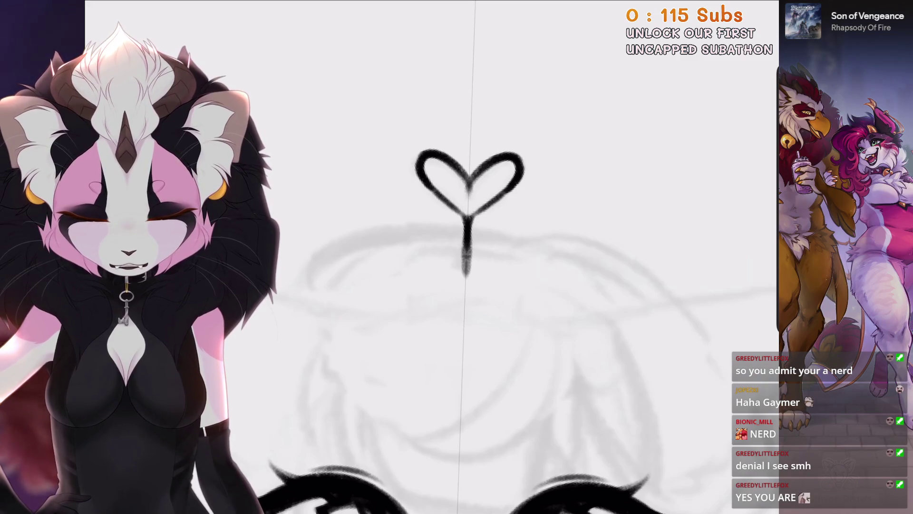
key(ctrl+z)
Rotate the canvas and ink a dark curve along the head's outline.
mouse_move(469, 190)
mouse_down()
mouse_move(347, 296)
mouse_move(361, 372)
mouse_move(513, 305)
mouse_move(612, 438)
mouse_move(713, 509)
mouse_up()
key(ctrl+z)
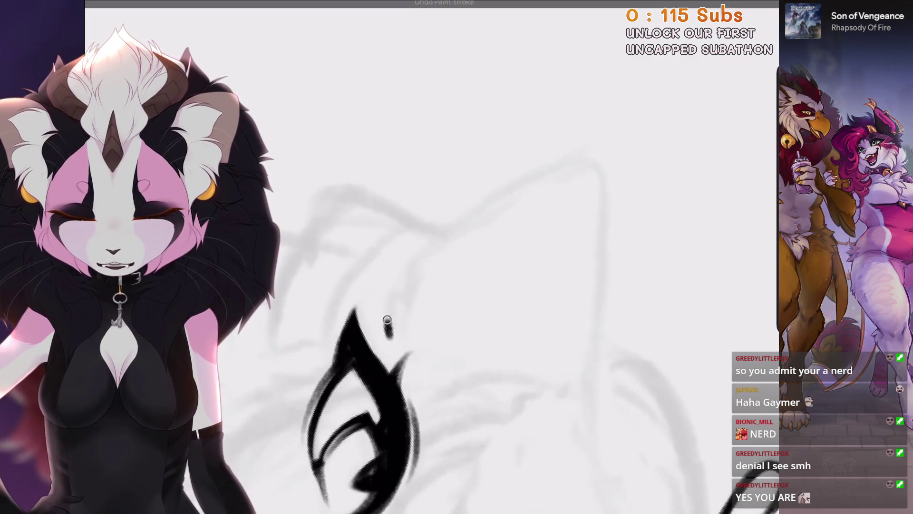
drag(389, 335, 405, 298)
drag(402, 302, 410, 264)
key(ctrl+z)
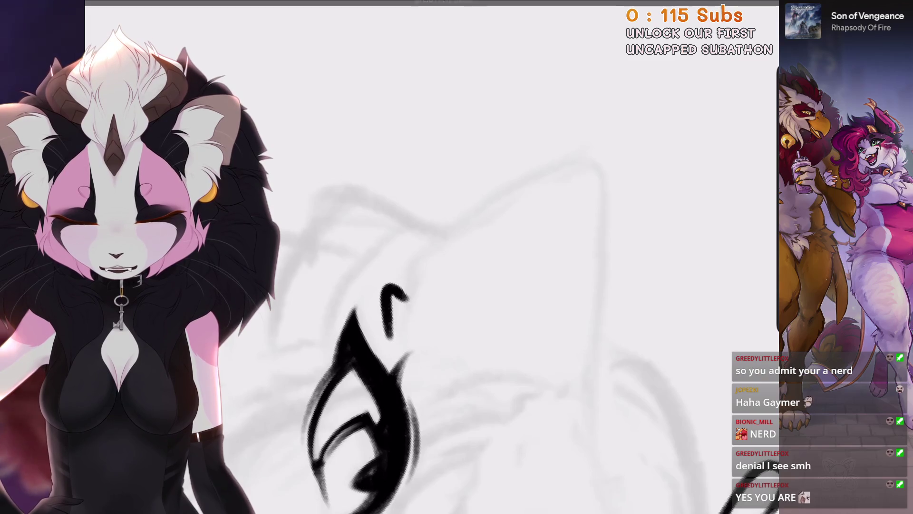
Ink the long line along the side of the head and the right ear's edge down to the face.
key(b)
click(391, 281)
drag(395, 254, 523, 148)
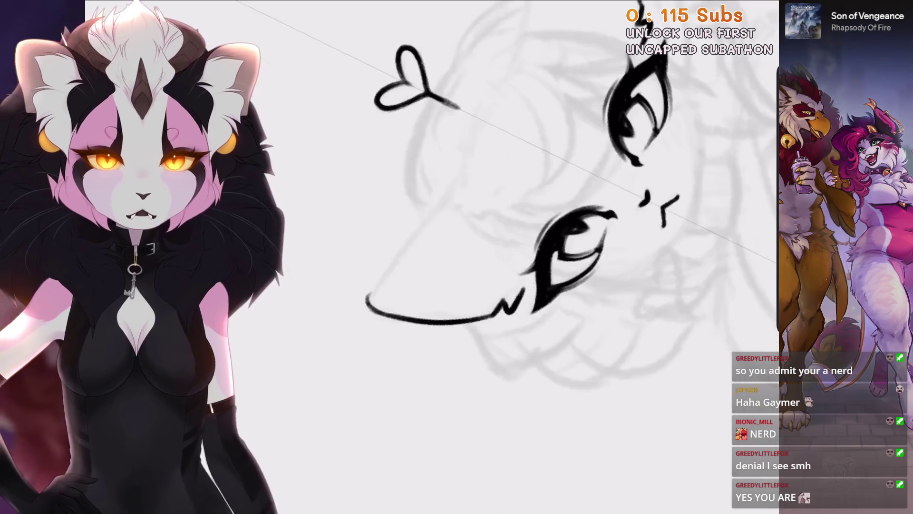
drag(482, 182, 438, 350)
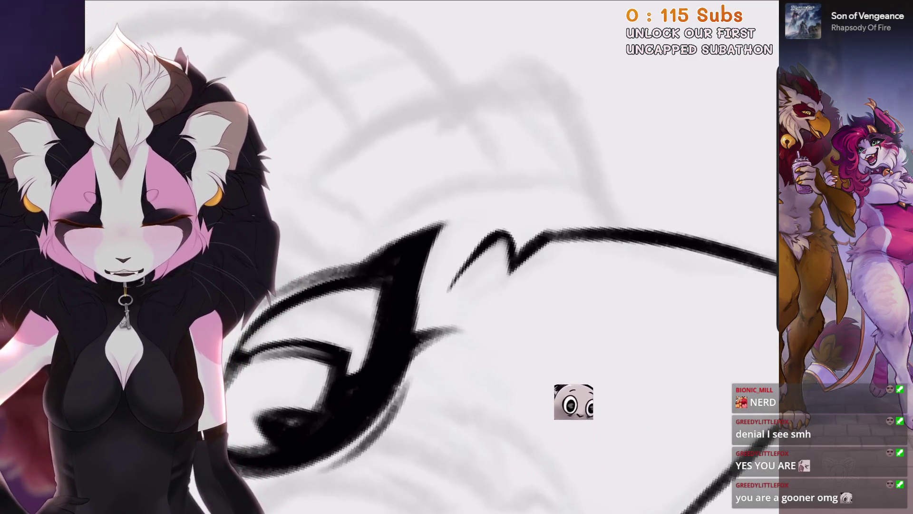
mouse_move(504, 237)
mouse_down()
mouse_move(435, 311)
mouse_move(510, 281)
mouse_up()
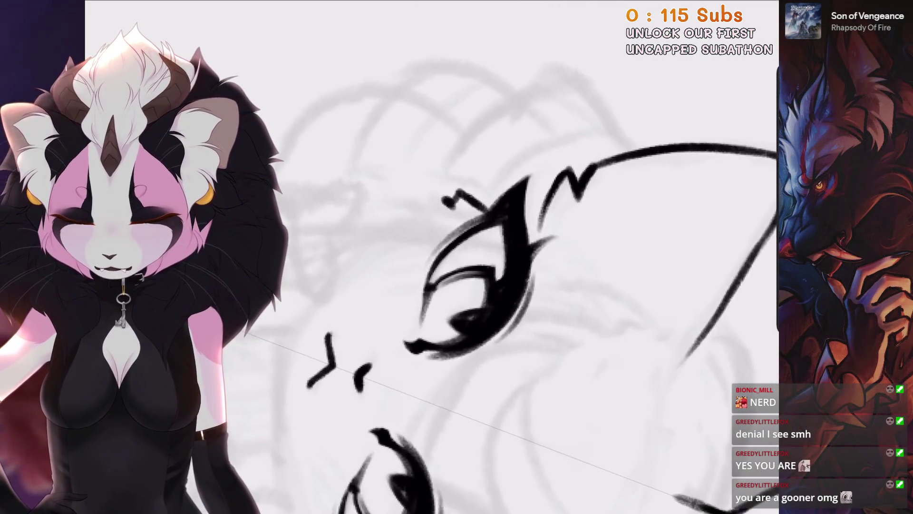
key(ctrl+z)
key(ctrl+z)
key(ctrl+z)
Ink the long jawline curve up to the eye.
mouse_move(340, 511)
mouse_down()
mouse_move(337, 383)
mouse_move(499, 184)
mouse_move(539, 177)
mouse_up()
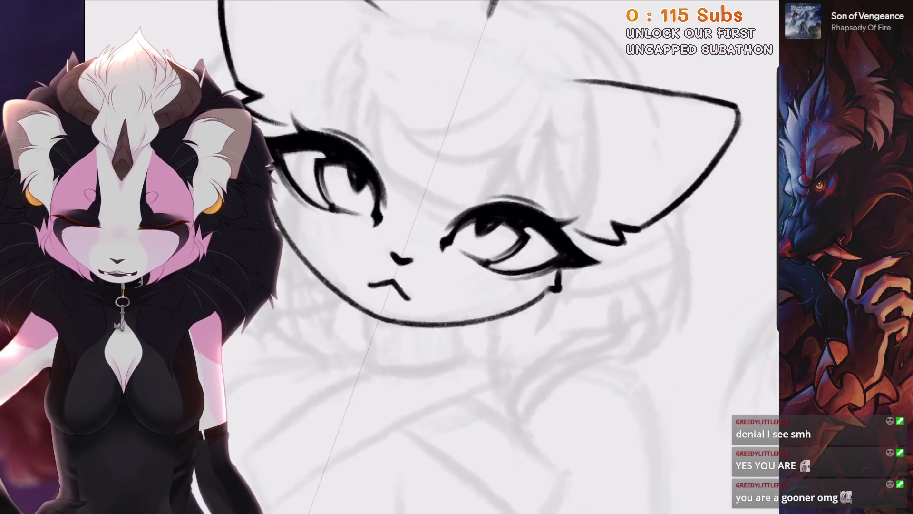
scroll(402, 314, down, 3)
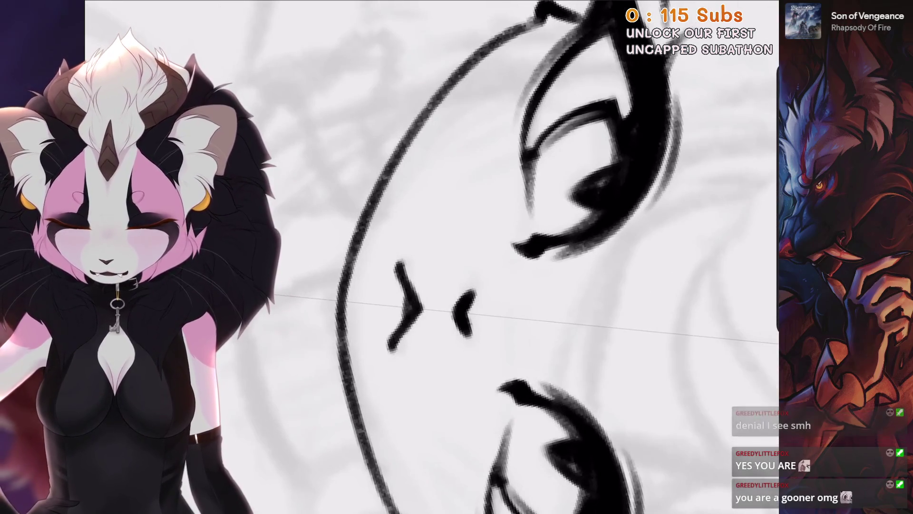
scroll(401, 314, up, 3)
scroll(475, 257, down, 3)
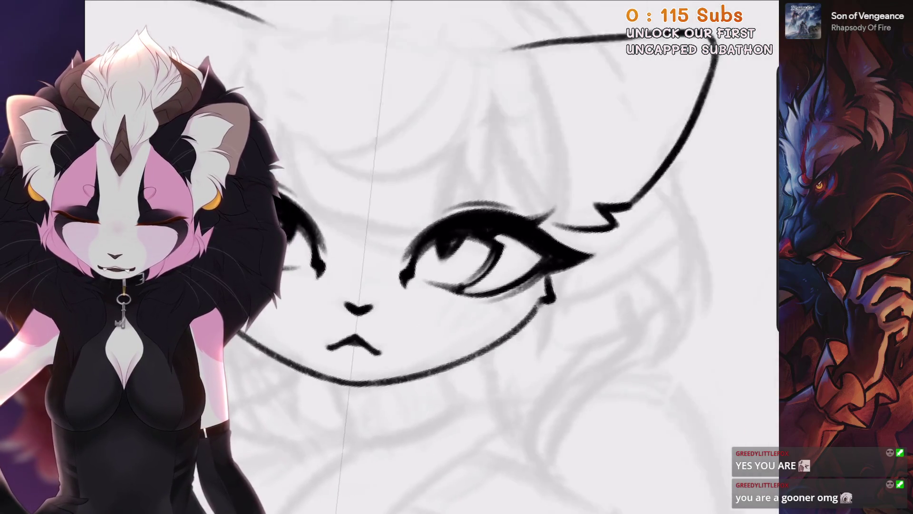
scroll(476, 257, up, 3)
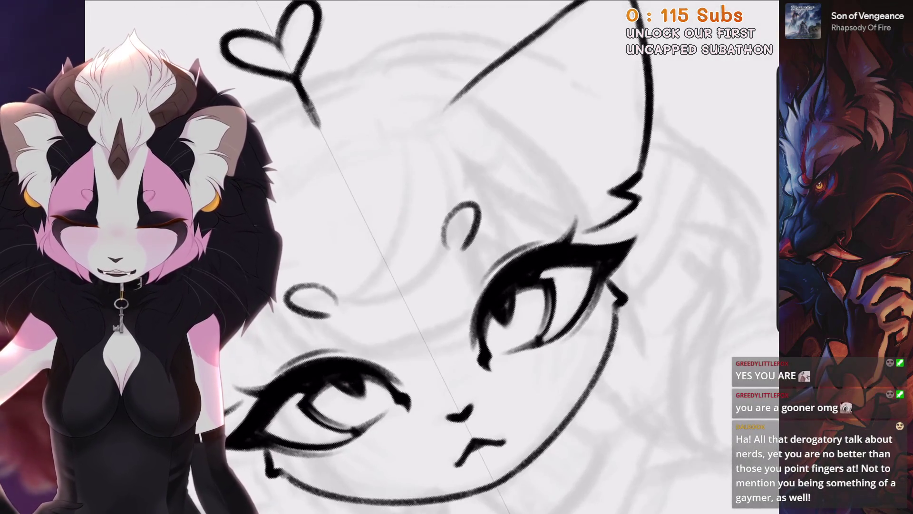
Try larger inner-ear and left brow curves, then revert to the small brow marks.
key(ctrl+z)
drag(438, 273, 475, 260)
drag(305, 307, 359, 316)
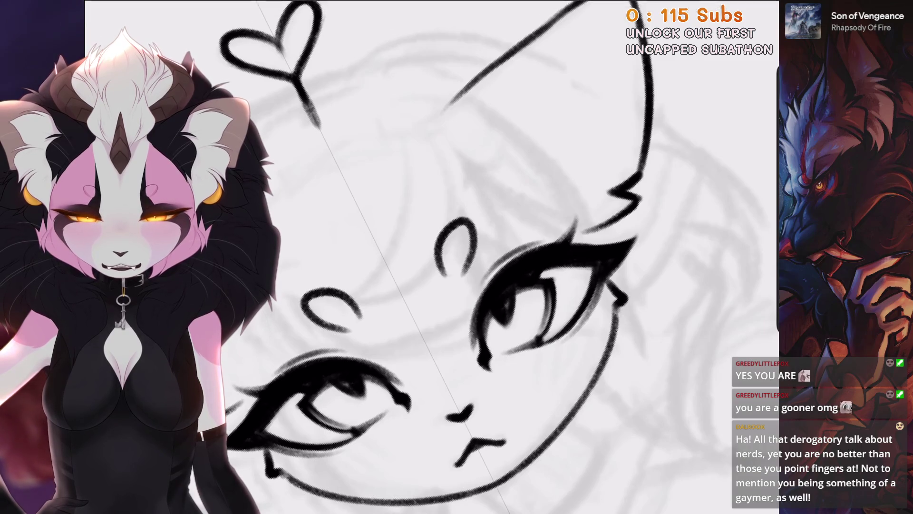
key(ctrl+z)
key(ctrl+z)
scroll(475, 257, down, 3)
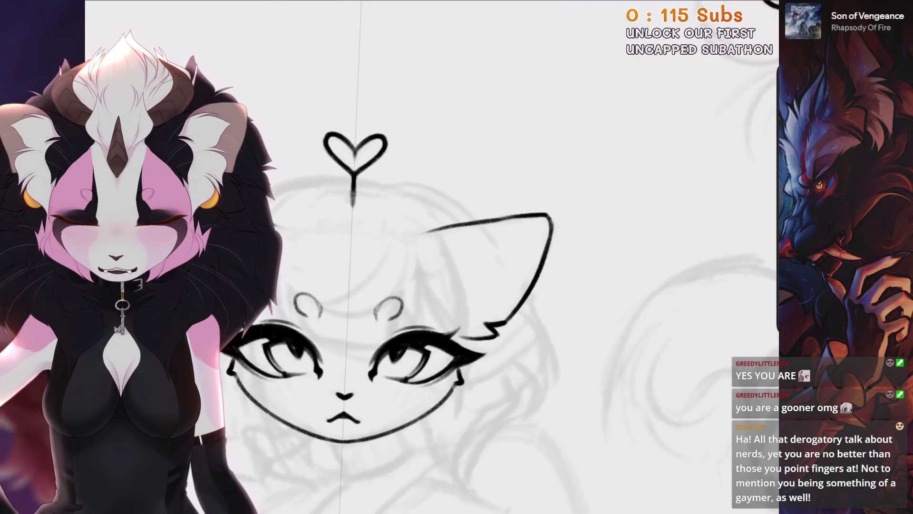
scroll(428, 286, down, 3)
scroll(428, 257, up, 3)
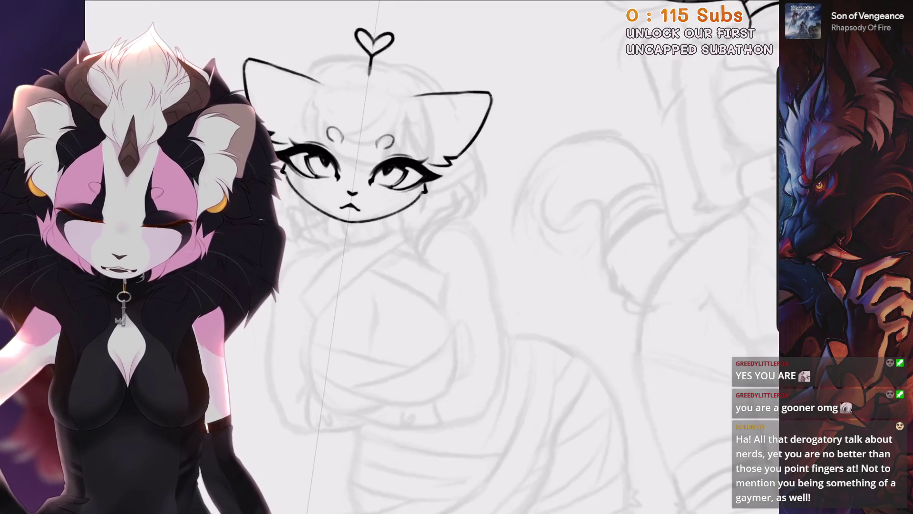
Select Layer 20, the second cat's head lineart, as the working layer.
scroll(475, 257, down, 3)
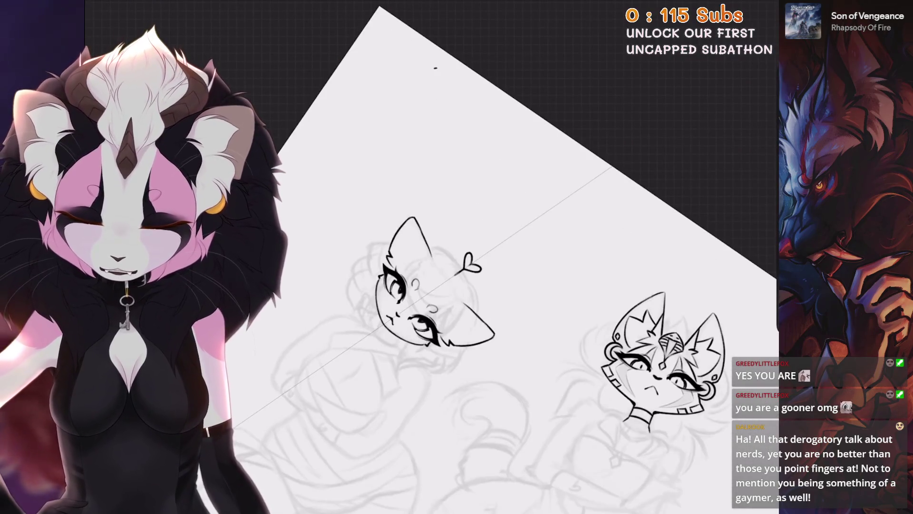
scroll(661, 367, up, 5)
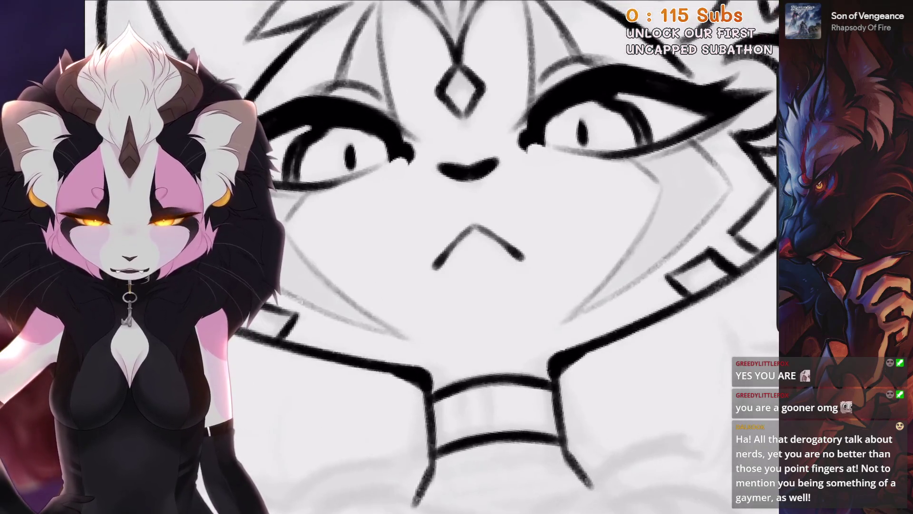
click(765, 7)
click(646, 206)
click(692, 268)
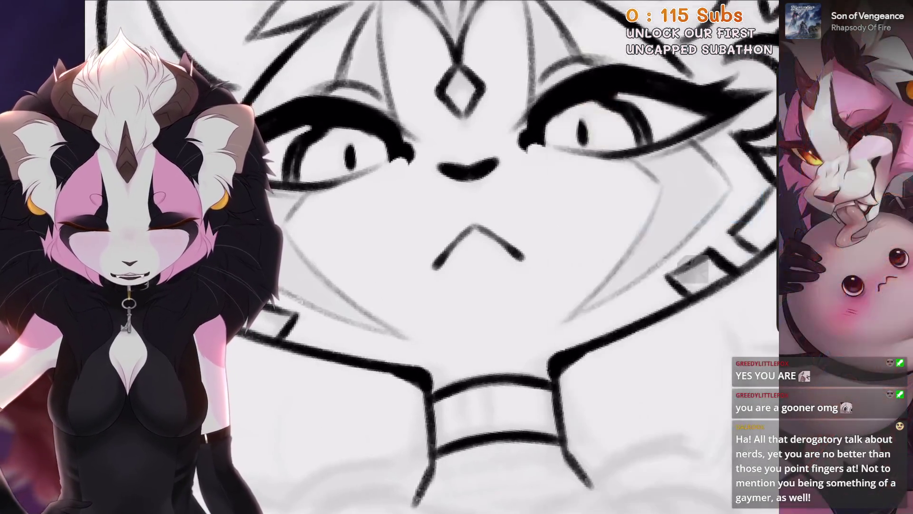
click(766, 7)
scroll(428, 257, down, 5)
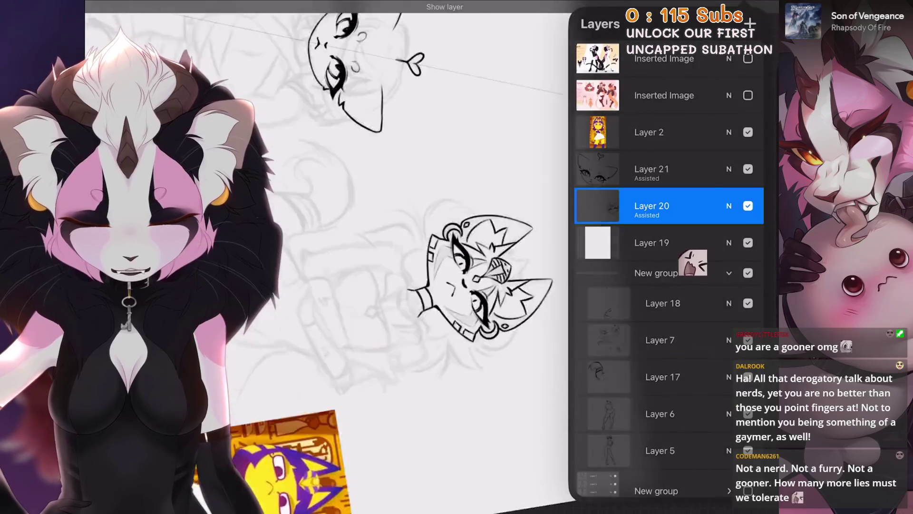
scroll(476, 257, up, 3)
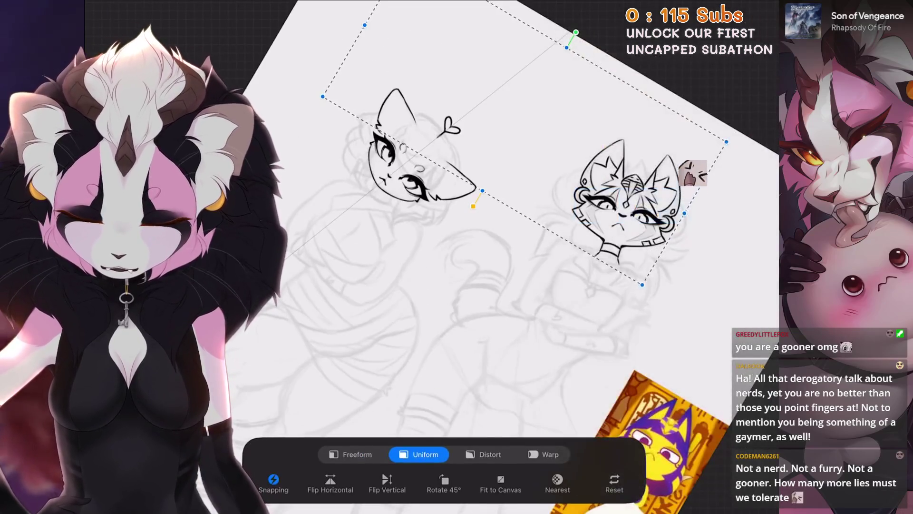
scroll(428, 191, up, 2)
Open and dismiss the transform controls without changes, then glance at the layers list.
key(v)
key(v)
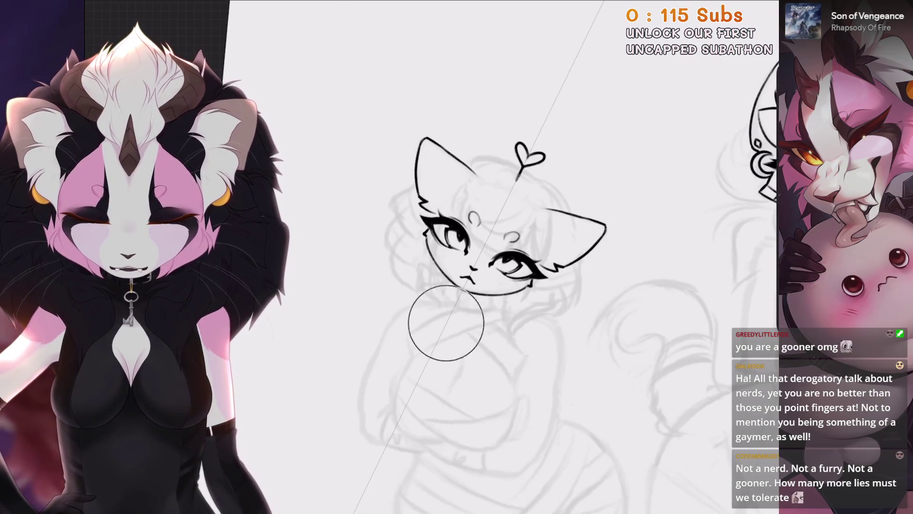
key(v)
key(v)
scroll(476, 257, down, 3)
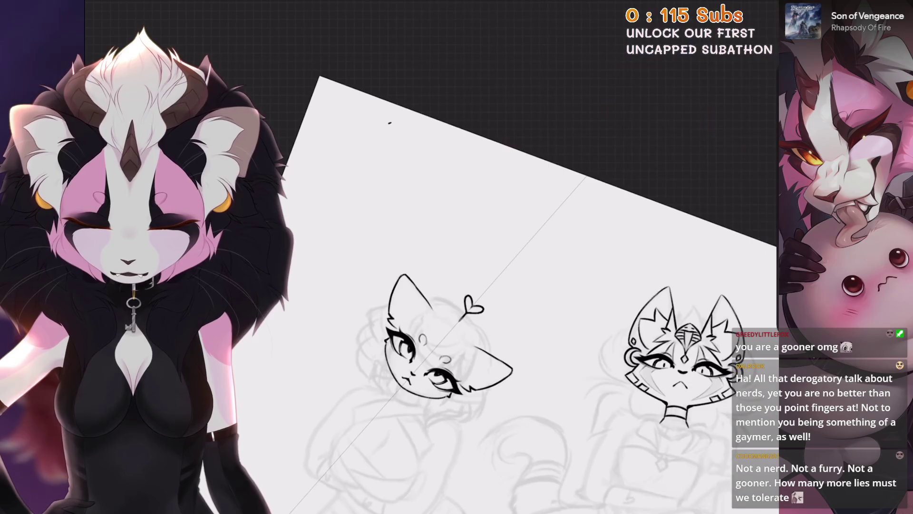
scroll(475, 256, up, 3)
key(l)
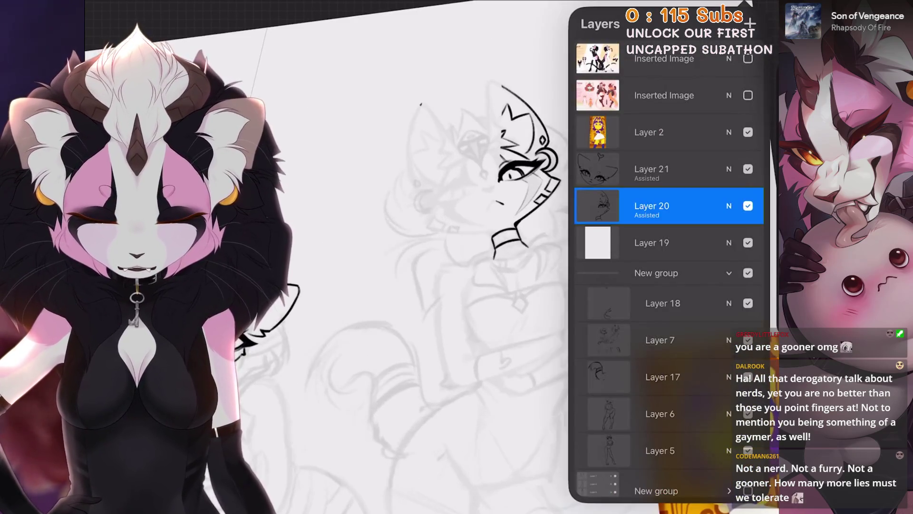
scroll(476, 257, down, 3)
key(l)
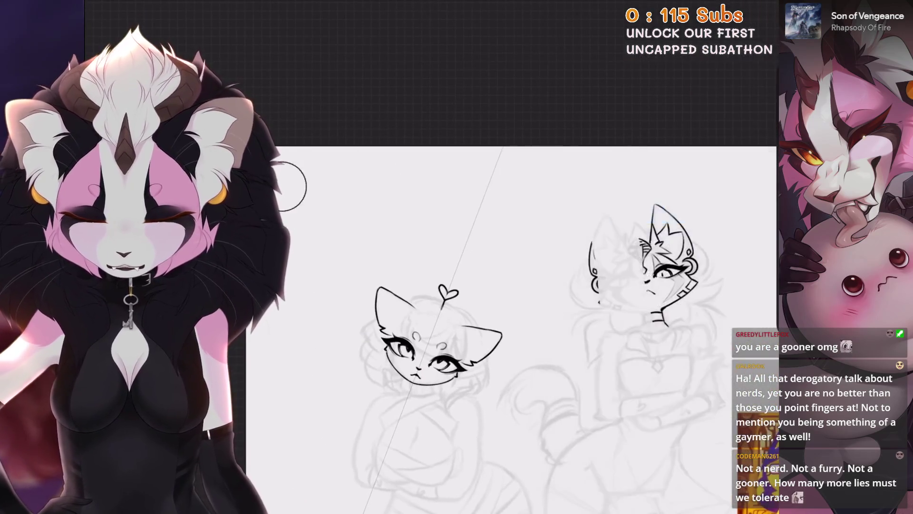
scroll(475, 257, up, 3)
Open and close Layer 20's options, rechecking which layer is active.
key(l)
click(652, 205)
key(Escape)
key(l)
scroll(475, 257, down, 3)
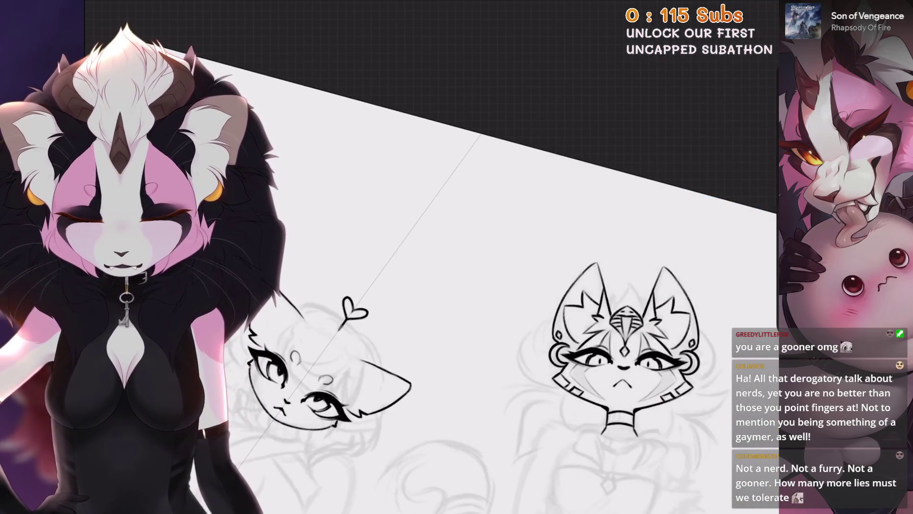
scroll(476, 257, up, 3)
scroll(476, 257, up, 2)
key(l)
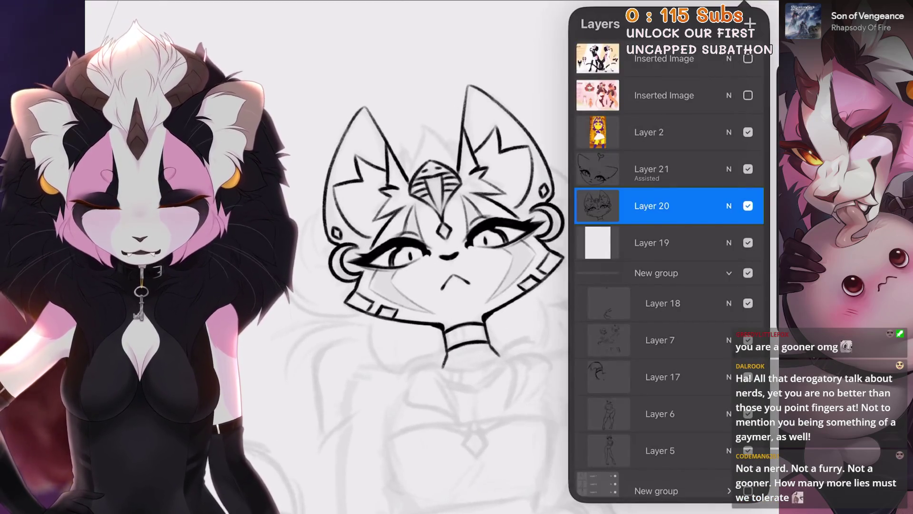
scroll(428, 267, up, 2)
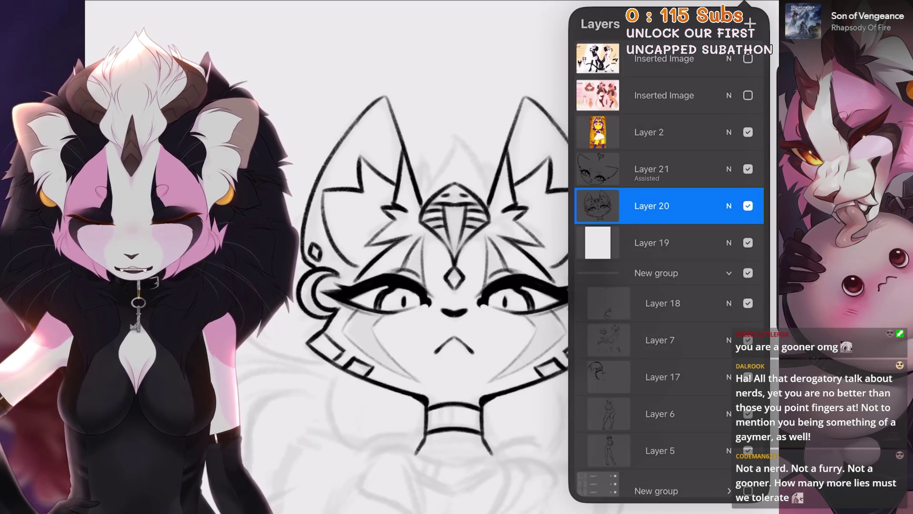
key(l)
scroll(456, 295, up, 5)
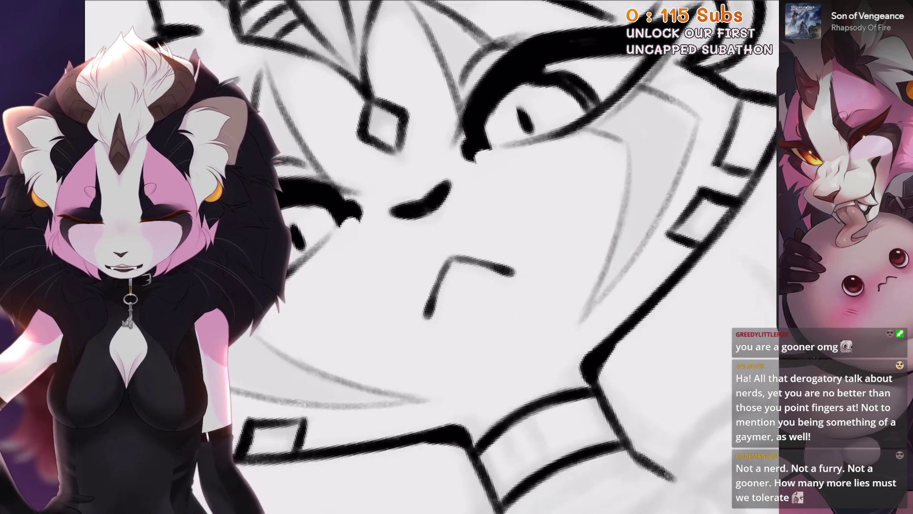
Rotate the view around the second cat's face and undo the stray small stroke near it.
drag(433, 297, 479, 298)
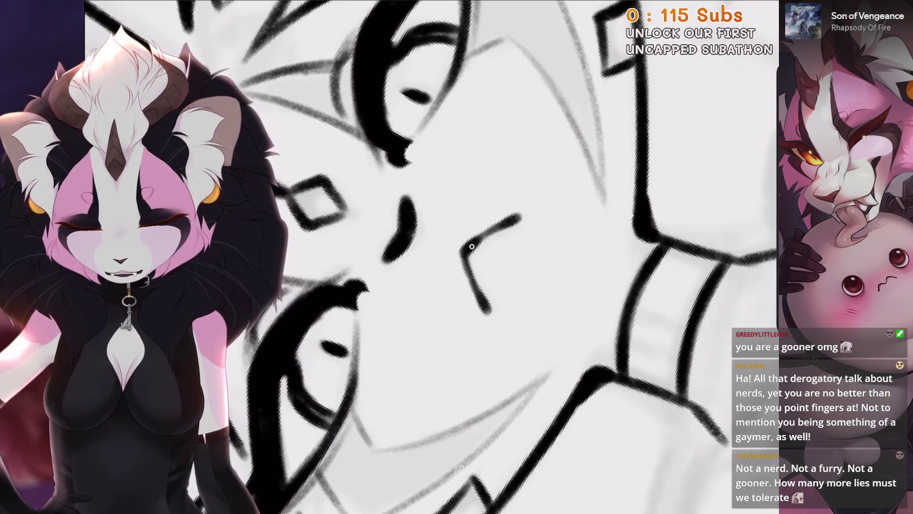
key(ctrl+z)
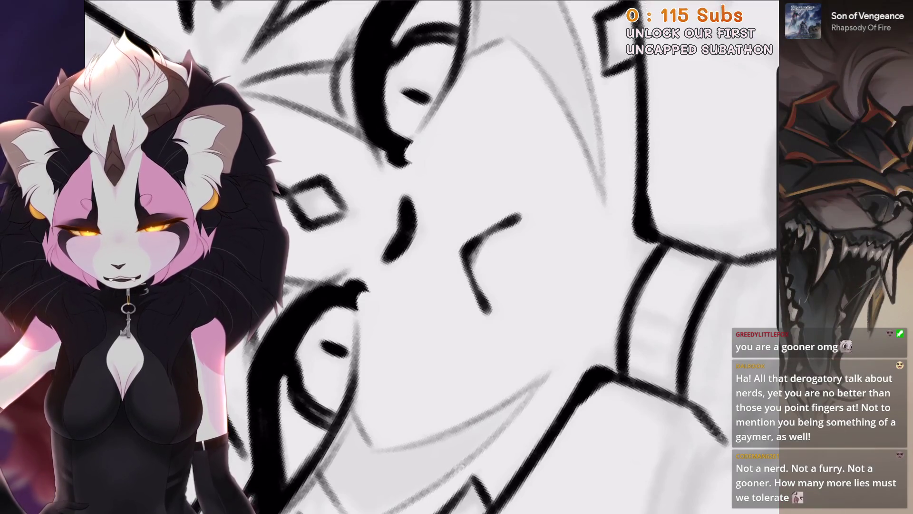
scroll(470, 275, down, 5)
scroll(463, 306, down, 3)
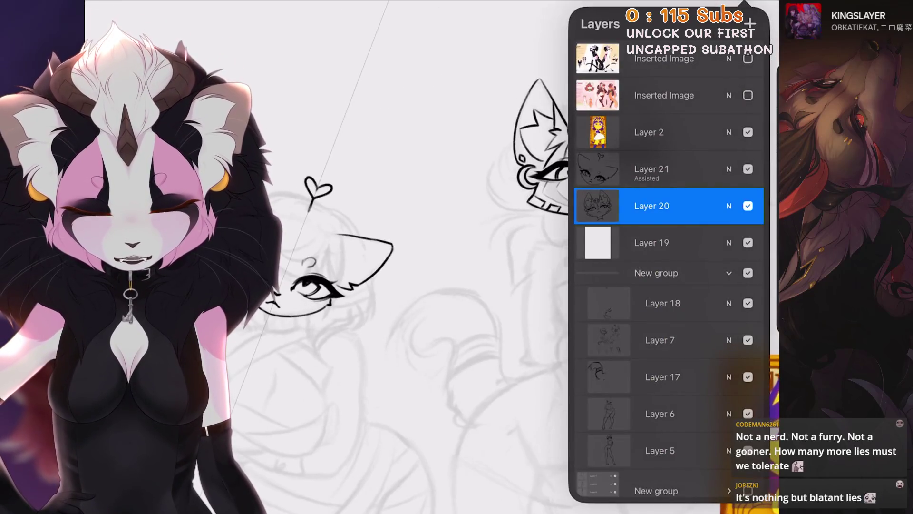
Restore the undone lineart stroke on the second cat.
key(ctrl+z)
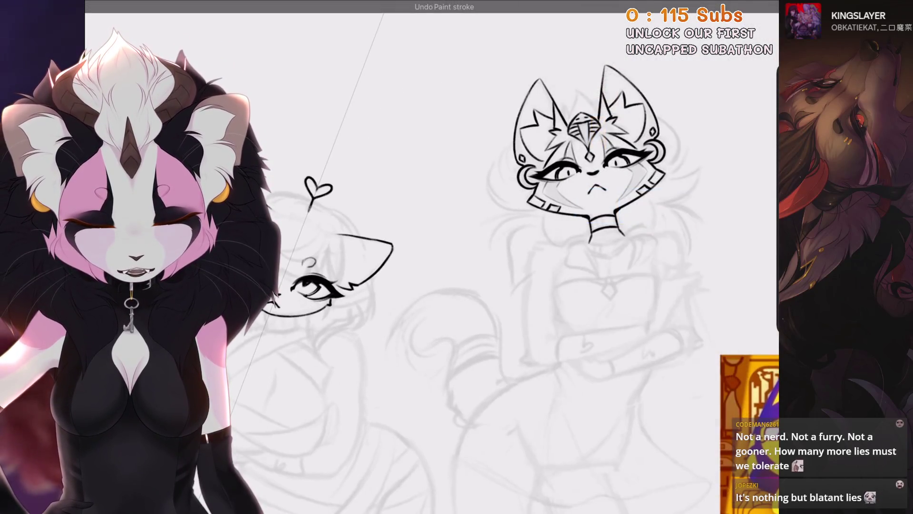
key(ctrl+shift+z)
scroll(547, 157, up, 3)
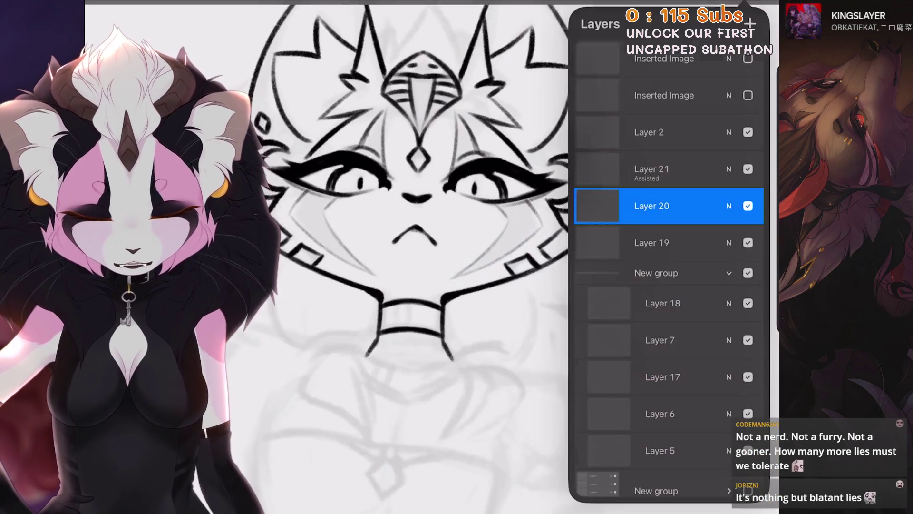
scroll(428, 257, down, 3)
Switch to the first cat's head lineart layer (Layer 21) and undo its last face stroke.
click(666, 169)
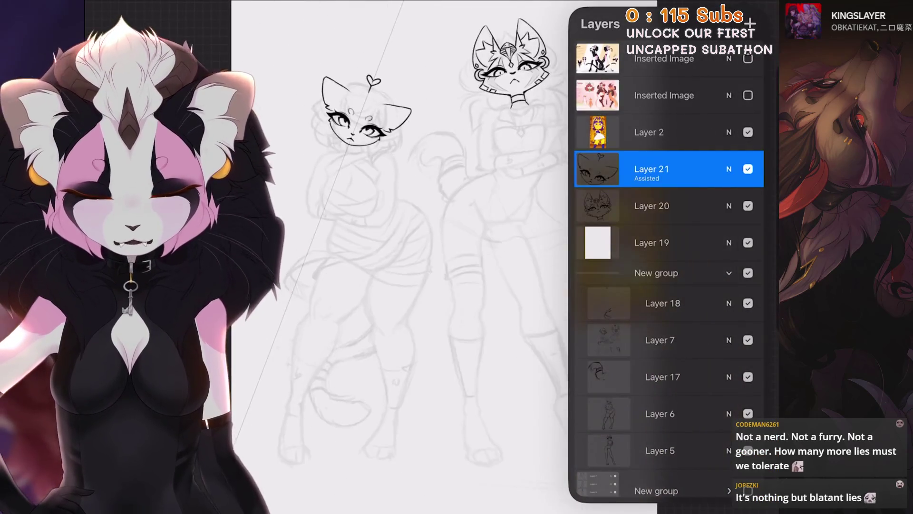
scroll(409, 214, up, 3)
scroll(428, 257, up, 1)
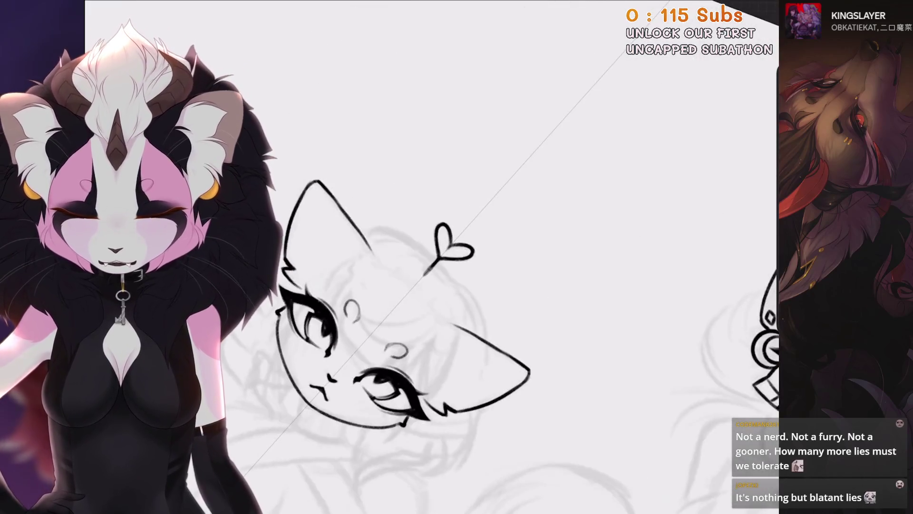
scroll(451, 238, up, 3)
click(744, 7)
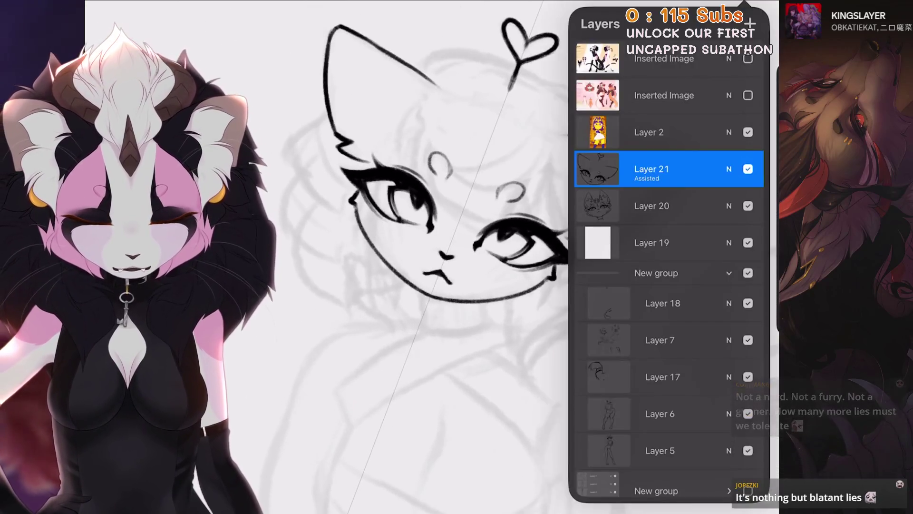
scroll(427, 214, up, 3)
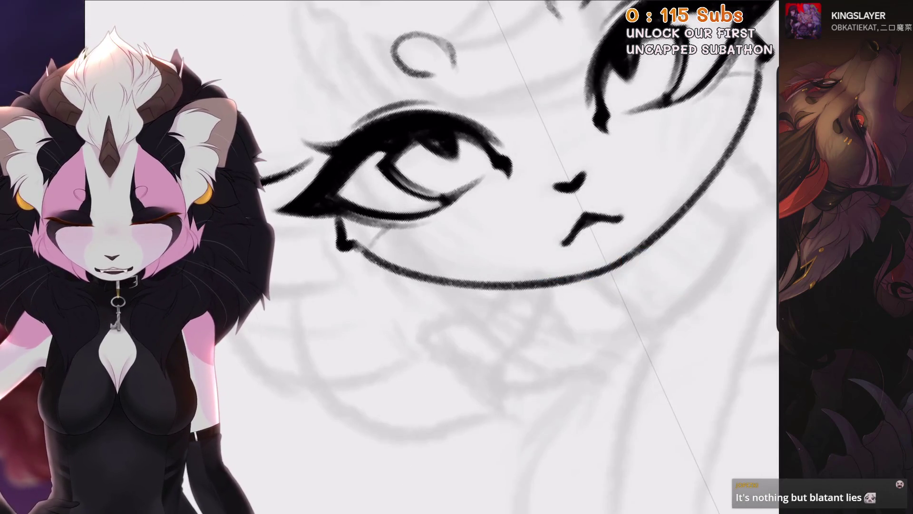
key(ctrl+z)
scroll(451, 238, down, 3)
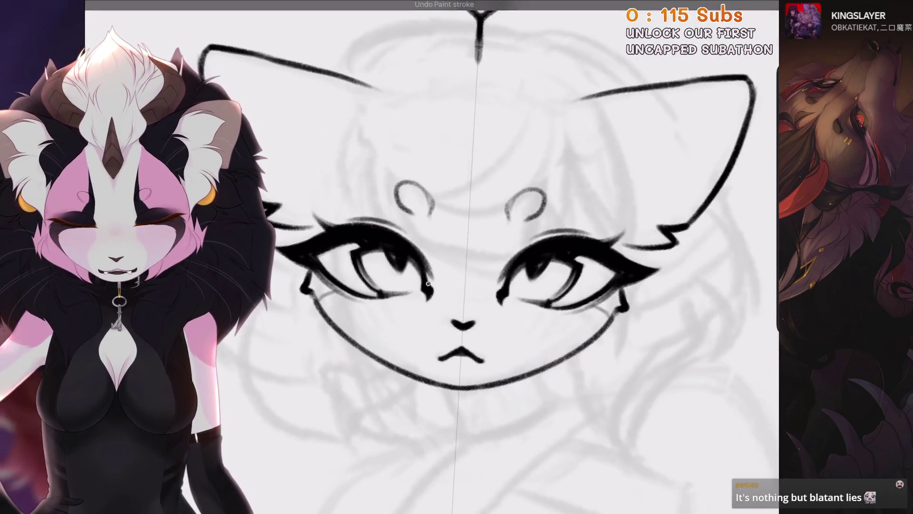
scroll(437, 273, down, 5)
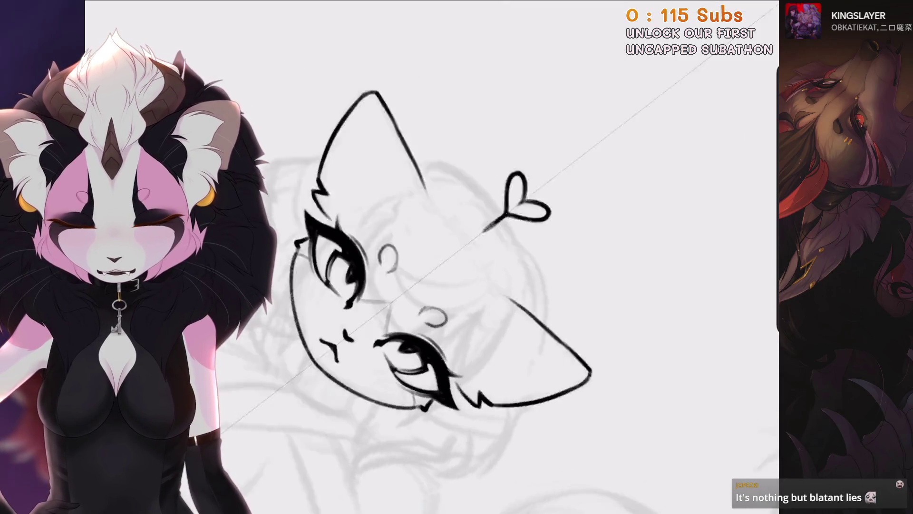
scroll(452, 262, down, 2)
Return to Layer 20, the second cat's head lineart, in the Layers list.
key(l)
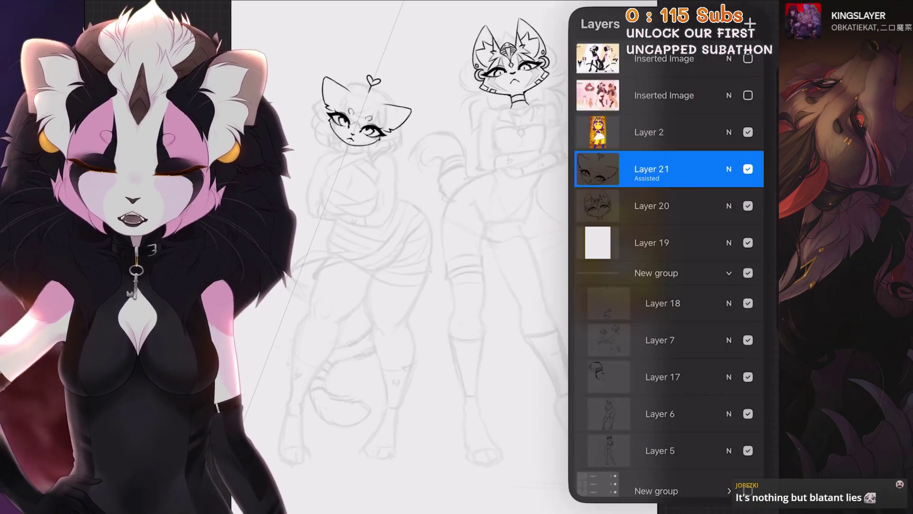
click(666, 205)
scroll(476, 190, up, 5)
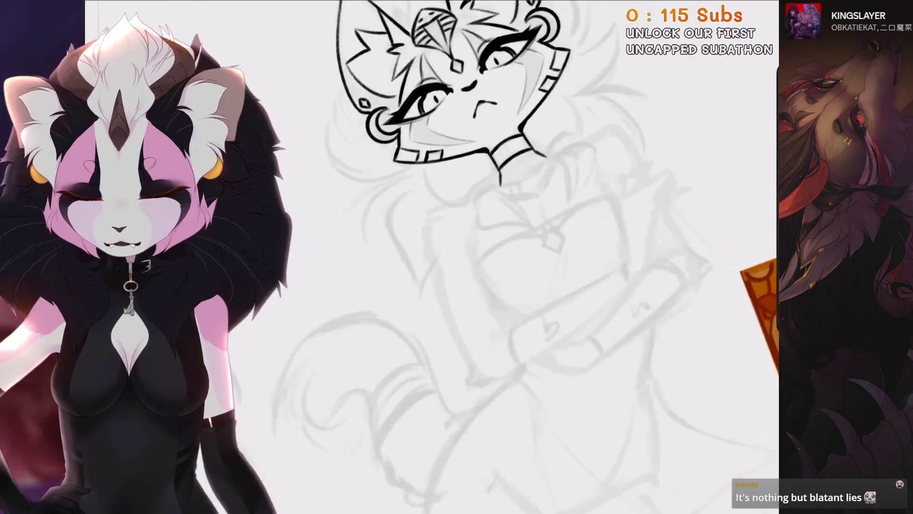
Ink a curved line below the collar, redrawing it to end in a downward hook.
mouse_move(475, 190)
mouse_down()
mouse_move(428, 214)
mouse_move(409, 328)
mouse_up()
scroll(452, 257, down, 3)
scroll(452, 257, up, 3)
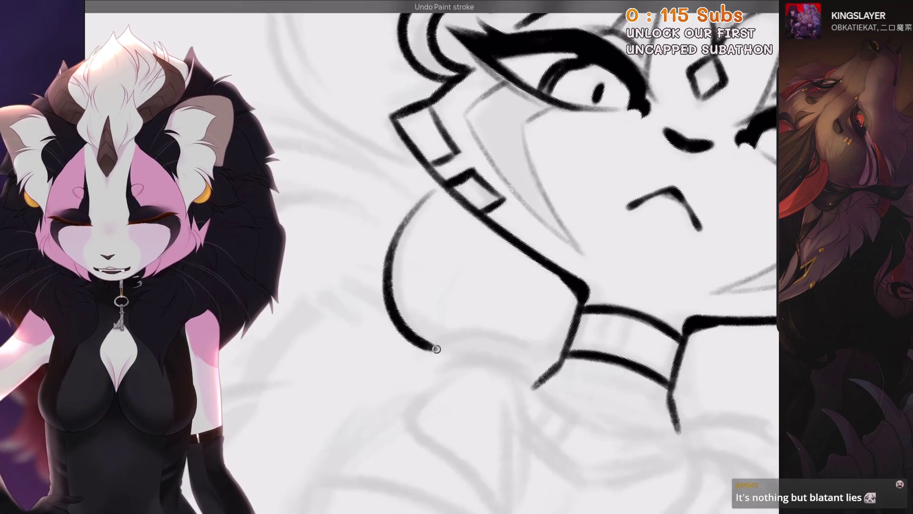
key(ctrl+z)
key(ctrl+z)
drag(464, 287, 531, 214)
key(ctrl+z)
drag(464, 281, 558, 243)
drag(485, 305, 463, 285)
scroll(452, 257, down, 3)
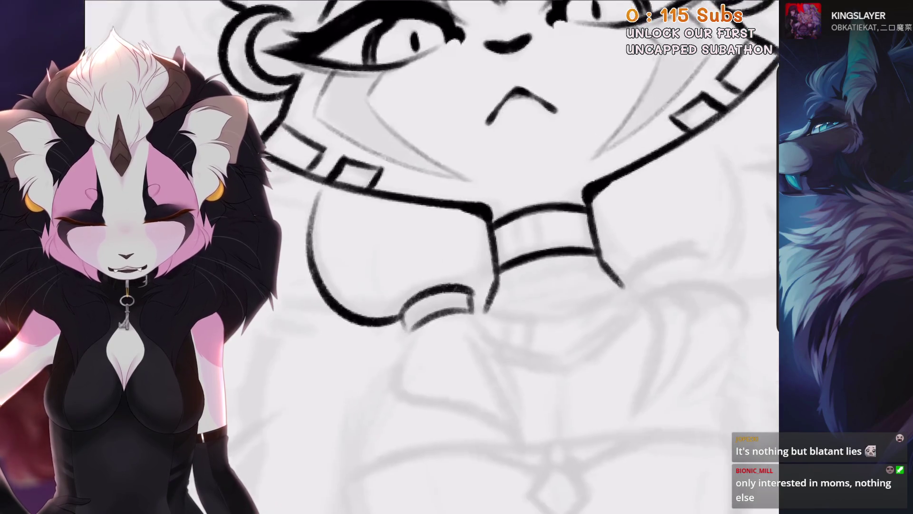
scroll(451, 257, up, 3)
key(ctrl+z)
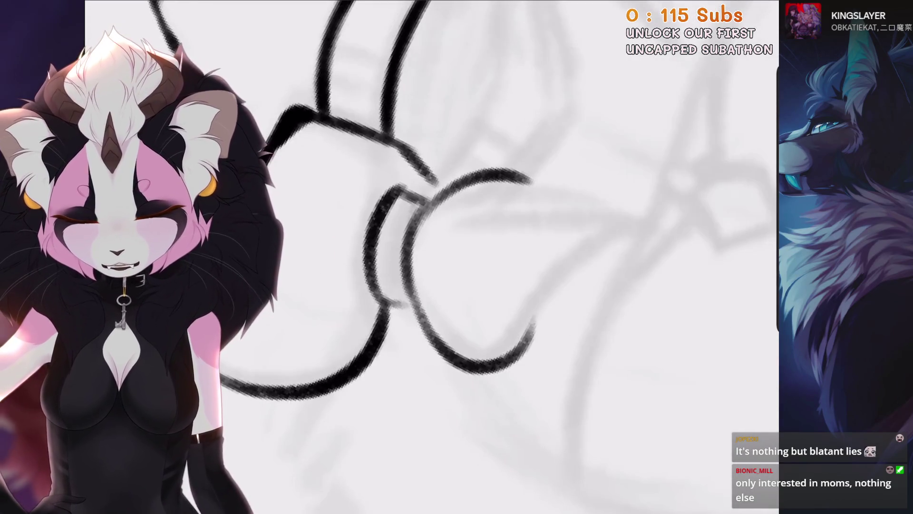
Ink the long arm curve and the hand's curved outline, retrying its hook and lower strokes.
drag(494, 174, 458, 185)
mouse_move(433, 243)
mouse_down()
mouse_move(546, 151)
mouse_move(497, 171)
mouse_move(567, 155)
mouse_move(523, 190)
mouse_move(428, 238)
mouse_move(544, 171)
mouse_up()
key(ctrl+z)
drag(542, 172, 568, 197)
key(ctrl+z)
mouse_move(518, 183)
mouse_down()
mouse_move(552, 176)
mouse_move(557, 193)
mouse_up()
drag(516, 186, 463, 247)
key(ctrl+z)
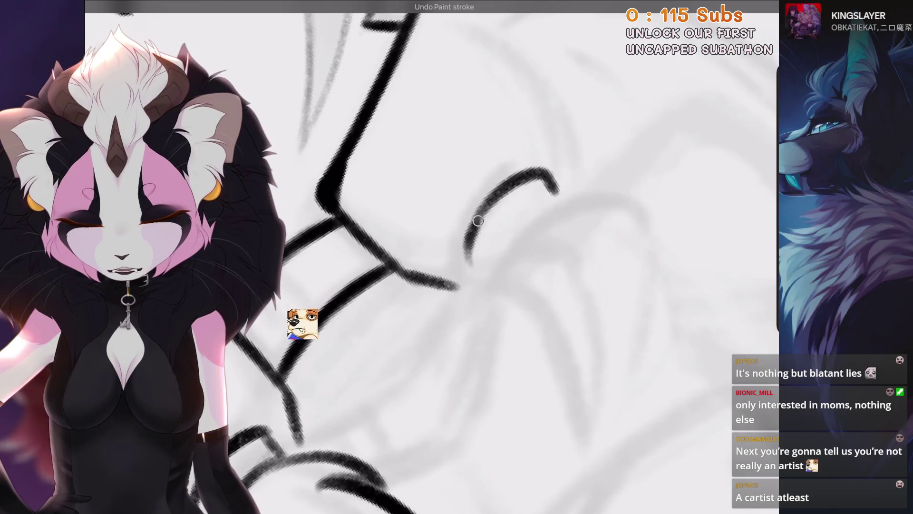
drag(518, 187, 465, 259)
drag(475, 214, 452, 305)
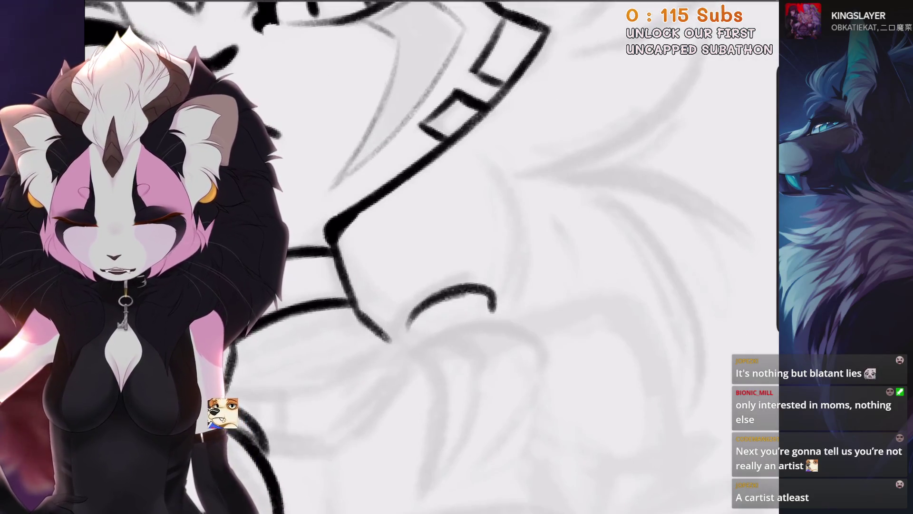
key(ctrl+z)
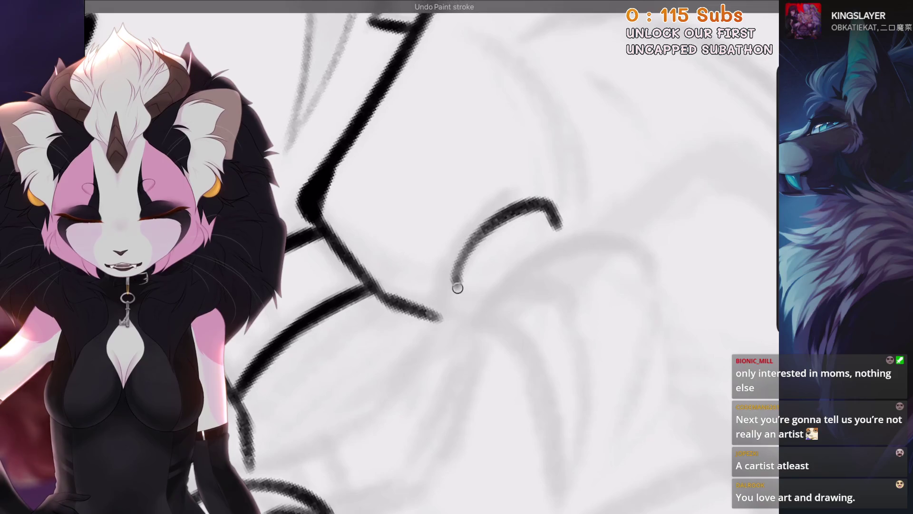
Redraw the hand's lower curve several times until it sits right.
drag(547, 250, 527, 357)
key(ctrl+z)
drag(476, 233, 488, 357)
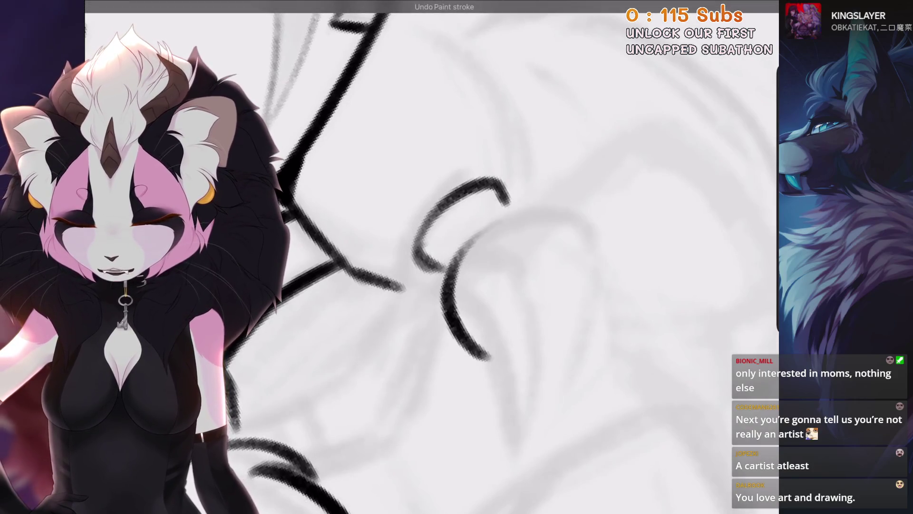
drag(523, 280, 495, 414)
key(ctrl+z)
drag(521, 312, 494, 466)
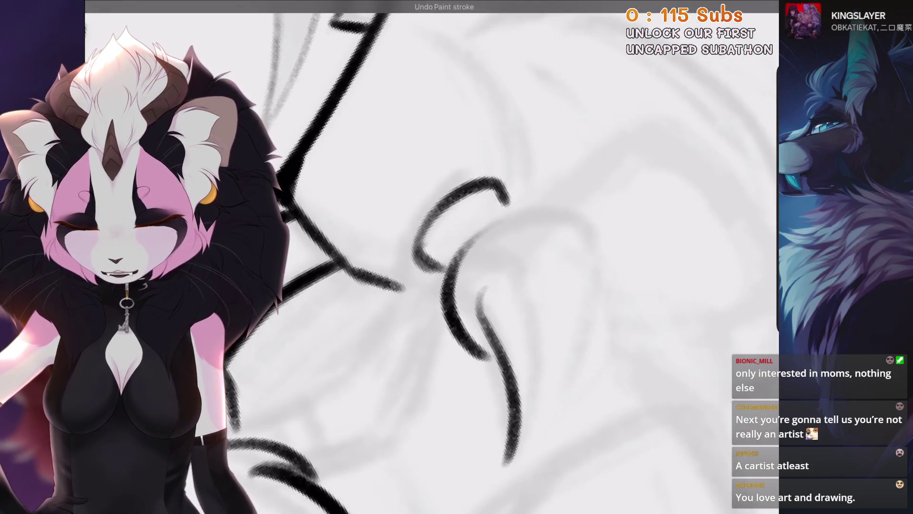
drag(613, 276, 514, 456)
scroll(523, 285, down, 5)
scroll(523, 276, up, 5)
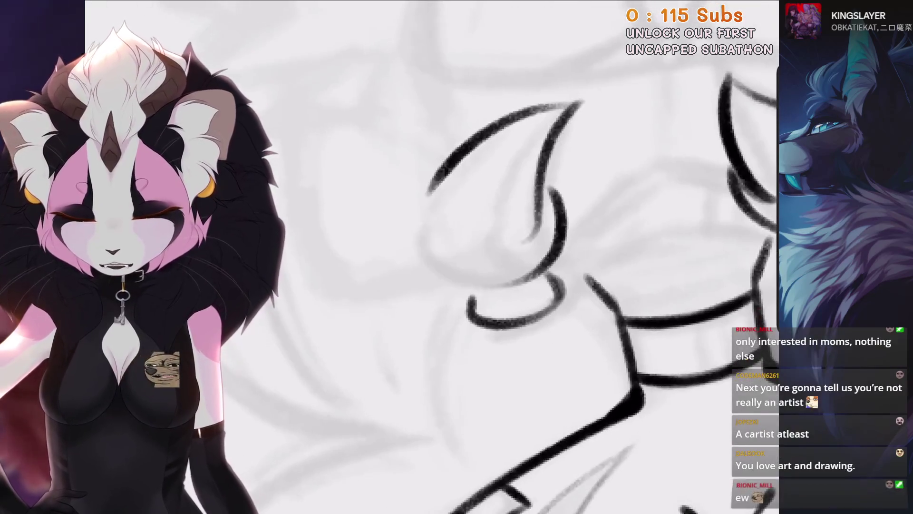
key(ctrl+z)
Draw the teardrop-shaped fist outline with a line extending down from its bottom.
drag(580, 102, 447, 266)
scroll(523, 237, up, 2)
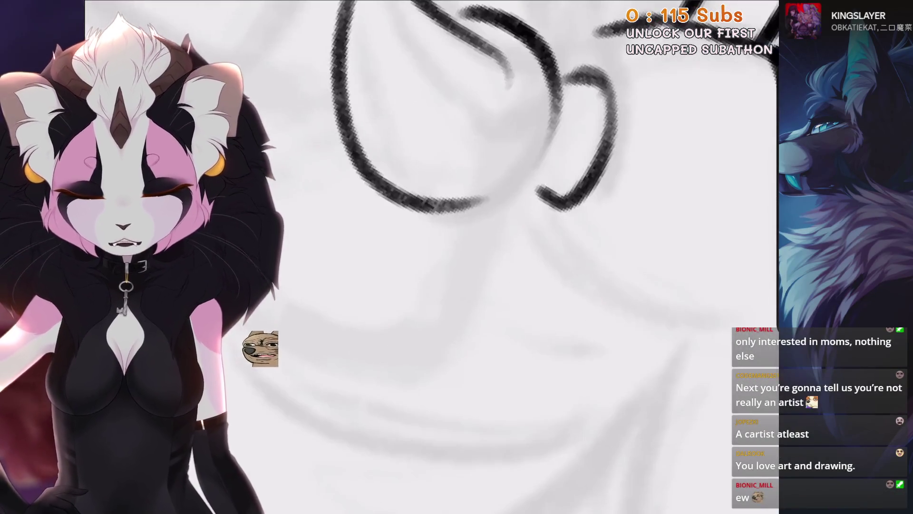
drag(490, 197, 419, 295)
scroll(476, 238, down, 3)
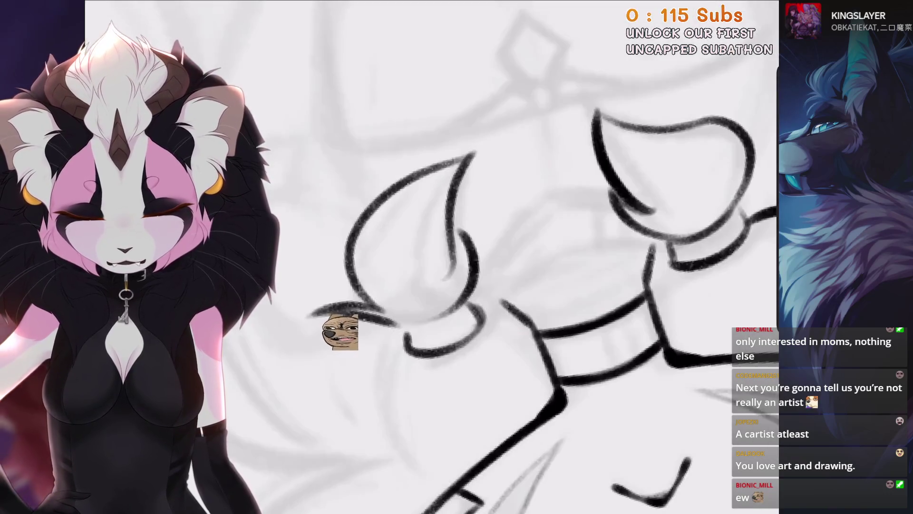
scroll(475, 238, up, 2)
scroll(376, 262, down, 2)
key(ctrl+z)
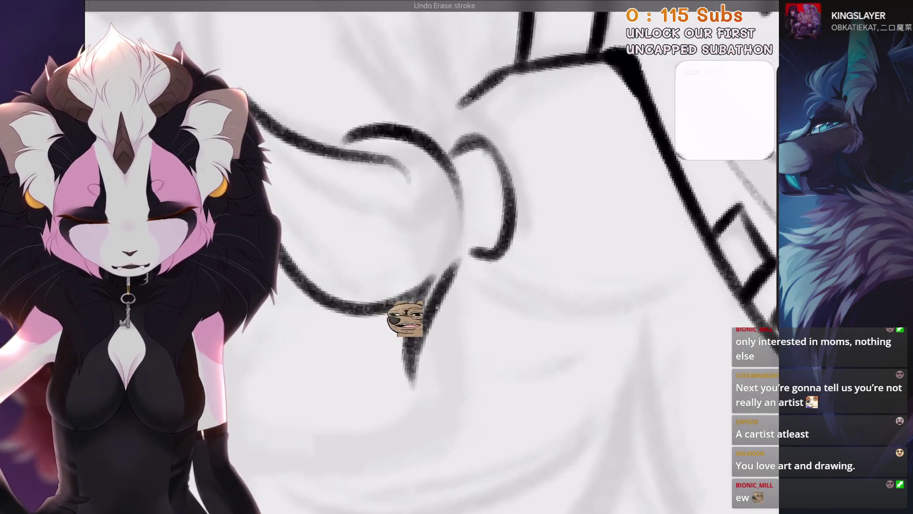
scroll(476, 257, up, 3)
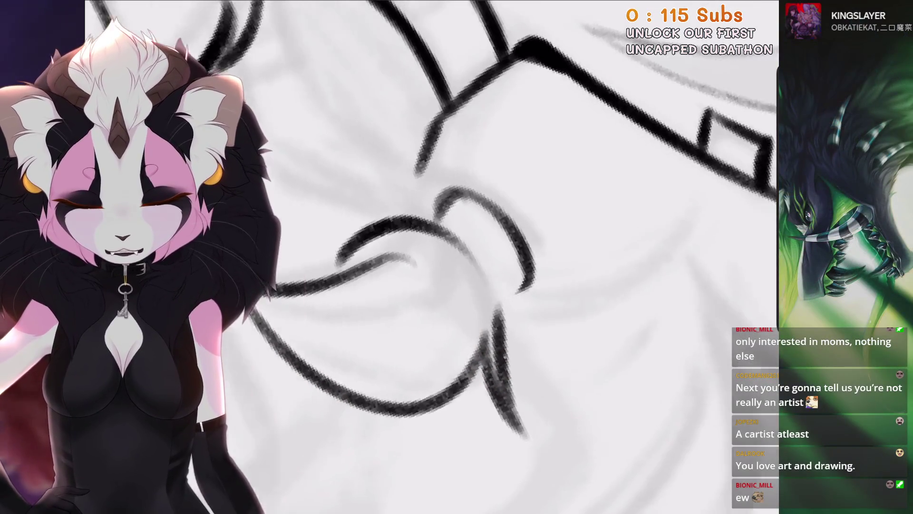
scroll(476, 245, up, 2)
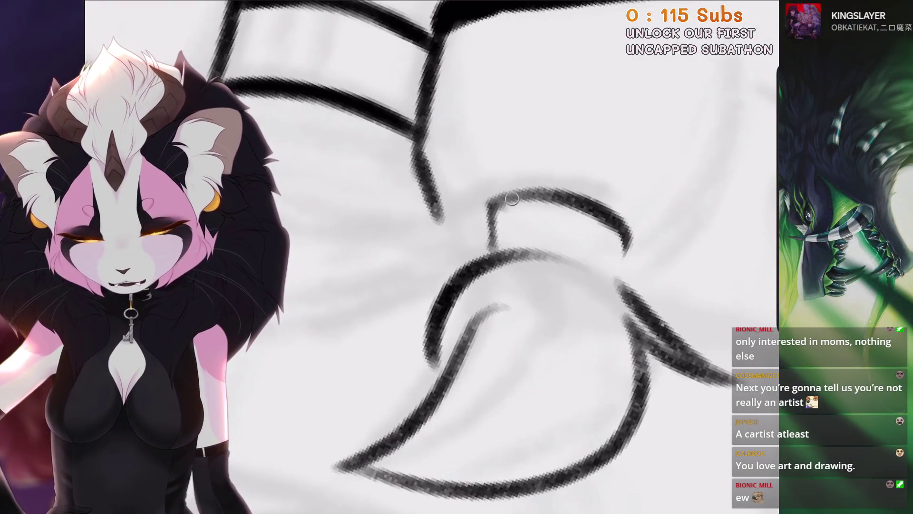
scroll(492, 245, down, 2)
scroll(492, 245, down, 3)
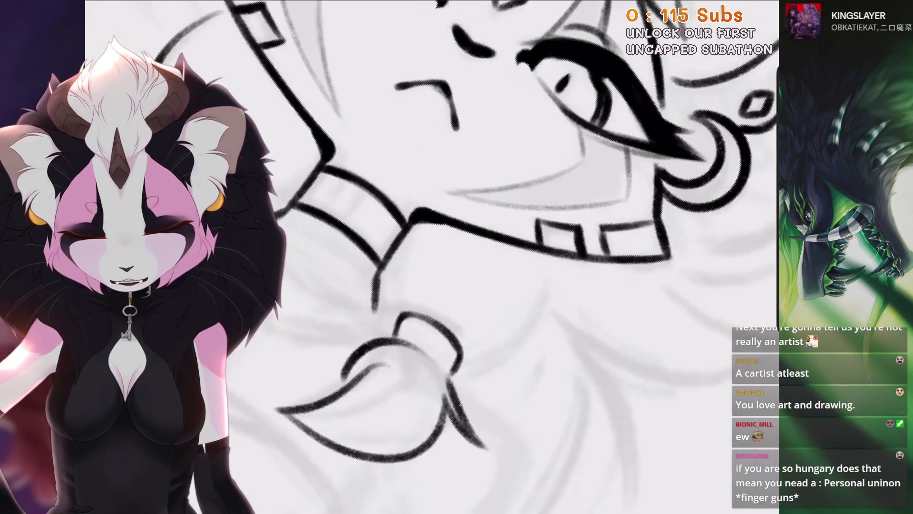
scroll(418, 259, up, 3)
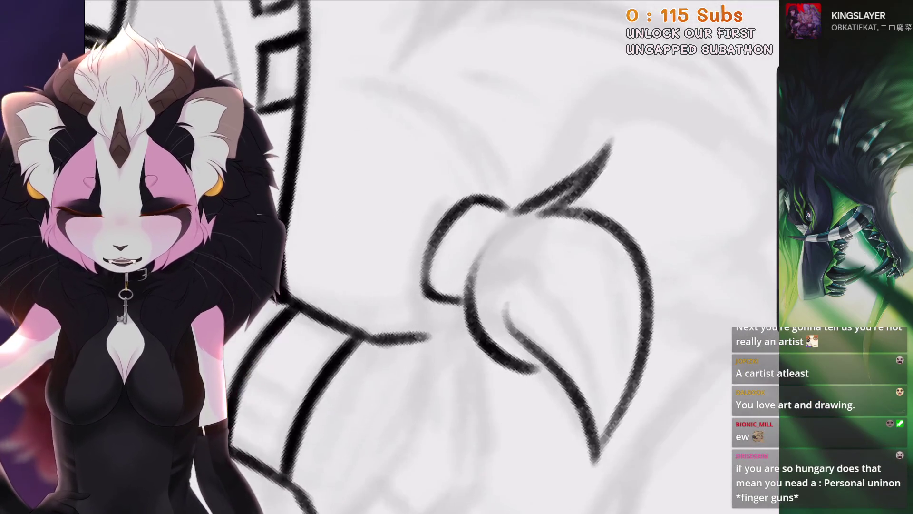
scroll(476, 244, up, 1)
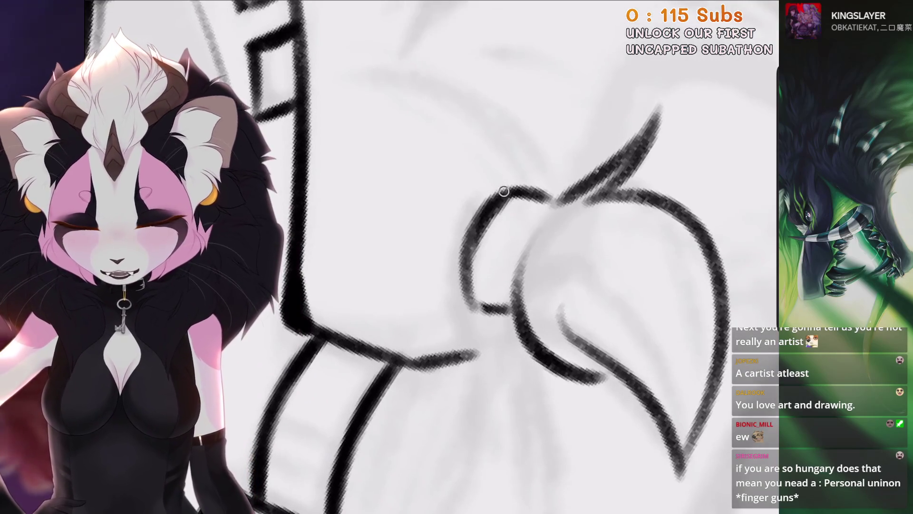
scroll(480, 216, up, 1)
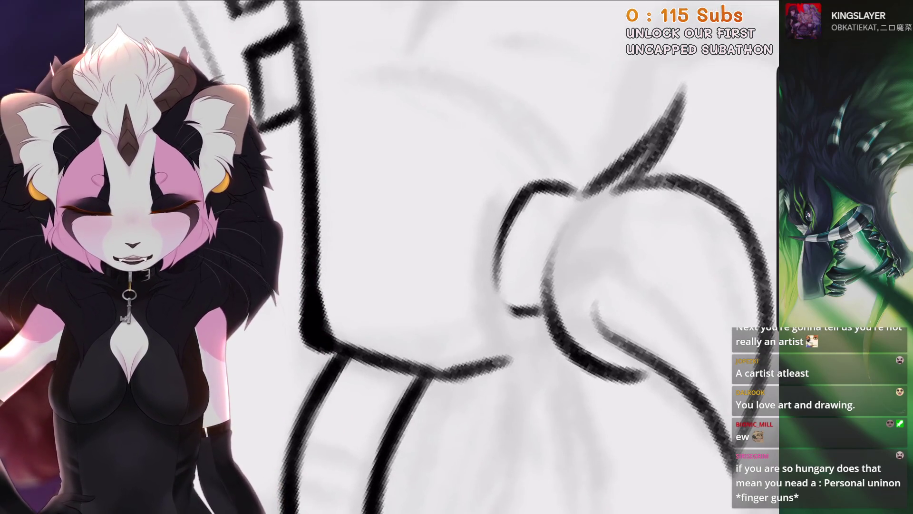
key(ctrl+z)
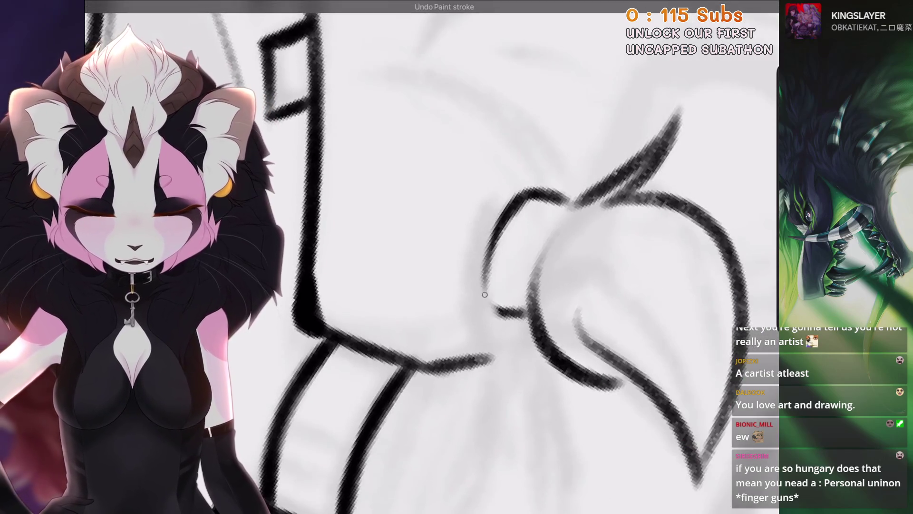
scroll(475, 257, up, 2)
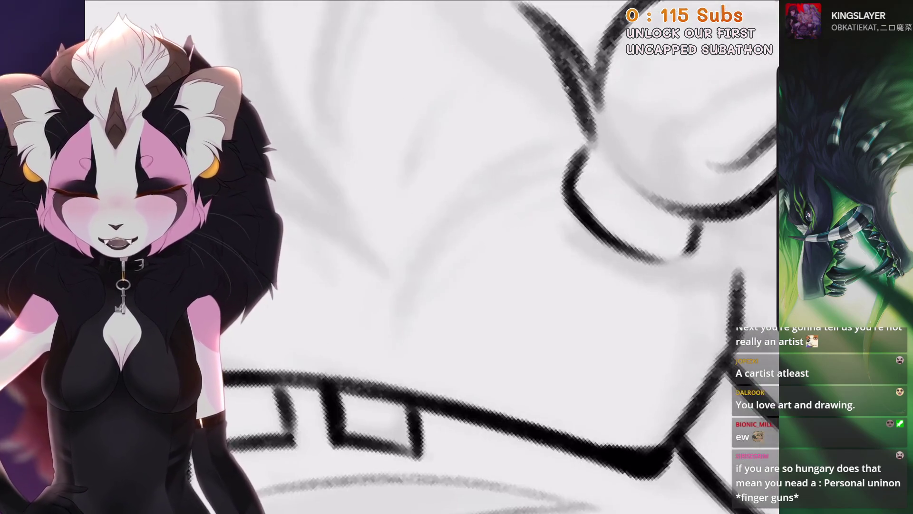
Draw and redraw the arc along the fist's edge down toward the collar.
drag(585, 145, 404, 350)
key(ctrl+z)
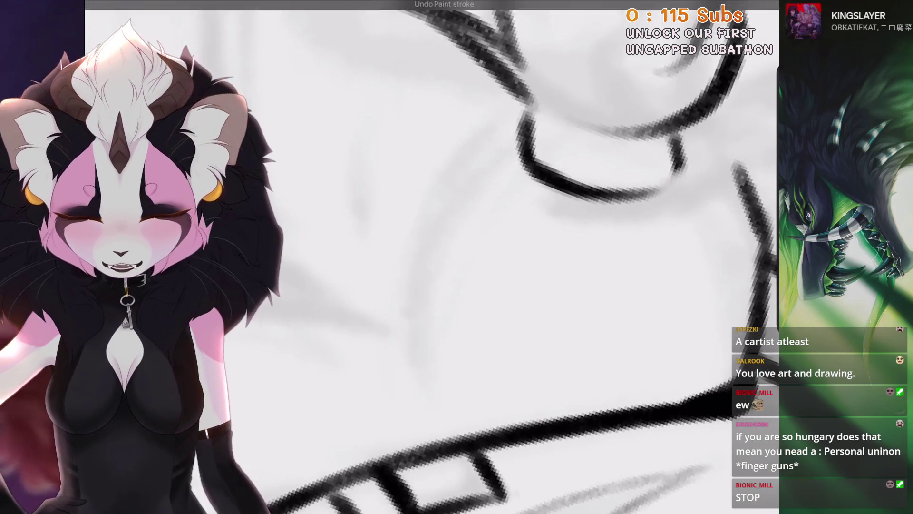
drag(523, 110, 409, 338)
scroll(475, 257, down, 3)
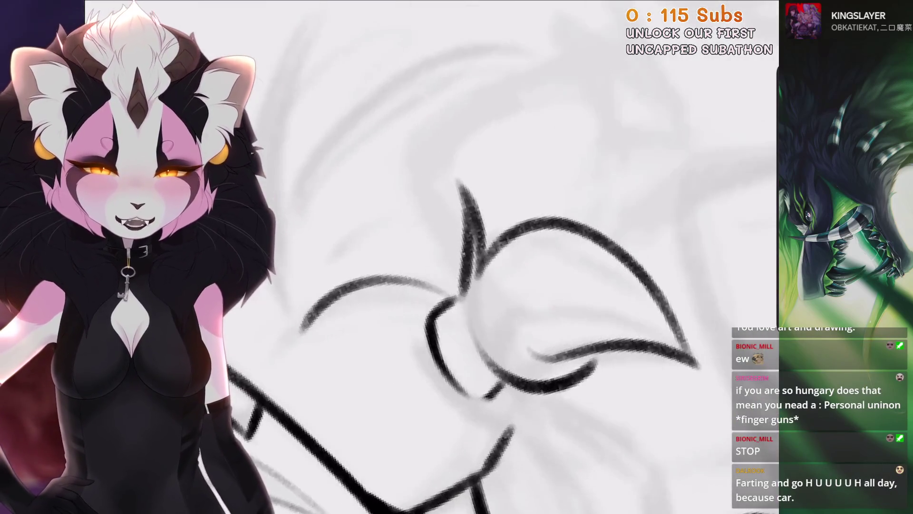
scroll(476, 257, up, 3)
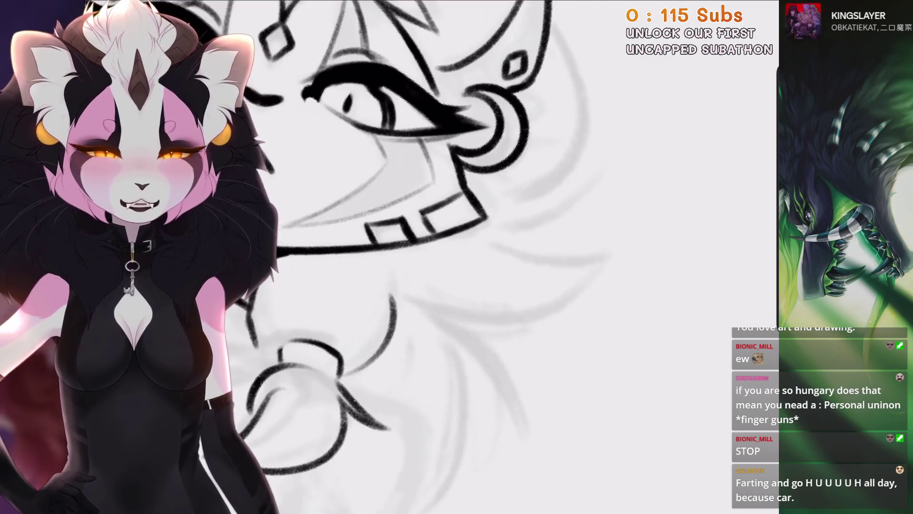
scroll(442, 257, down, 3)
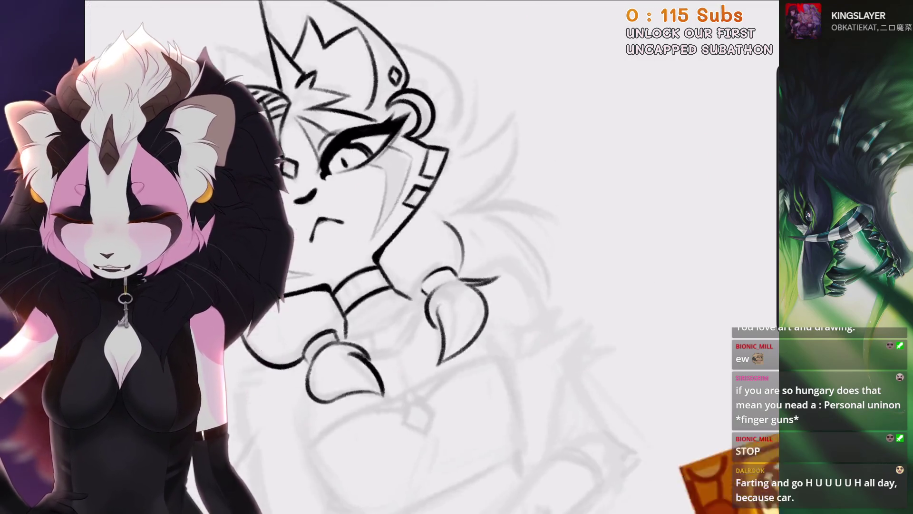
scroll(475, 257, up, 3)
key(ctrl+z)
mouse_move(494, 147)
mouse_down()
mouse_move(428, 348)
mouse_move(424, 208)
mouse_move(428, 347)
mouse_up()
key(ctrl+z)
key(ctrl+z)
Remove the short stray ink strokes beside the collar.
scroll(443, 256, down, 5)
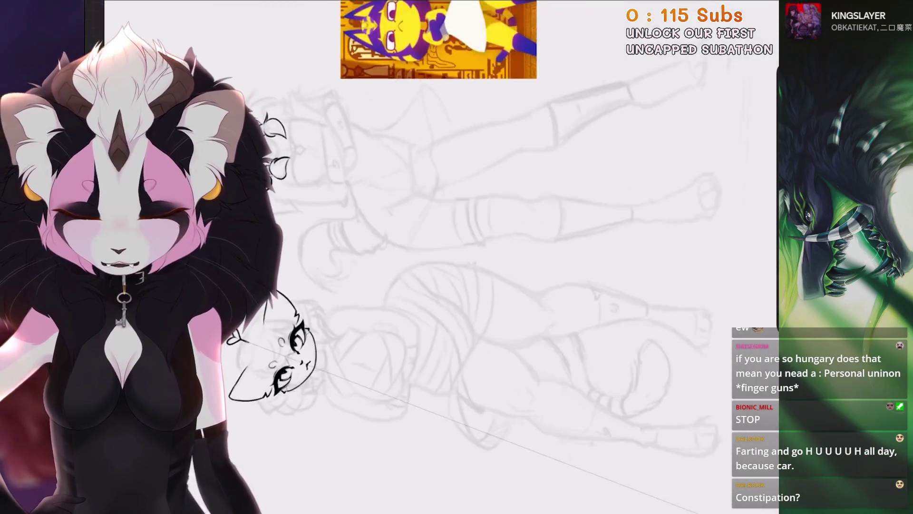
scroll(442, 257, up, 5)
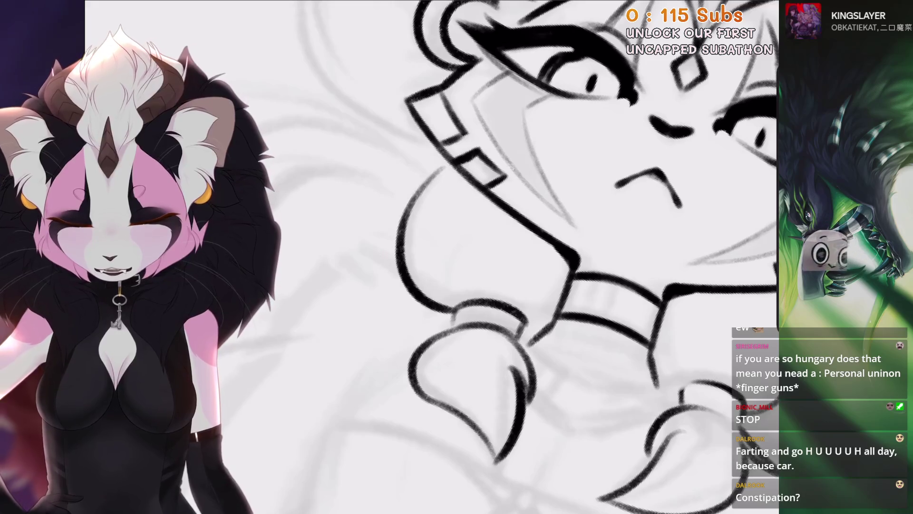
scroll(523, 257, up, 2)
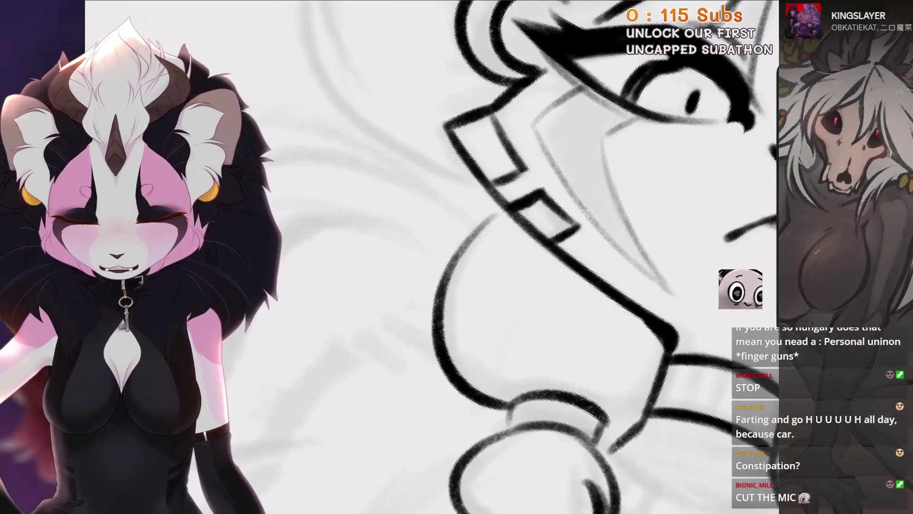
scroll(523, 257, down, 3)
scroll(523, 257, down, 1)
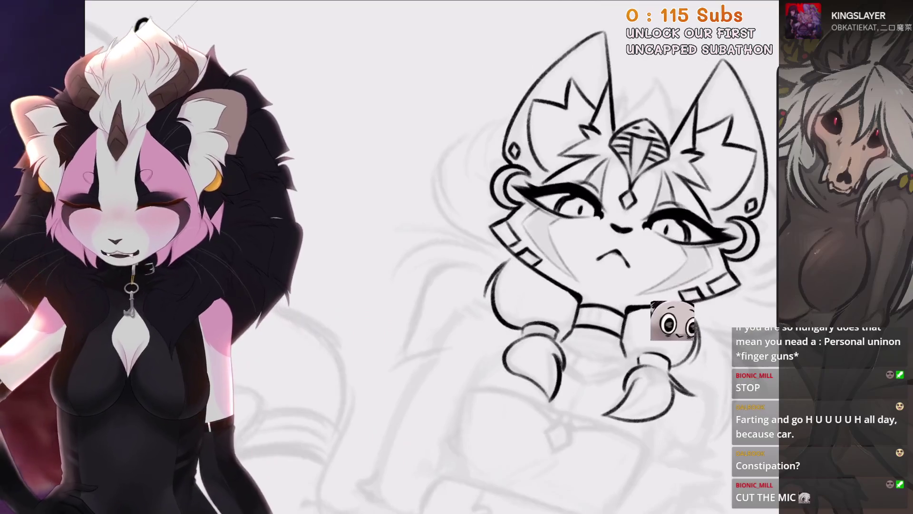
scroll(523, 256, up, 4)
key(ctrl+z)
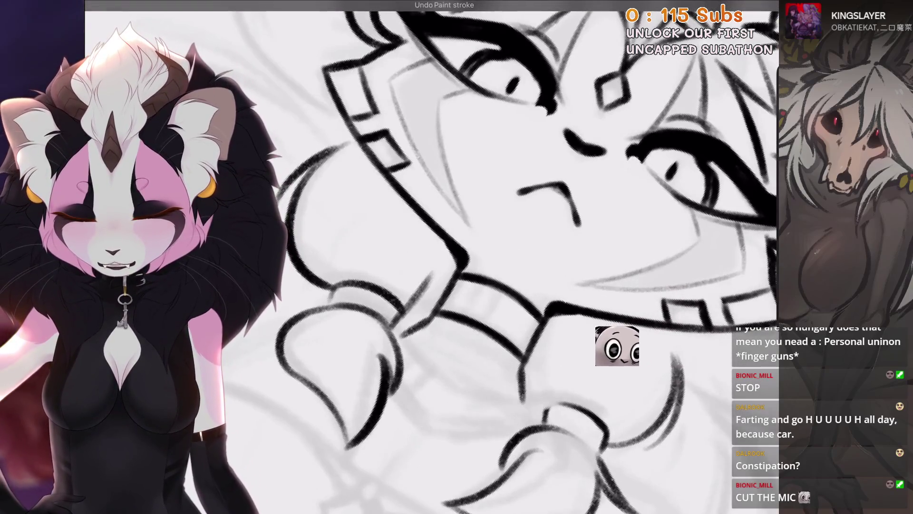
scroll(523, 256, down, 2)
drag(405, 253, 400, 307)
key(ctrl+z)
key(ctrl+z)
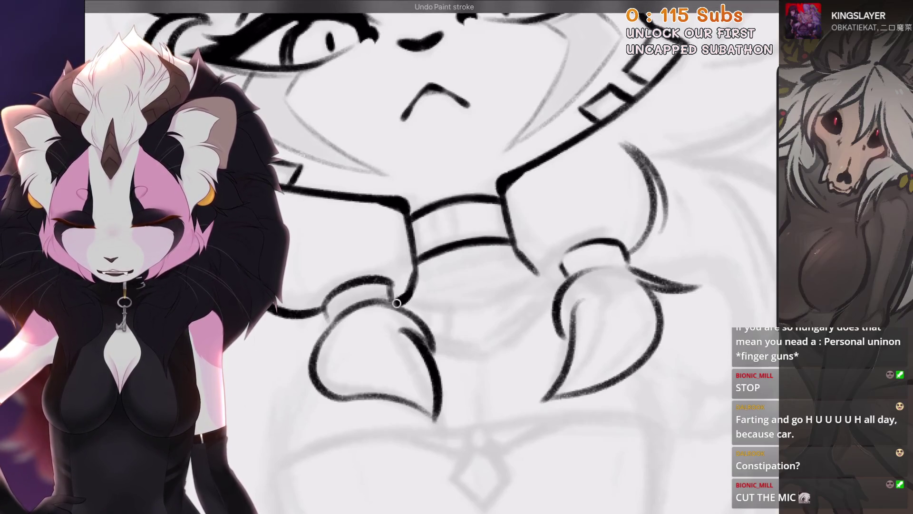
scroll(523, 257, up, 2)
key(ctrl+z)
scroll(523, 256, down, 1)
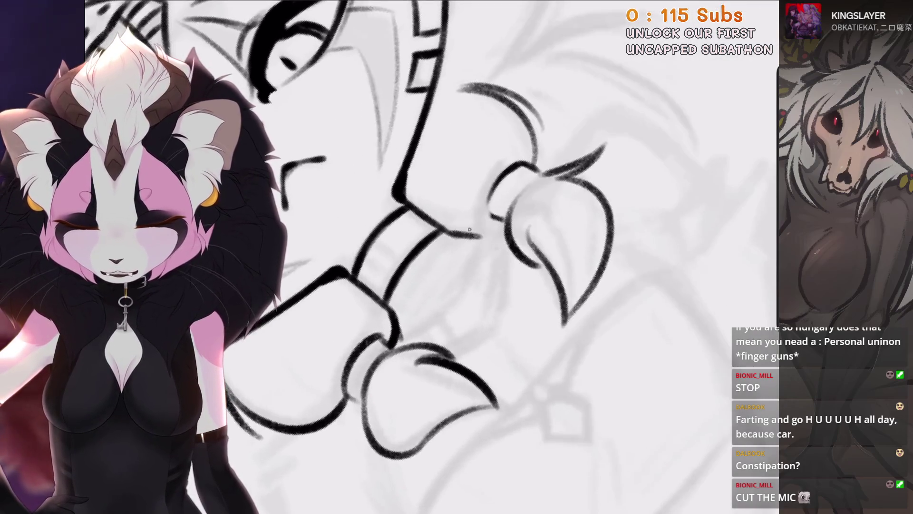
scroll(476, 257, down, 5)
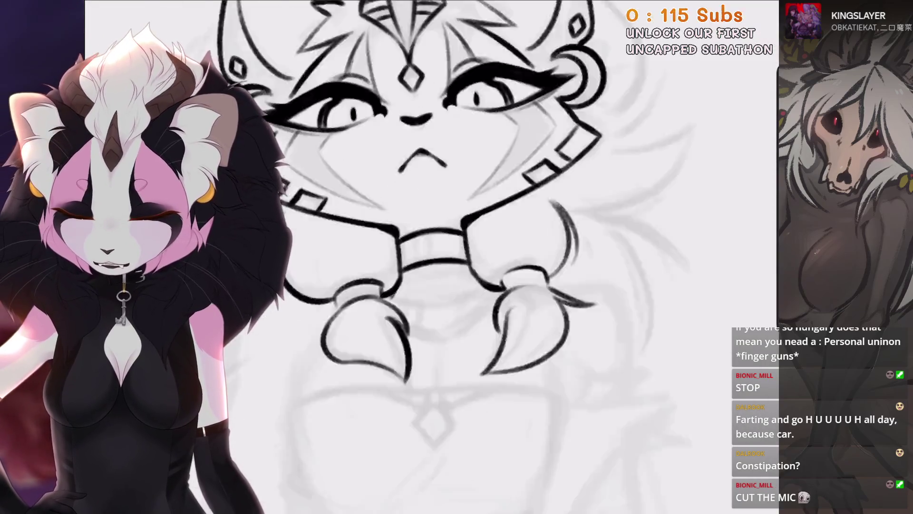
scroll(508, 95, up, 3)
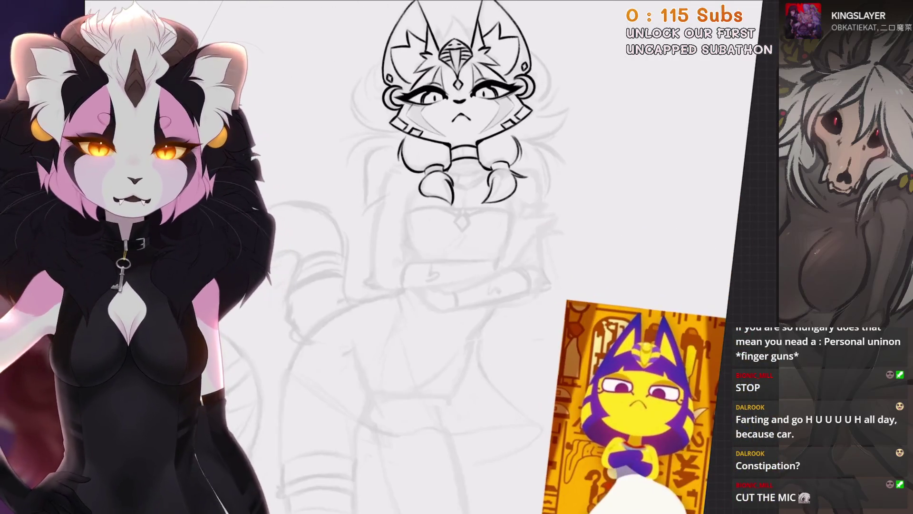
scroll(475, 190, down, 3)
scroll(476, 190, up, 3)
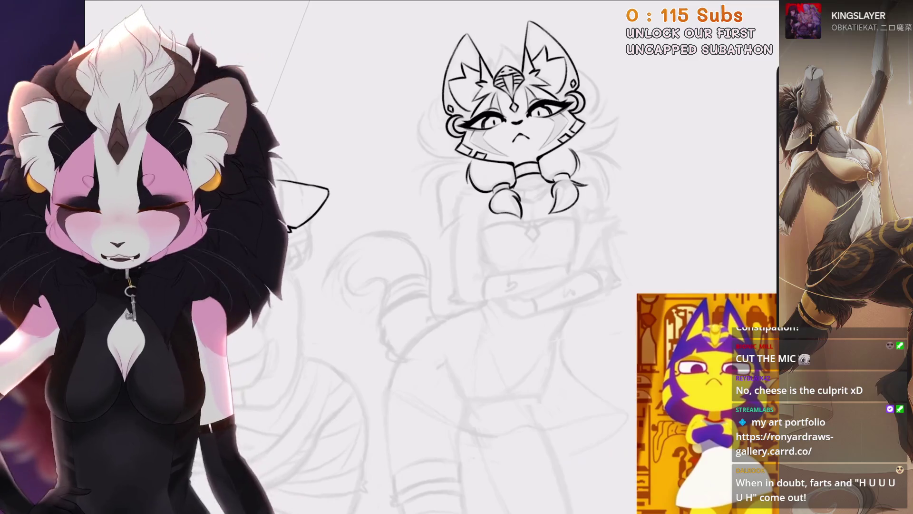
scroll(458, 192, up, 5)
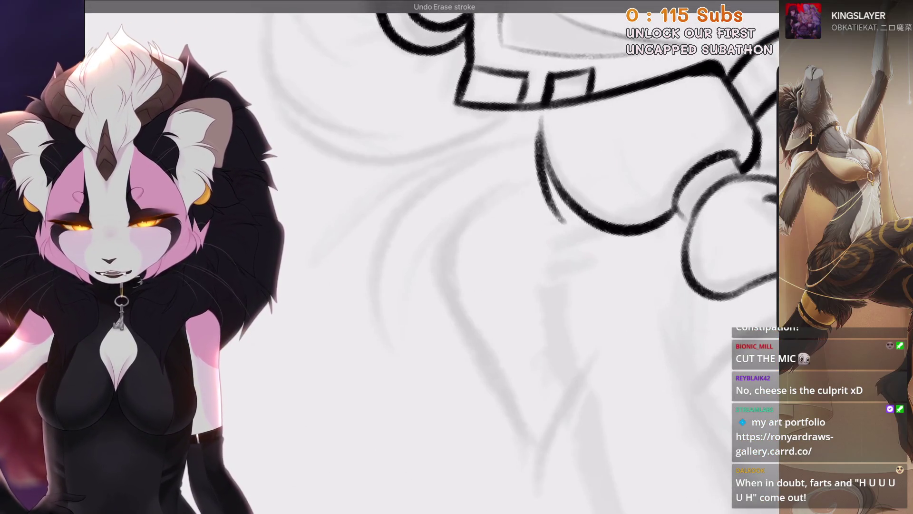
Ink lines down the left of the collar after two discarded arm-curve attempts.
drag(499, 142, 390, 350)
key(ctrl+z)
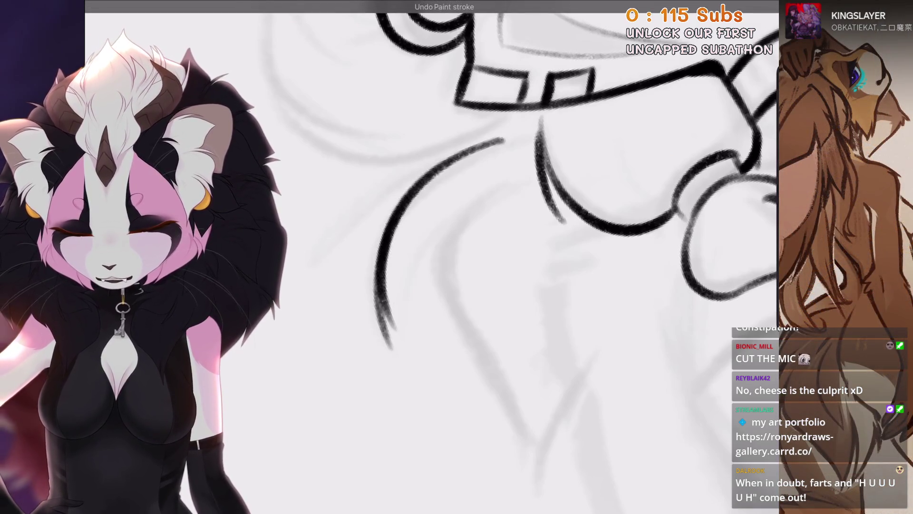
mouse_move(473, 147)
mouse_down()
mouse_move(395, 351)
mouse_move(393, 343)
mouse_up()
key(ctrl+z)
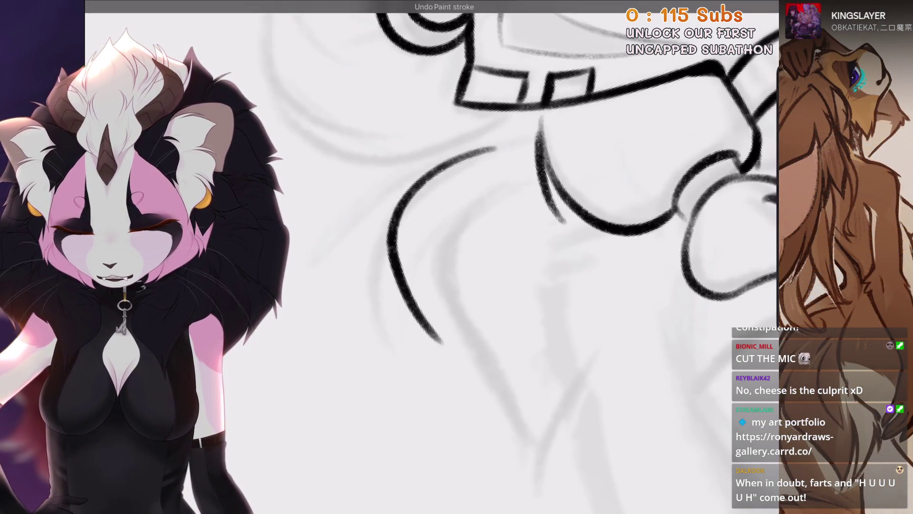
drag(478, 214, 435, 333)
drag(499, 193, 431, 347)
Add a shoulder curve, a collar-edge line, a diagonal arm line and a long joining arm line.
scroll(476, 238, down, 5)
scroll(476, 238, up, 5)
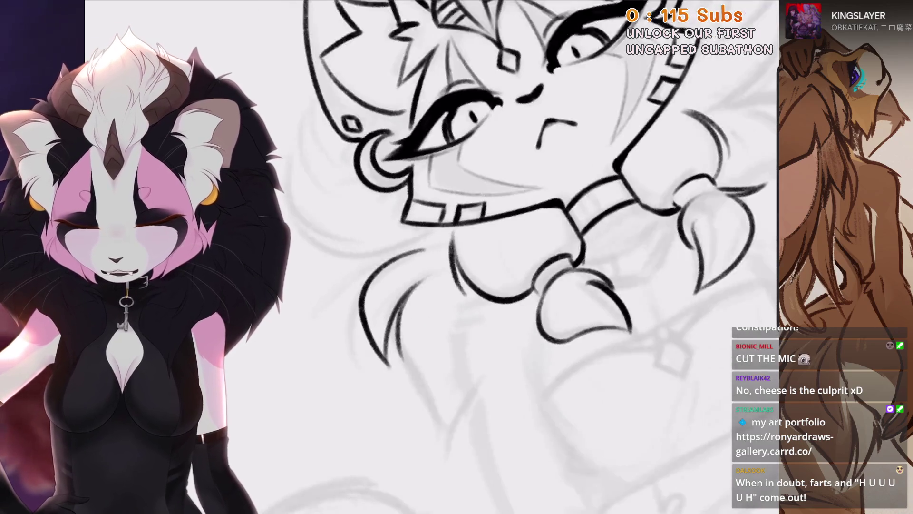
drag(471, 216, 442, 276)
scroll(475, 238, down, 3)
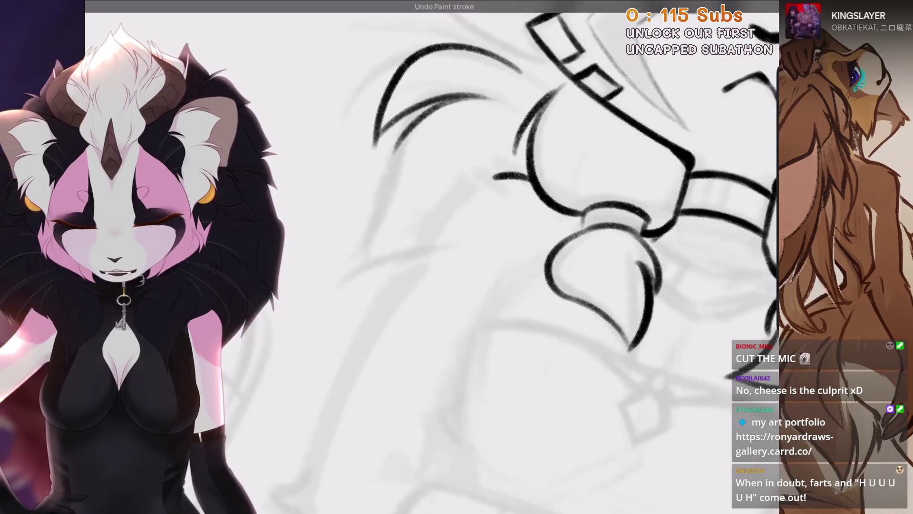
scroll(475, 237, up, 3)
mouse_move(551, 119)
mouse_down()
mouse_move(504, 148)
mouse_move(493, 184)
mouse_move(475, 195)
mouse_up()
scroll(475, 237, down, 3)
scroll(475, 237, up, 3)
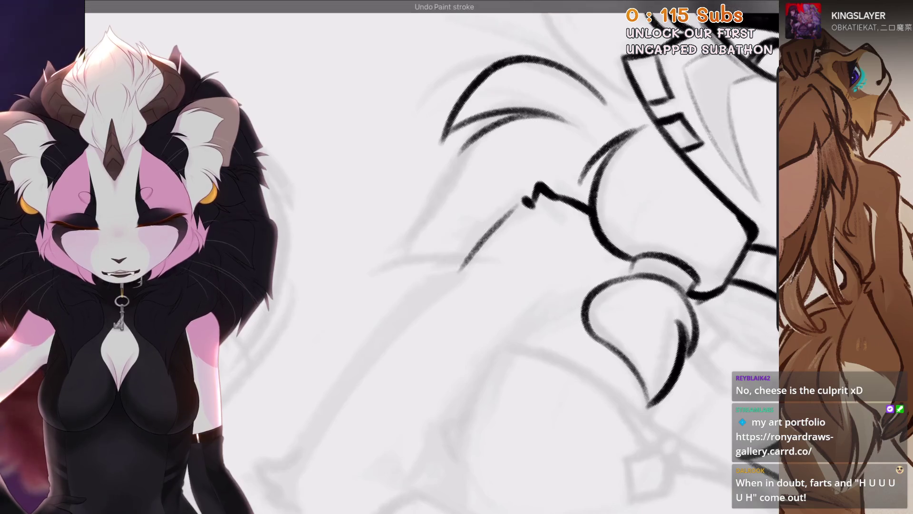
scroll(476, 238, up, 2)
drag(549, 98, 481, 200)
scroll(476, 238, down, 2)
drag(312, 375, 499, 190)
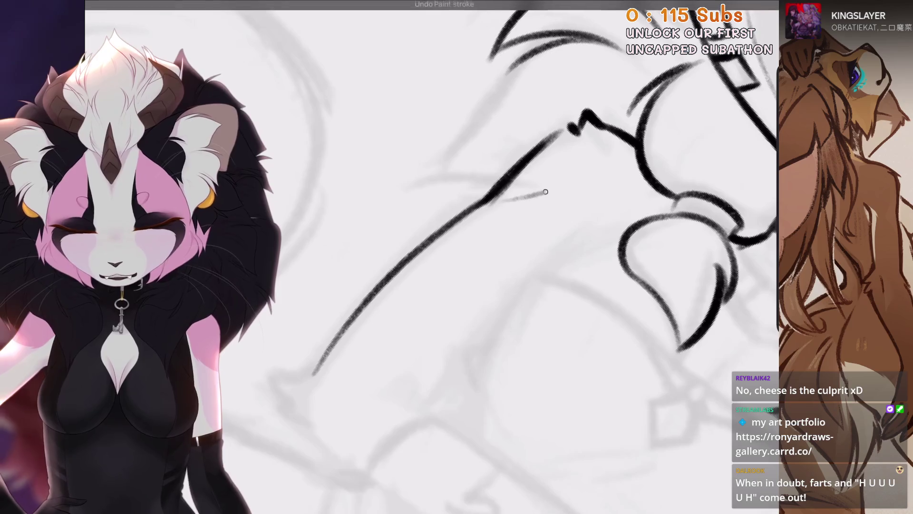
Ink a V-shaped arm fold and redraw the upper diagonal stroke, closing the gap.
scroll(476, 214, down, 3)
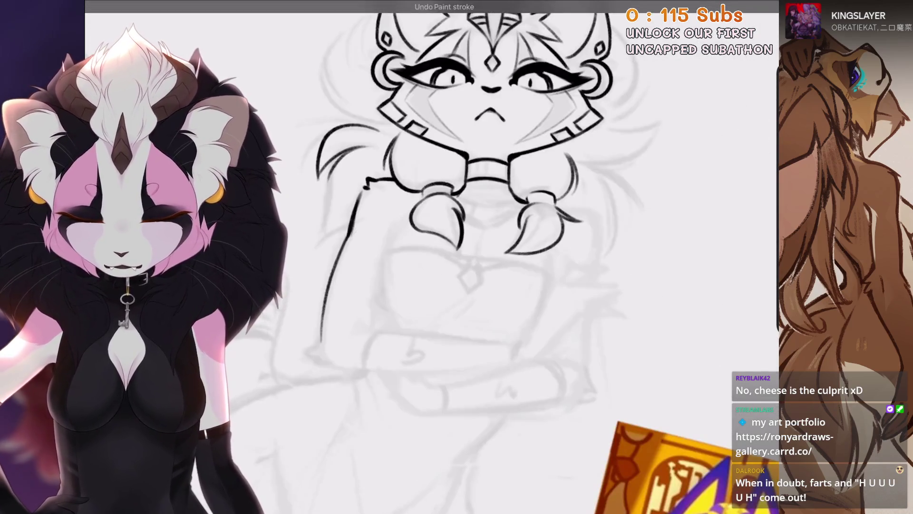
scroll(475, 237, up, 3)
mouse_move(424, 270)
mouse_down()
mouse_move(418, 337)
mouse_move(466, 306)
mouse_up()
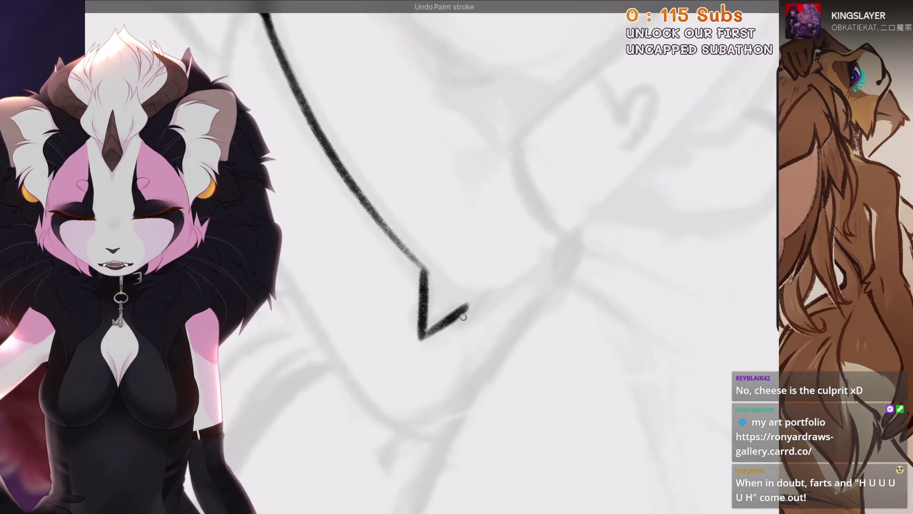
scroll(466, 307, down, 3)
scroll(476, 238, up, 3)
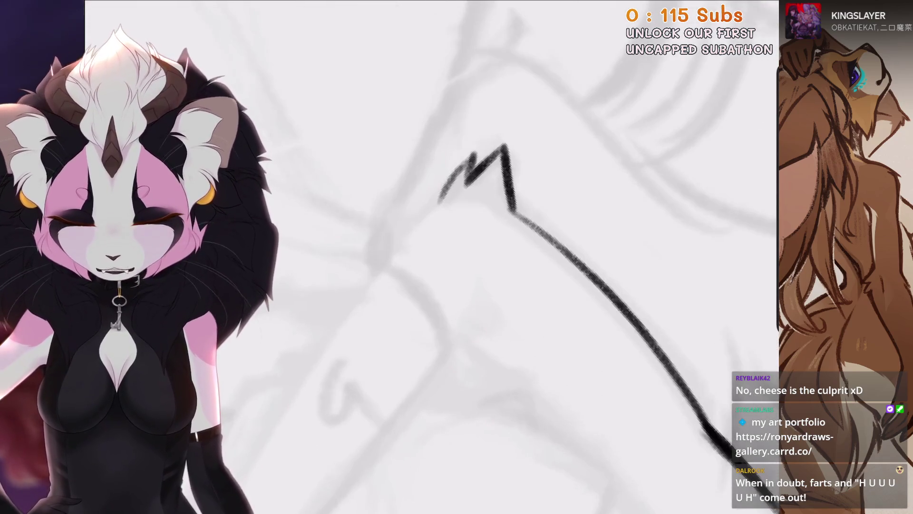
key(ctrl+z)
drag(452, 188, 512, 141)
key(ctrl+z)
drag(471, 176, 503, 145)
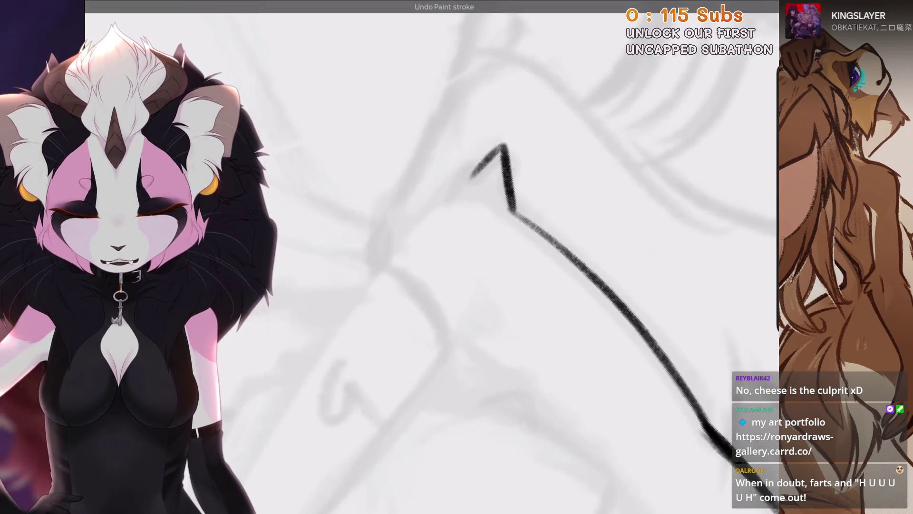
key(ctrl+z)
mouse_move(455, 190)
mouse_down()
mouse_move(503, 145)
mouse_move(440, 173)
mouse_move(444, 200)
mouse_up()
key(ctrl+z)
drag(461, 166, 440, 197)
Add a short mark below the hand after retrying a stroke beside it.
scroll(476, 257, down, 3)
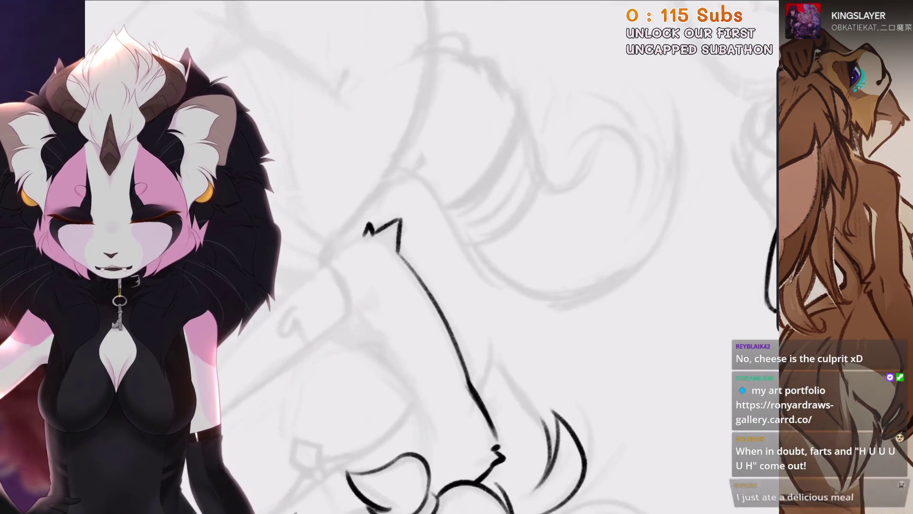
scroll(476, 257, up, 2)
scroll(476, 257, down, 2)
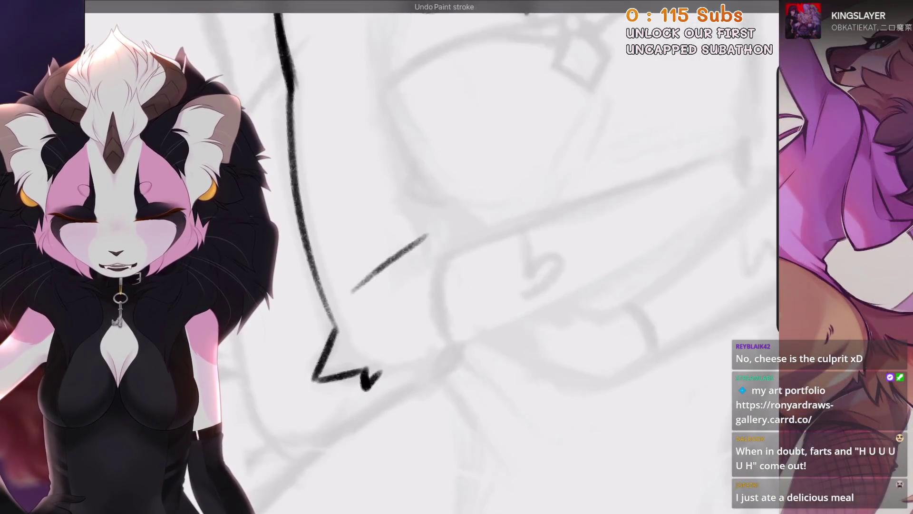
key(ctrl+z)
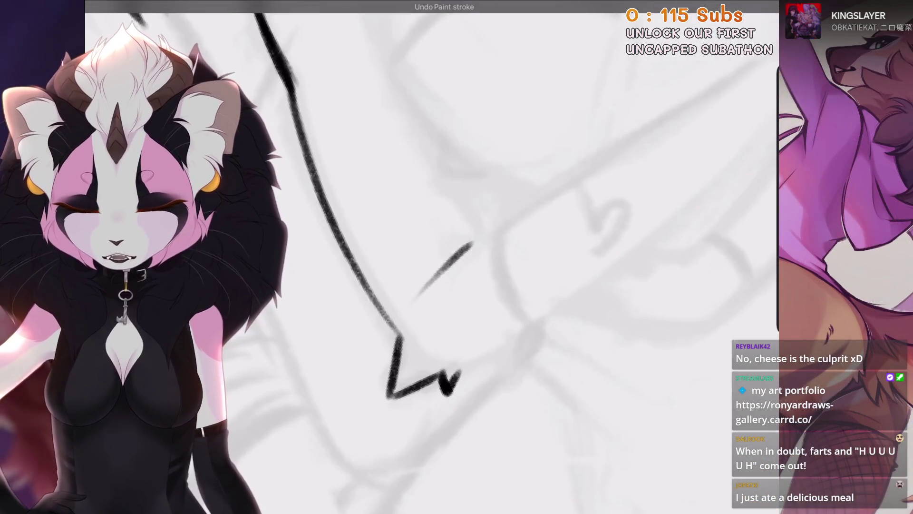
scroll(476, 257, up, 3)
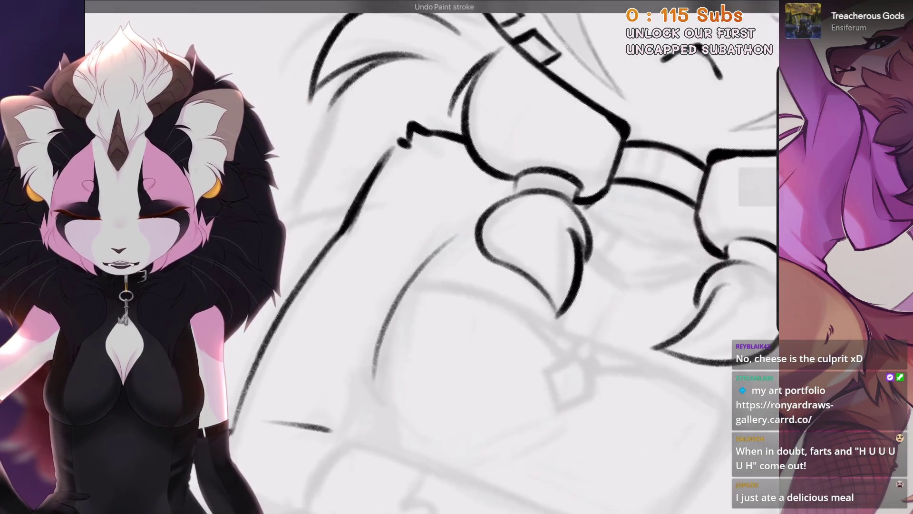
scroll(475, 257, up, 2)
drag(454, 242, 395, 299)
scroll(395, 299, up, 2)
key(ctrl+z)
drag(454, 202, 442, 247)
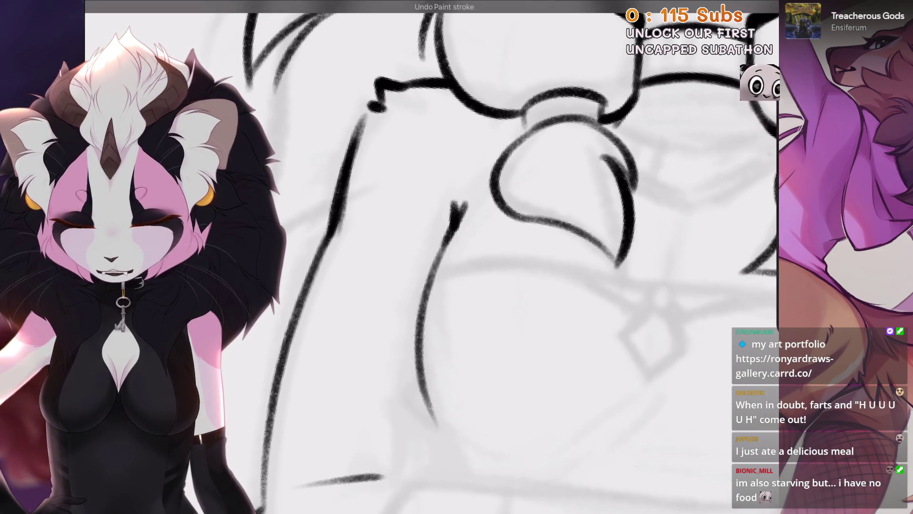
Redraw the long downward arm outline several times until it fits the sketch.
drag(456, 209, 458, 462)
key(ctrl+z)
drag(456, 209, 428, 438)
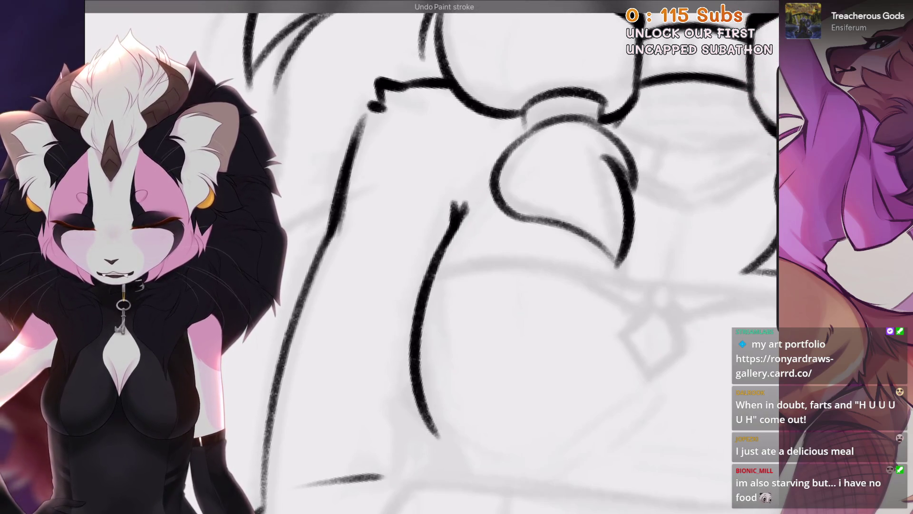
key(ctrl+z)
drag(451, 228, 418, 414)
scroll(456, 256, down, 5)
scroll(476, 190, up, 5)
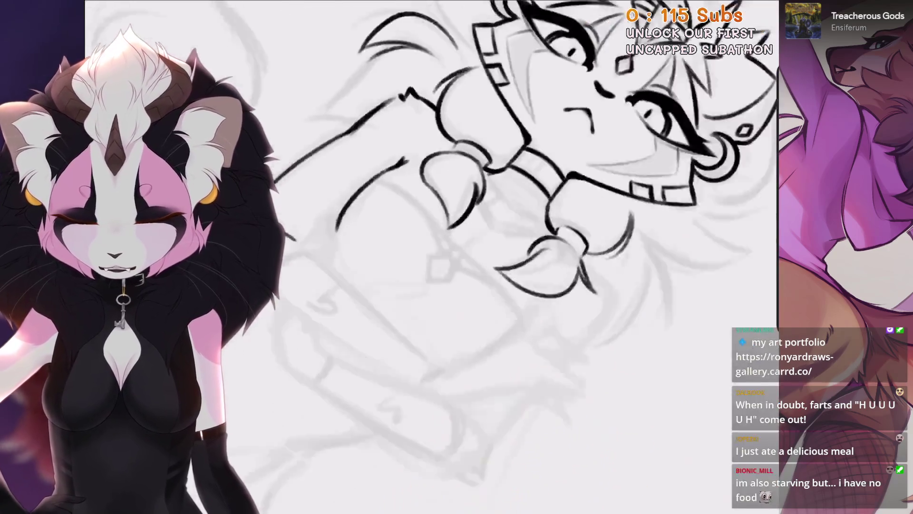
key(ctrl+z)
drag(476, 157, 366, 318)
scroll(456, 257, down, 5)
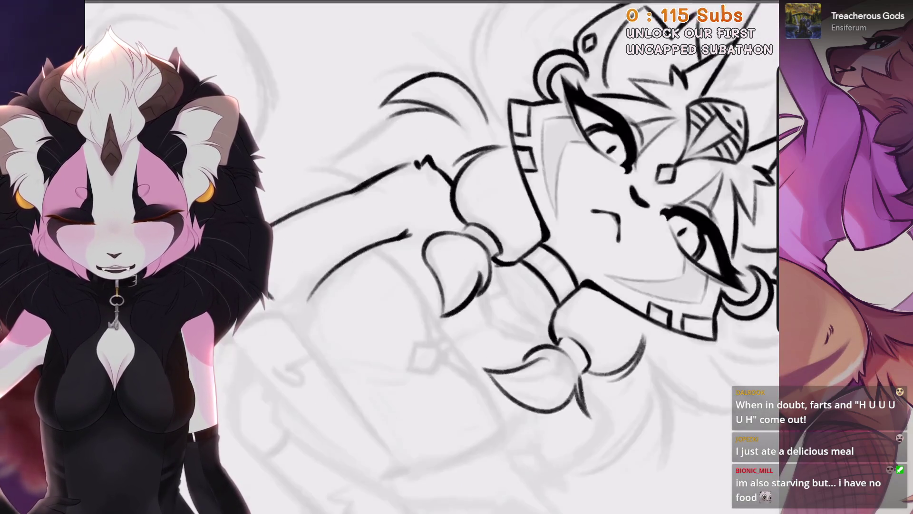
scroll(457, 257, up, 3)
scroll(456, 257, up, 3)
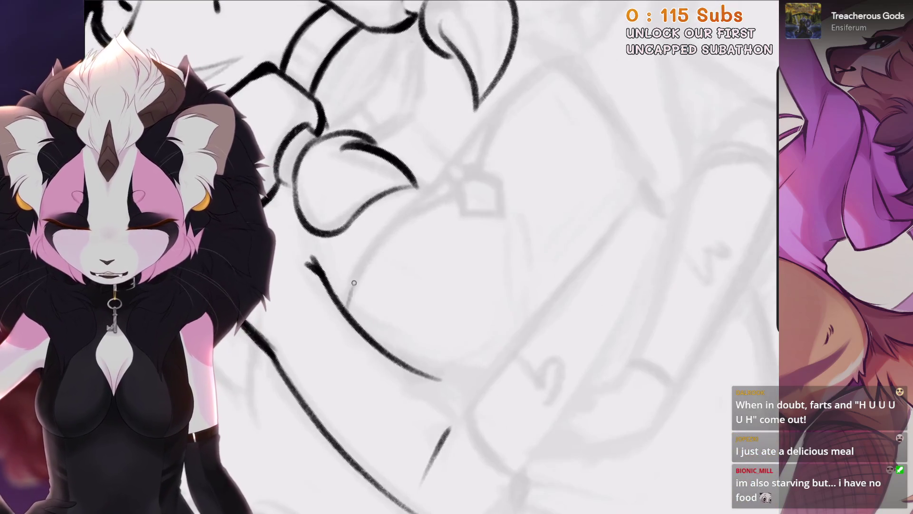
Retry curved arm lines near the hand and extend a long line up-right from the tip.
drag(354, 282, 433, 193)
key(ctrl+z)
scroll(457, 256, down, 3)
scroll(456, 257, up, 3)
drag(487, 238, 481, 340)
key(ctrl+z)
drag(487, 259, 440, 381)
key(ctrl+z)
mouse_move(487, 233)
mouse_down()
mouse_move(489, 279)
mouse_move(456, 355)
mouse_up()
key(ctrl+z)
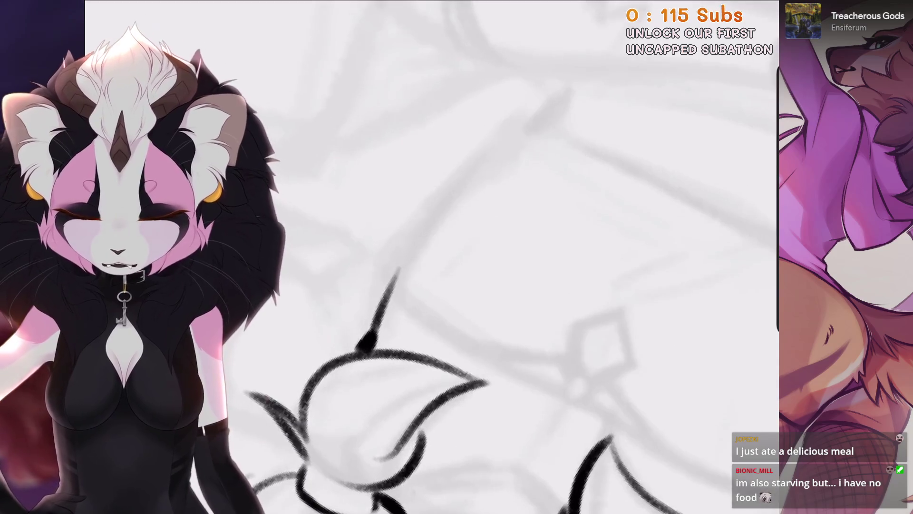
drag(397, 268, 547, 123)
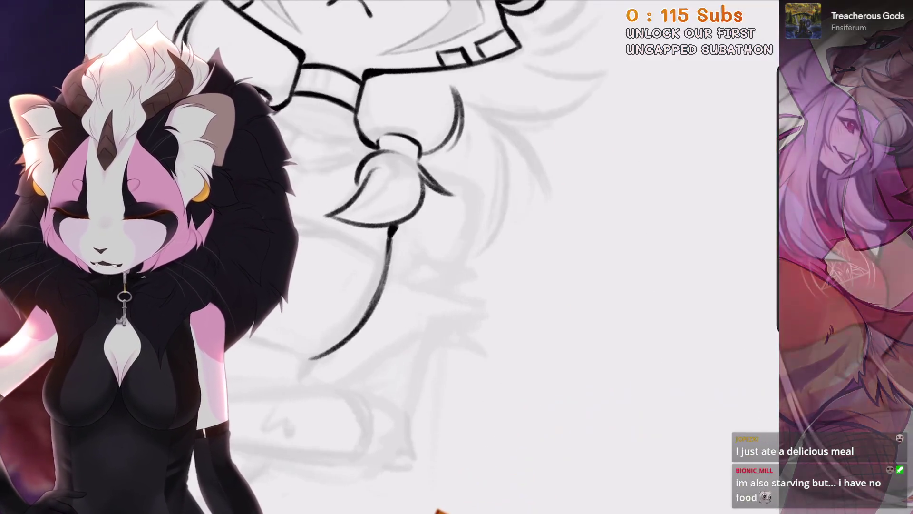
drag(435, 223, 431, 281)
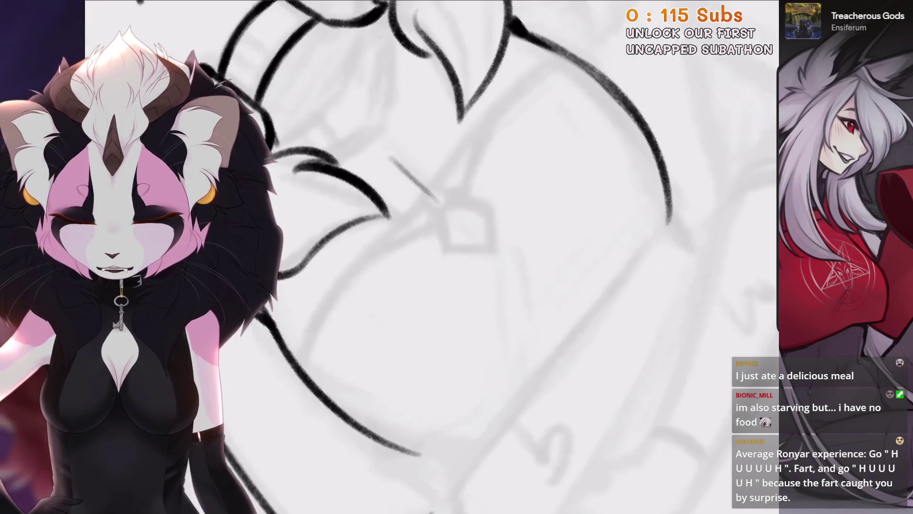
key(ctrl+z)
Redraw the diagonal upper arm line lighter, replacing a bold attempt.
drag(569, 56, 438, 190)
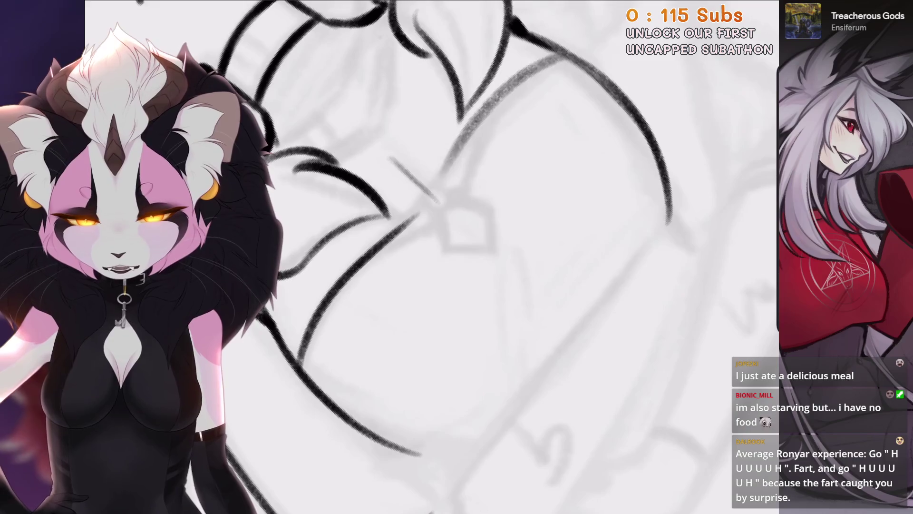
key(ctrl+z)
drag(554, 57, 478, 129)
drag(527, 83, 439, 188)
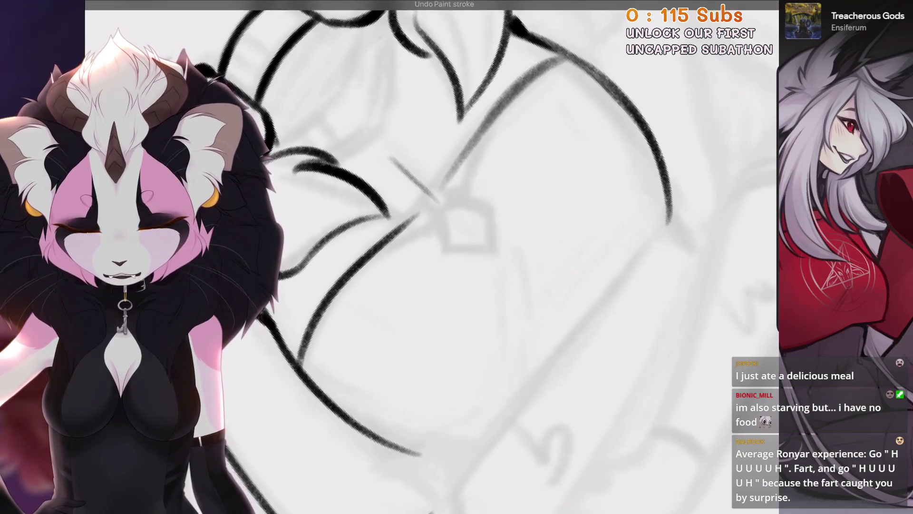
key(ctrl+z)
Ink the dark diagonal forearm lines, then fit the whole character in view.
drag(379, 331, 526, 217)
key(ctrl+z)
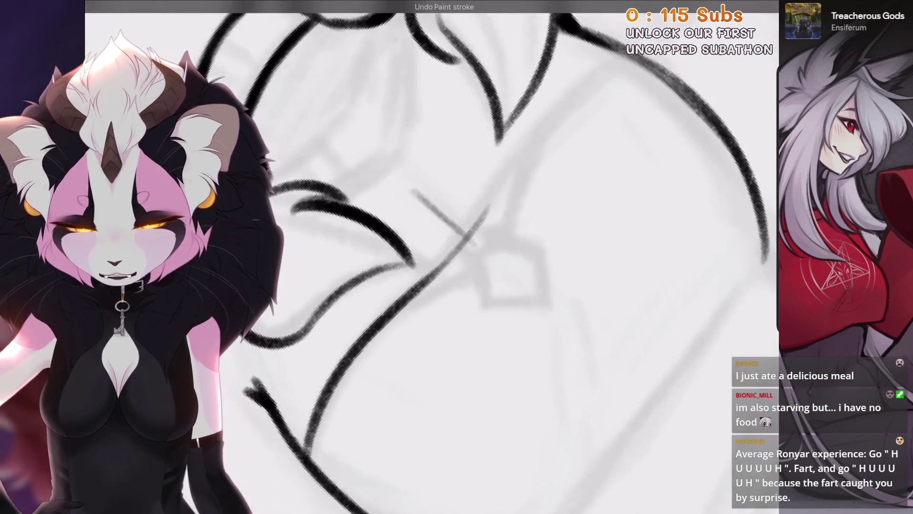
drag(338, 359, 434, 269)
key(ctrl+z)
drag(353, 342, 499, 221)
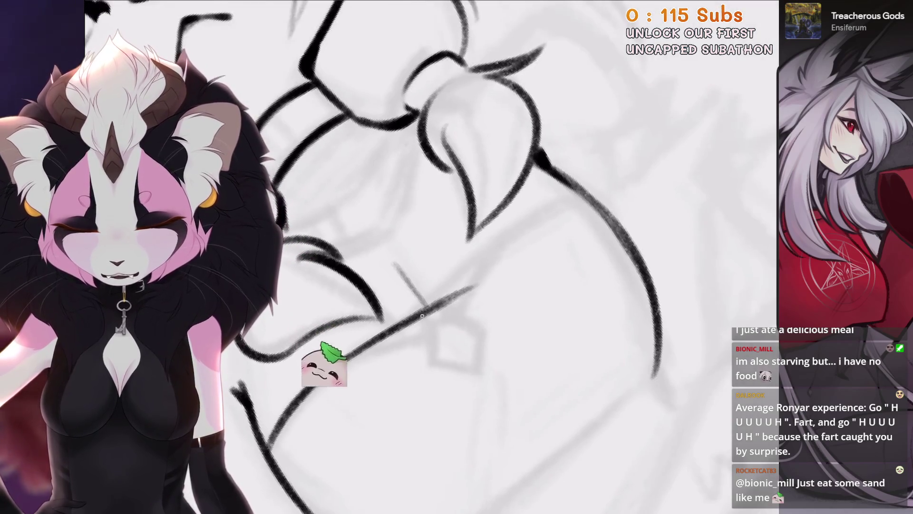
drag(419, 318, 518, 225)
drag(457, 276, 573, 191)
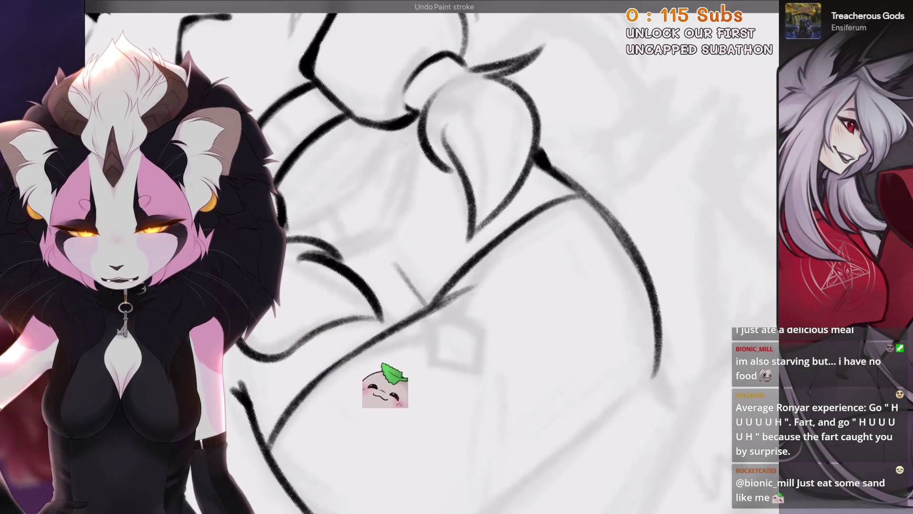
key(ctrl+0)
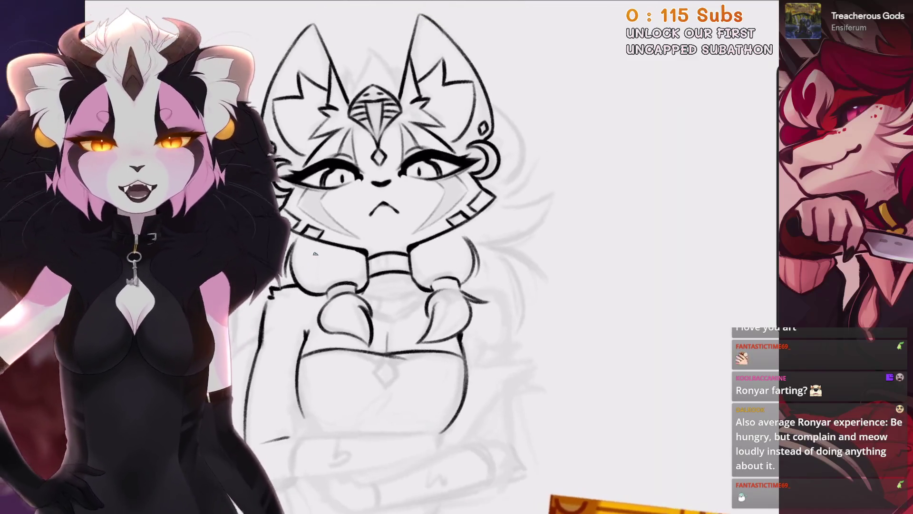
Zoom in on the torso and redraw the arm line running down-left from the arm top.
drag(333, 257, 250, 237)
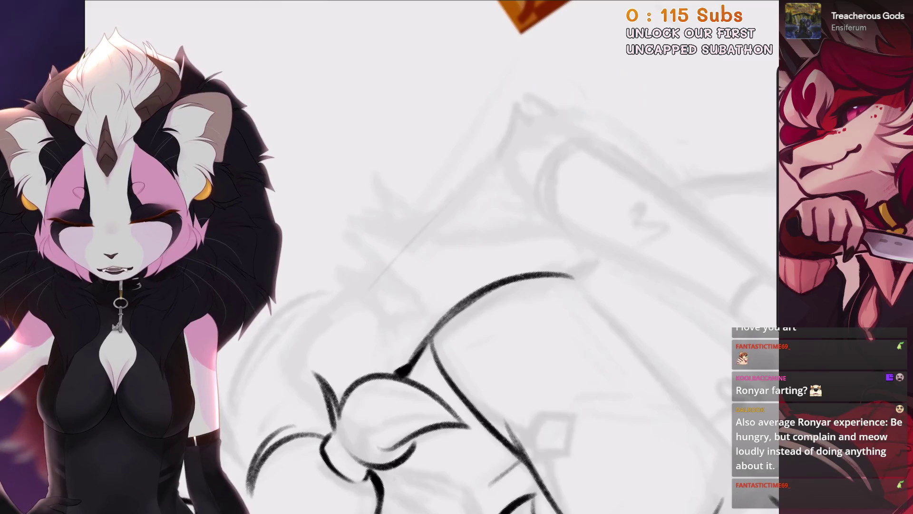
key(ctrl+z)
drag(515, 113, 500, 150)
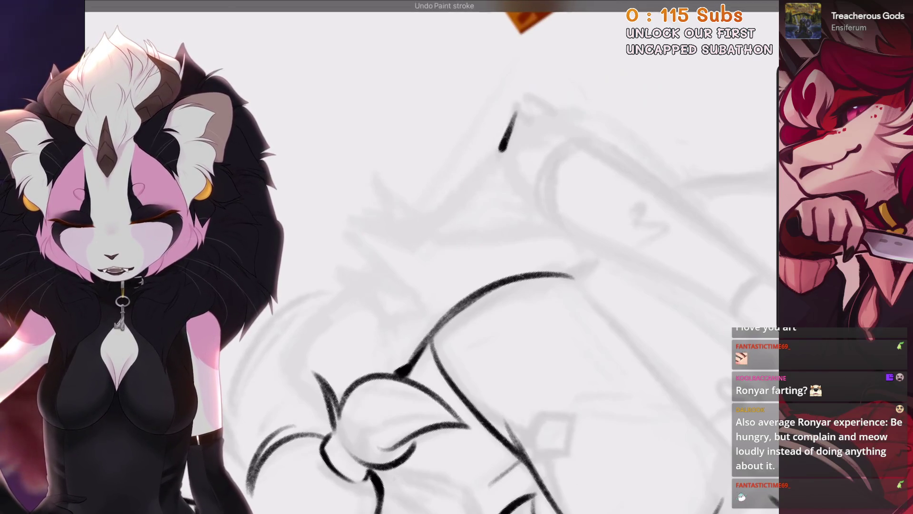
key(ctrl+z)
drag(515, 113, 328, 321)
drag(364, 280, 316, 361)
key(ctrl+z)
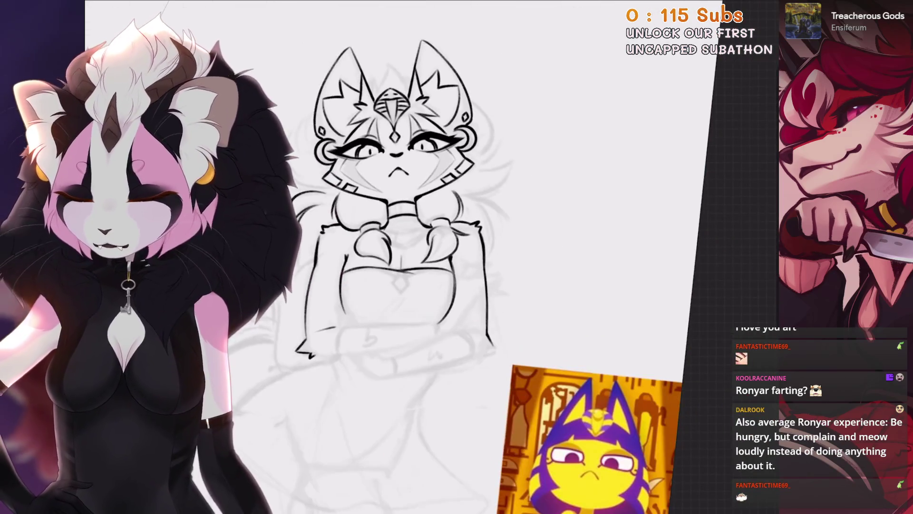
Compare the arm with and without the last stroke, keeping the stroke.
key(ctrl+z)
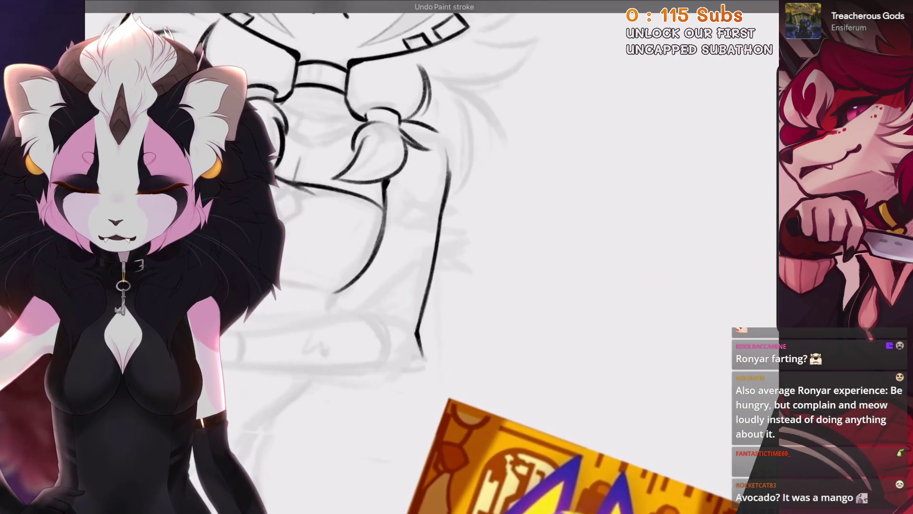
key(ctrl+shift+z)
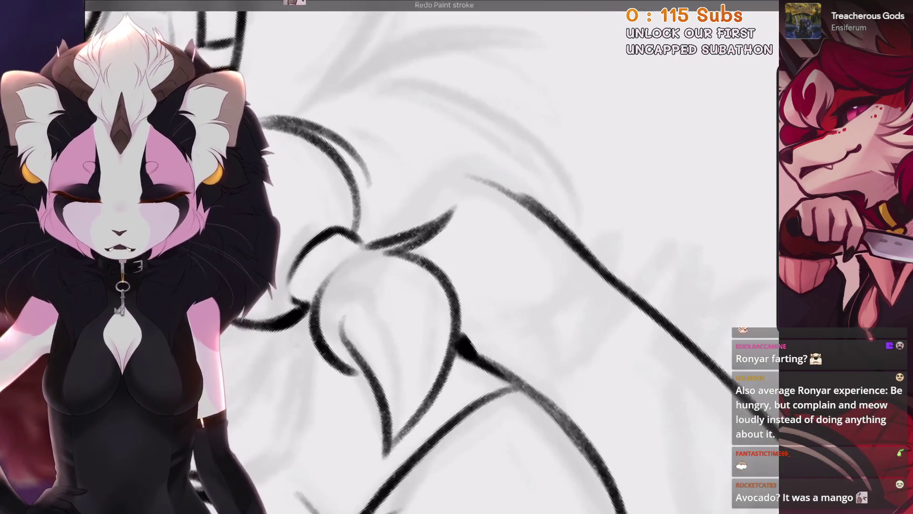
key(ctrl+z)
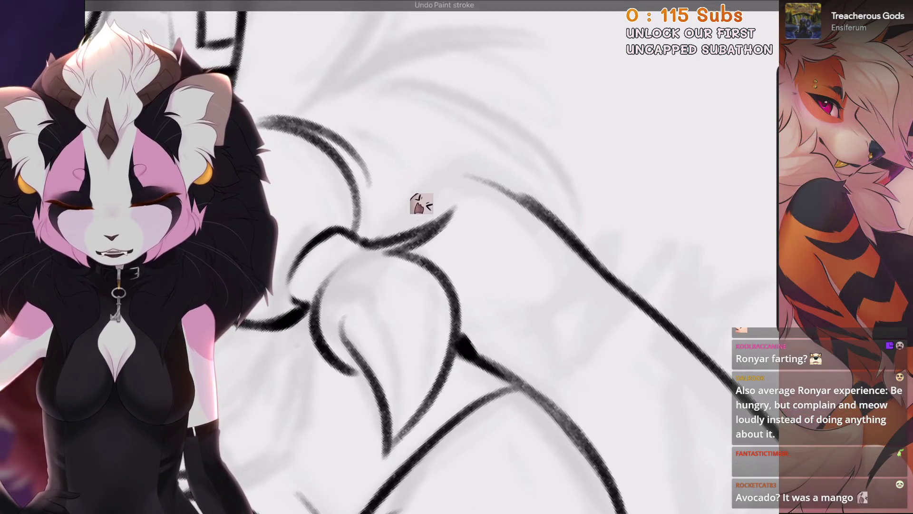
key(ctrl+shift+z)
key(ctrl+z)
key(ctrl+shift+z)
key(ctrl+z)
key(ctrl+shift+z)
key(ctrl+z)
key(ctrl+shift+z)
scroll(457, 257, up, 2)
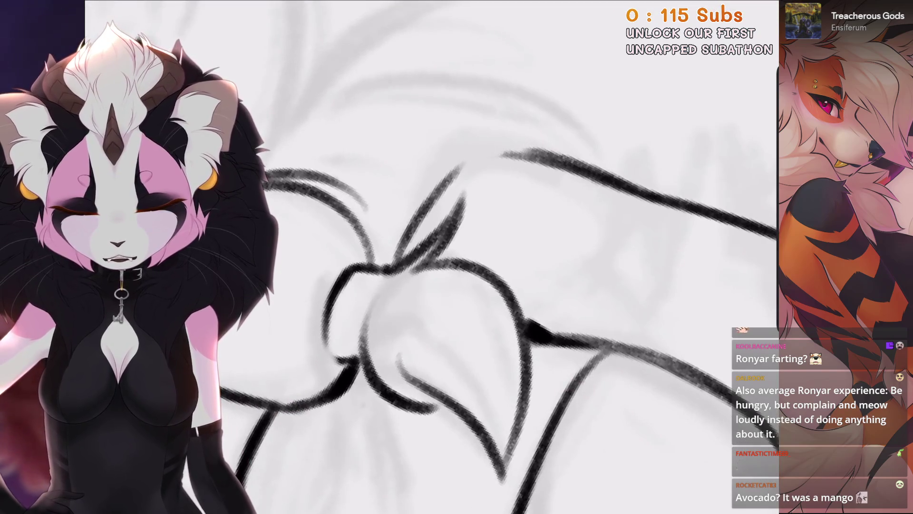
Rotate the canvas and ink a zigzag fur line with a small tuft at its tip.
key(4)
key(4)
key(4)
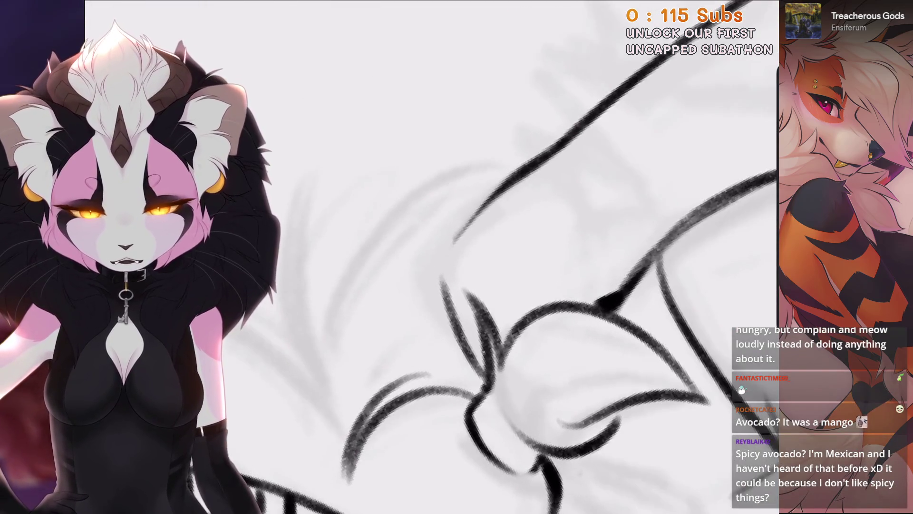
key(4)
mouse_move(466, 213)
mouse_down()
mouse_move(452, 250)
mouse_move(469, 271)
mouse_up()
key(4)
Rotate the canvas further and try a short arm stroke, then discard it.
key(4)
scroll(457, 257, down, 2)
scroll(457, 257, up, 2)
key(ctrl+z)
mouse_move(465, 219)
mouse_down()
mouse_move(478, 232)
mouse_move(468, 213)
mouse_move(482, 238)
mouse_up()
key(4)
scroll(457, 257, down, 2)
scroll(456, 256, up, 2)
key(4)
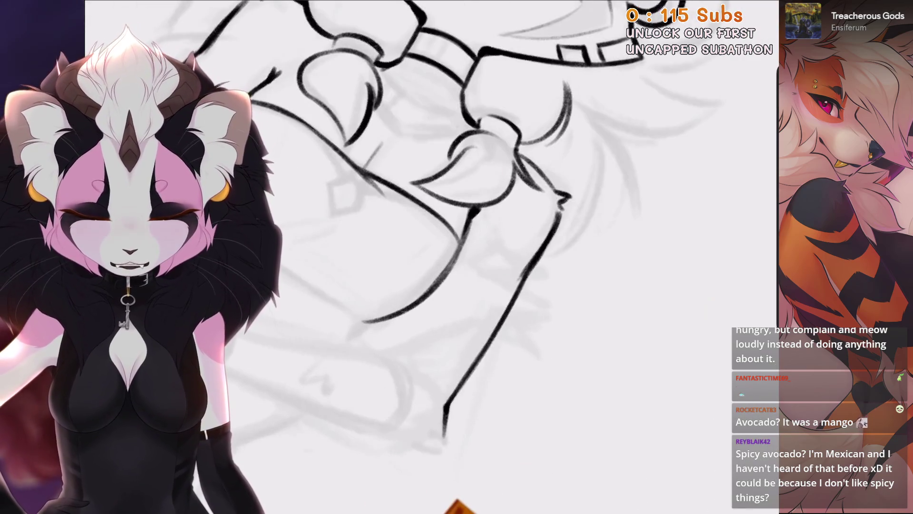
key(4)
scroll(456, 257, down, 2)
scroll(456, 256, up, 2)
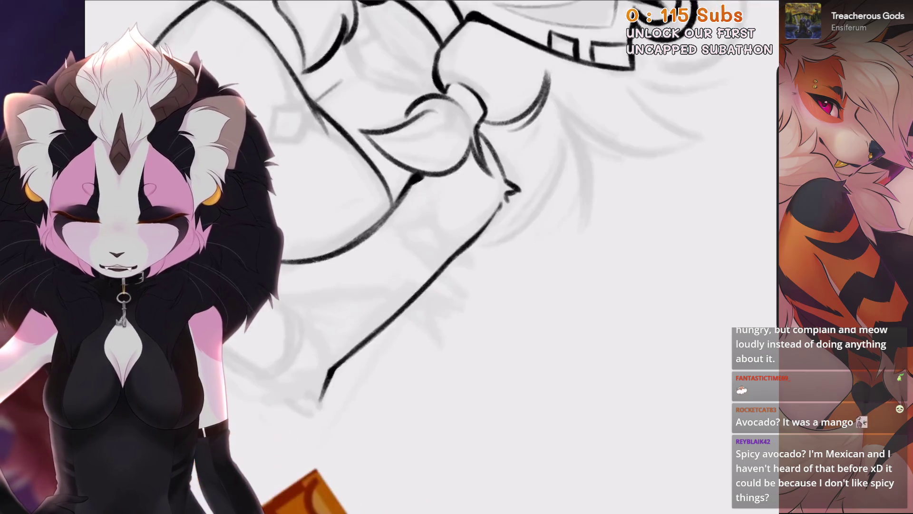
drag(443, 261, 459, 249)
key(ctrl+z)
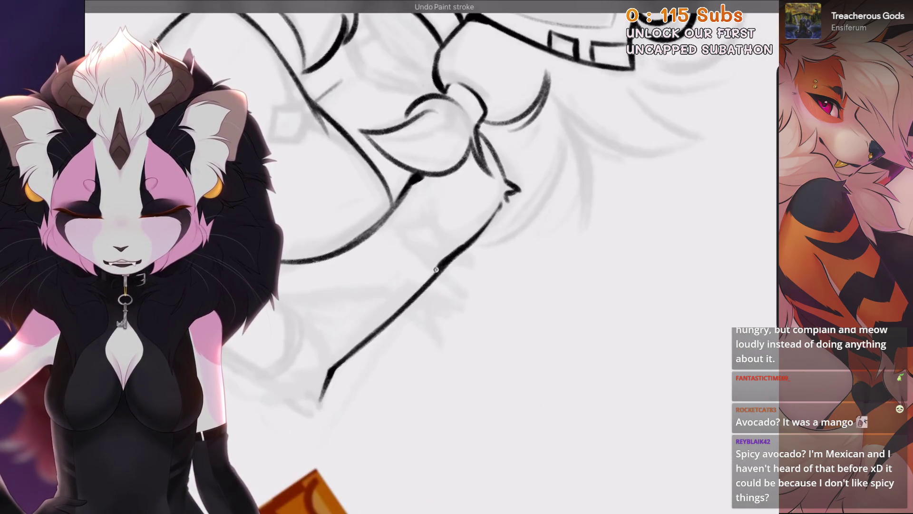
scroll(436, 269, down, 2)
scroll(436, 269, up, 2)
Freehand-select the inked forearm lines and move them to the left.
mouse_move(564, 139)
mouse_down()
mouse_move(509, 153)
mouse_move(557, 143)
mouse_up()
mouse_move(505, 261)
mouse_down()
mouse_move(511, 269)
mouse_move(498, 259)
mouse_up()
scroll(475, 238, down, 5)
scroll(547, 190, up, 5)
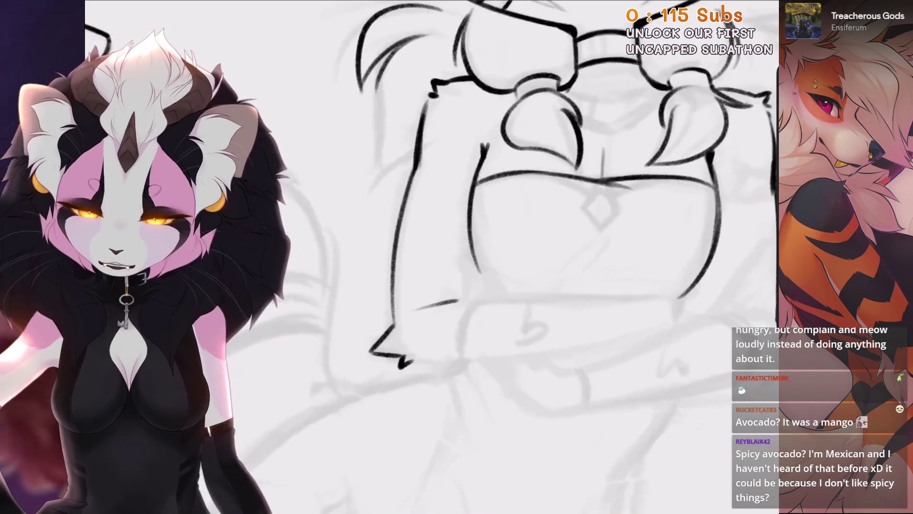
key(s)
mouse_move(432, 125)
mouse_down()
mouse_move(349, 257)
mouse_move(363, 399)
mouse_move(444, 232)
mouse_move(431, 125)
mouse_up()
key(v)
drag(428, 252, 400, 248)
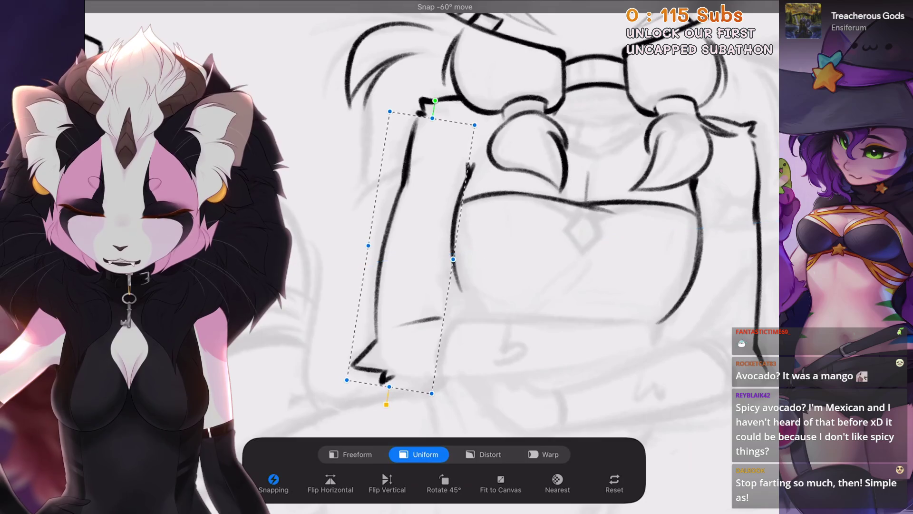
Test two strokes on the moved arm and undo both.
scroll(475, 237, up, 3)
drag(435, 109, 421, 240)
key(ctrl+z)
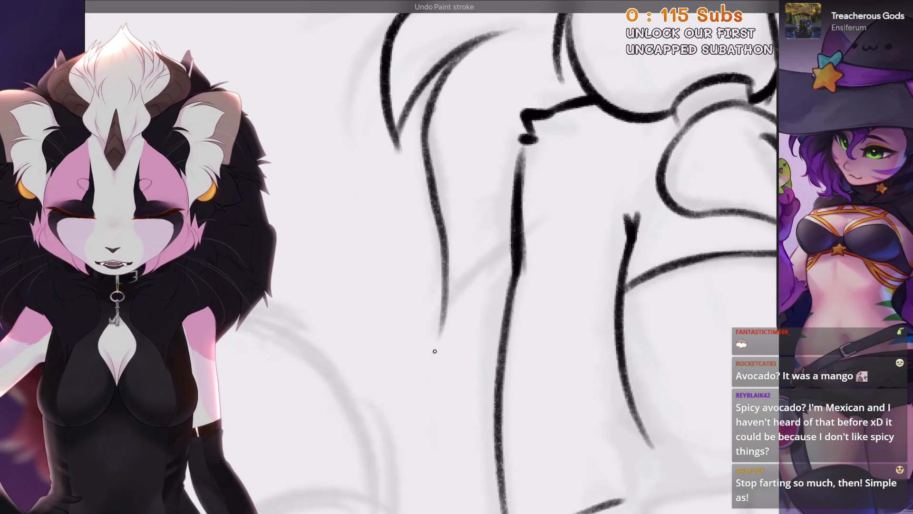
drag(514, 248, 435, 347)
key(ctrl+z)
scroll(476, 256, down, 5)
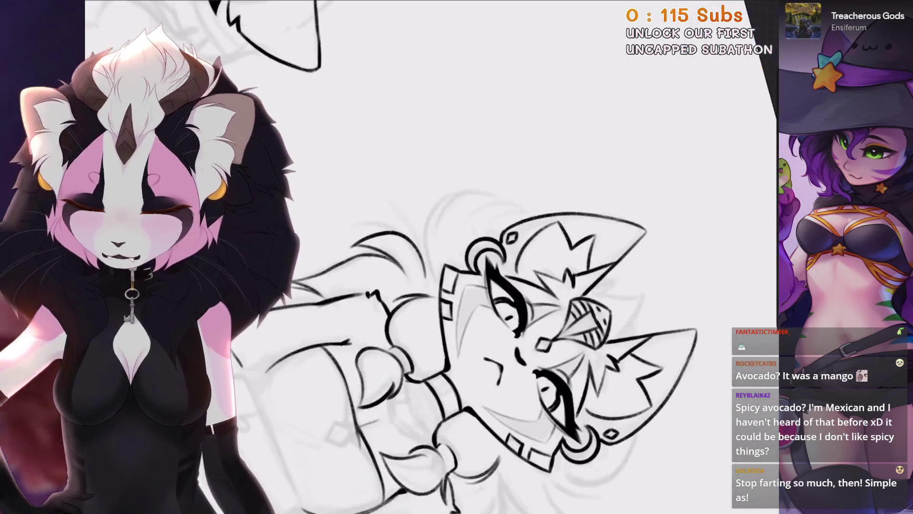
Ink curved hair strokes beside the second cat's face, undoing and redrawing the long ones.
scroll(476, 257, up, 5)
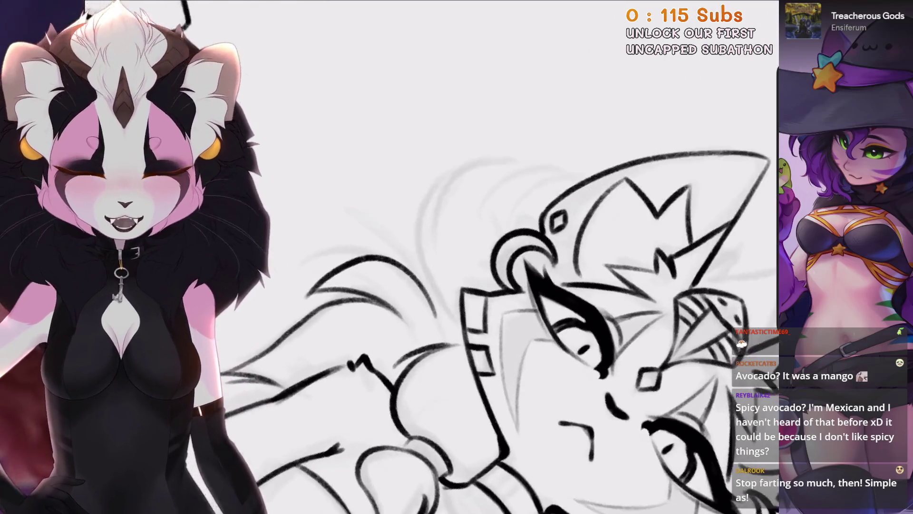
drag(483, 166, 444, 328)
key(ctrl+z)
mouse_move(533, 143)
mouse_down()
mouse_move(444, 290)
mouse_move(471, 271)
mouse_up()
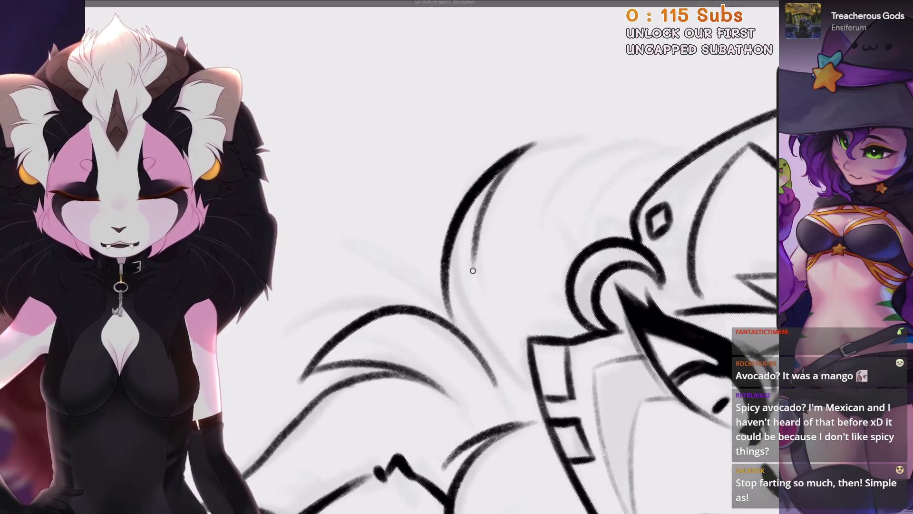
key(ctrl+z)
drag(533, 145, 468, 283)
mouse_move(659, 219)
mouse_down()
mouse_move(547, 209)
mouse_move(590, 226)
mouse_up()
drag(530, 176, 435, 340)
key(ctrl+z)
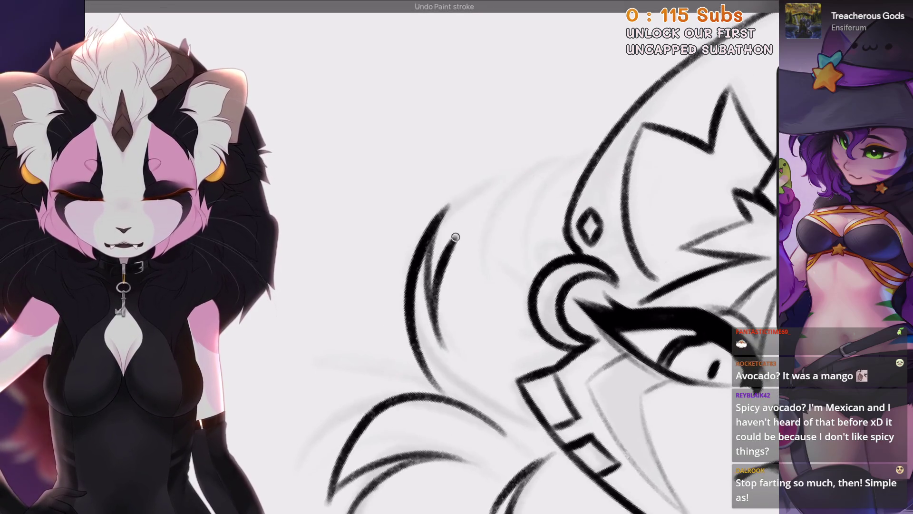
drag(528, 176, 432, 333)
key(ctrl+z)
key(ctrl+z)
mouse_move(590, 161)
mouse_down()
mouse_move(457, 249)
mouse_move(452, 309)
mouse_move(542, 188)
mouse_move(440, 316)
mouse_up()
key(ctrl+z)
key(ctrl+z)
Add short ink strokes near the cat's mouth, redoing the first attempt.
scroll(475, 257, down, 5)
scroll(475, 257, up, 5)
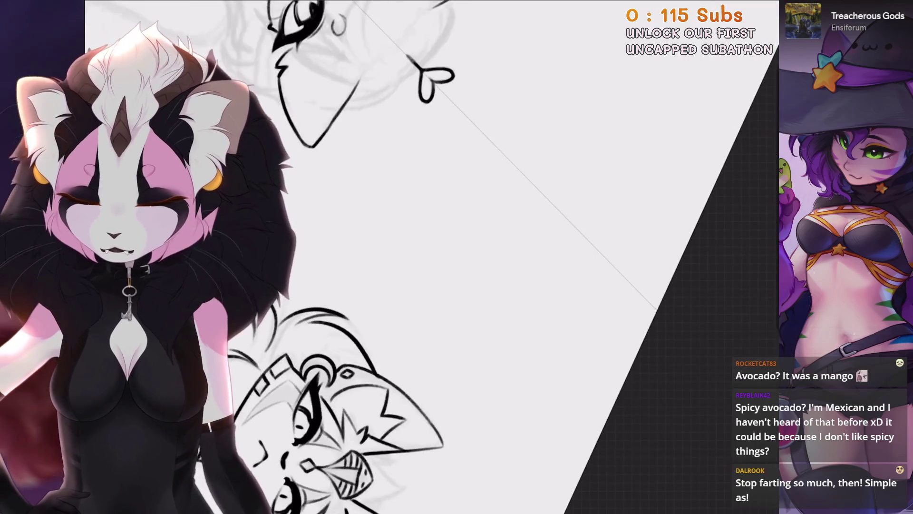
scroll(476, 257, up, 5)
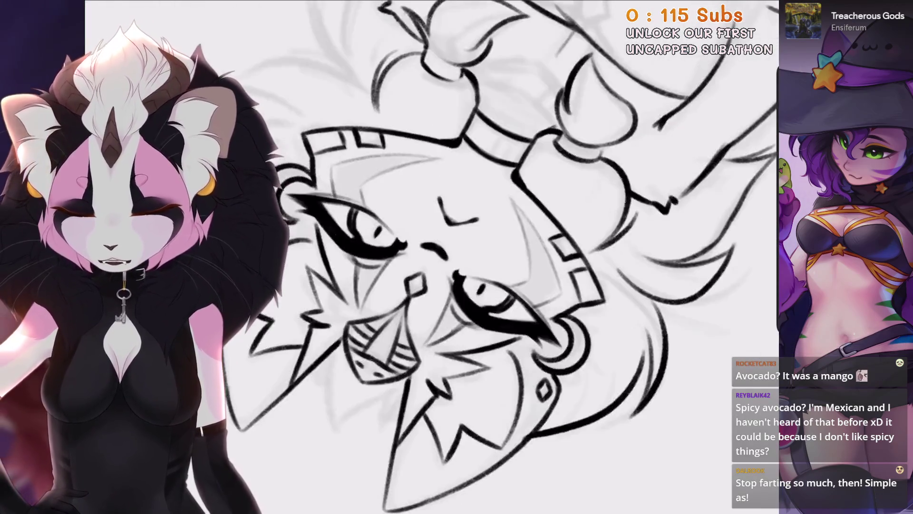
drag(367, 219, 357, 300)
key(ctrl+z)
drag(362, 226, 381, 295)
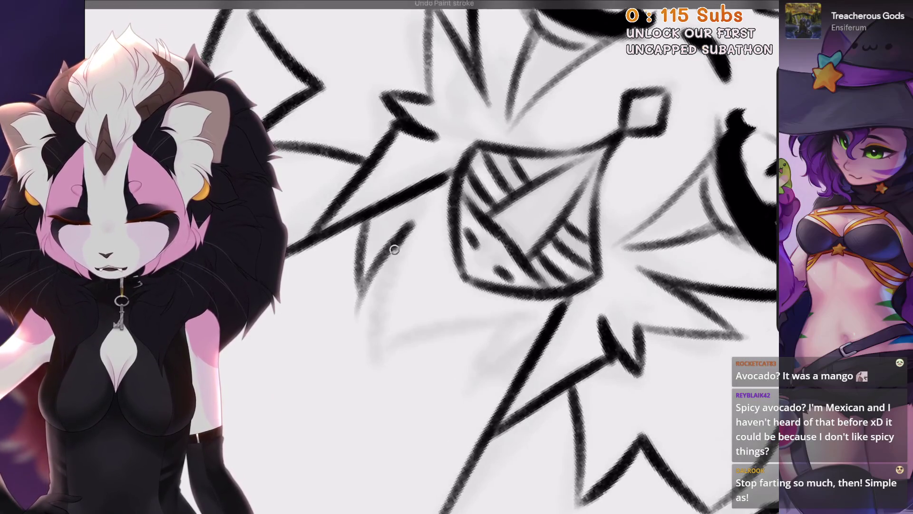
Try a curved fur line, then redraw the hair strokes beside the face.
scroll(475, 257, up, 2)
drag(428, 376, 523, 231)
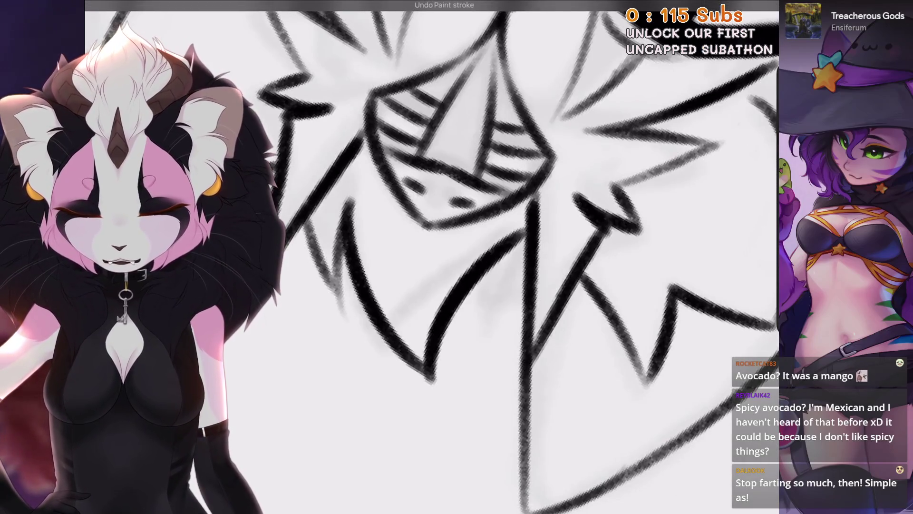
scroll(523, 231, down, 10)
scroll(540, 204, up, 10)
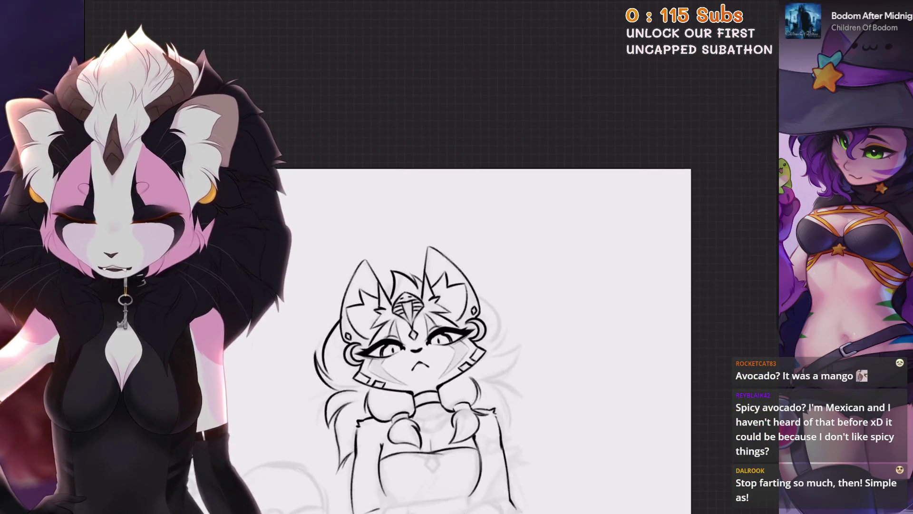
key(ctrl+z)
scroll(485, 256, down, 1)
drag(547, 150, 485, 300)
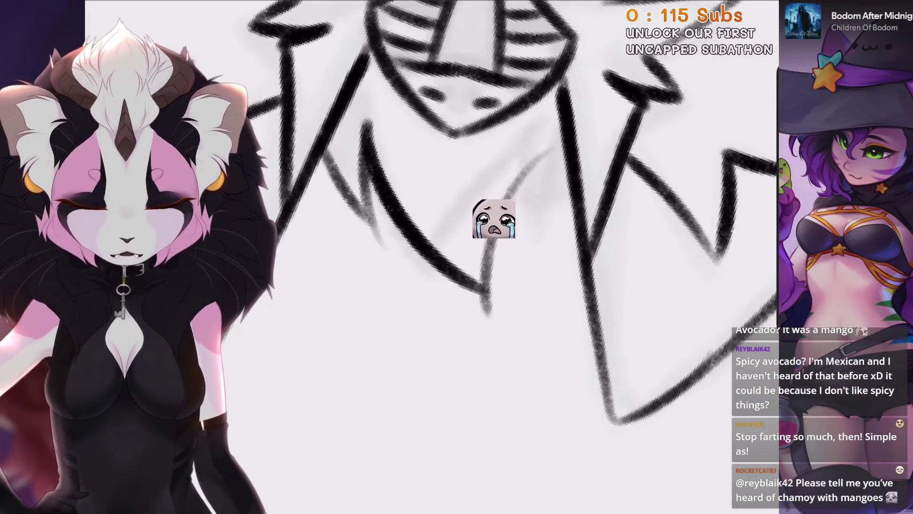
key(ctrl+z)
mouse_move(552, 143)
mouse_down()
mouse_move(490, 304)
mouse_move(523, 290)
mouse_up()
Add fur strokes over the sketch at the cat's shoulder.
scroll(418, 238, down, 5)
scroll(376, 247, up, 8)
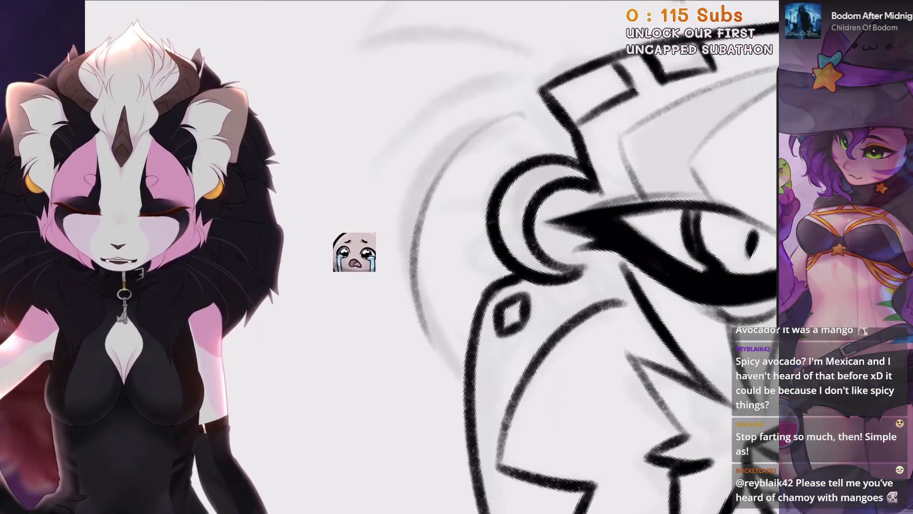
scroll(337, 255, down, 2)
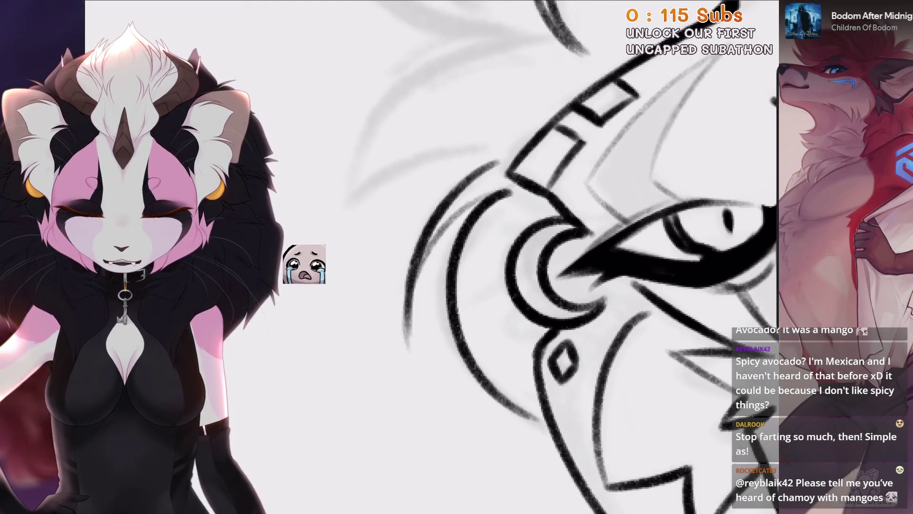
scroll(570, 256, down, 2)
scroll(571, 257, down, 1)
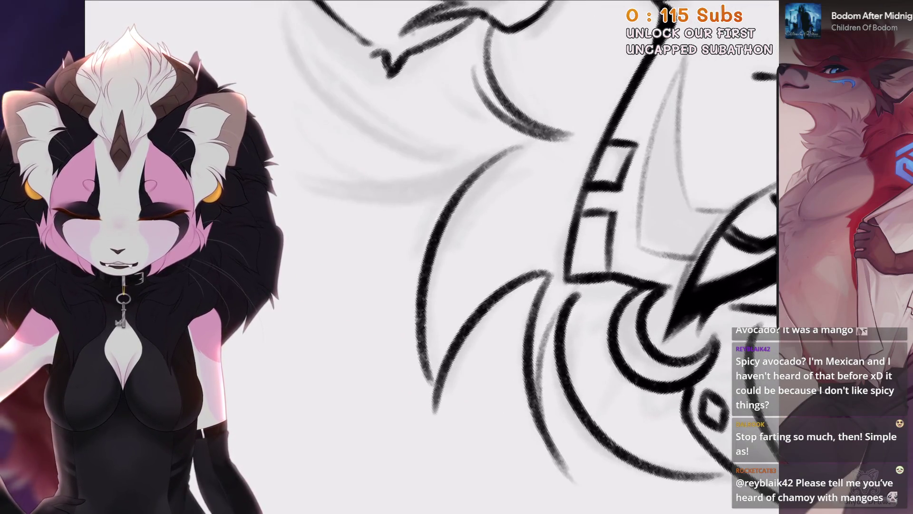
scroll(352, 345, down, 3)
scroll(352, 345, up, 3)
scroll(352, 344, down, 2)
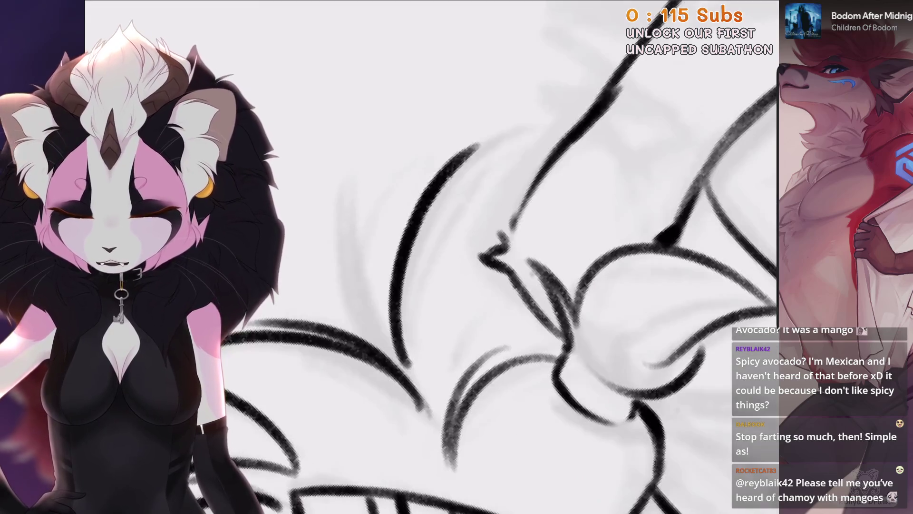
drag(366, 338, 352, 233)
drag(400, 356, 376, 181)
Ink more fur lines along the shoulder.
drag(375, 347, 357, 174)
drag(404, 366, 380, 162)
scroll(523, 257, down, 3)
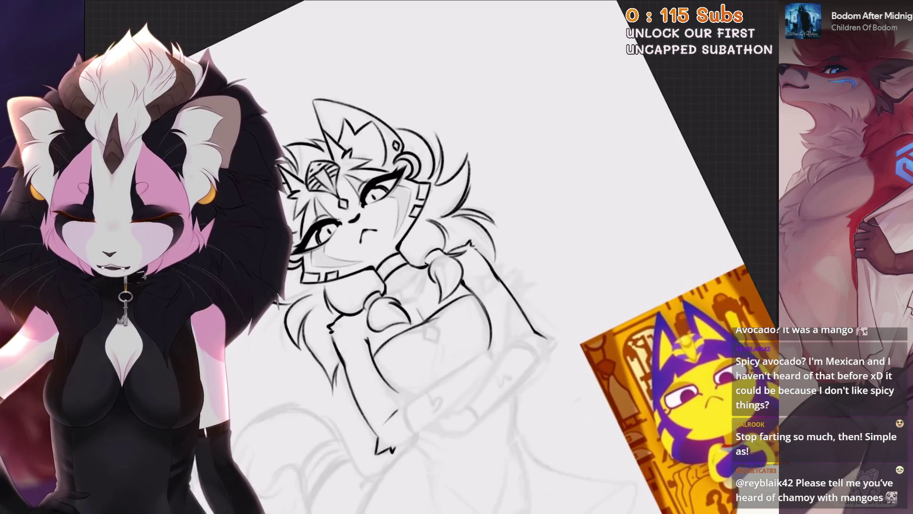
scroll(476, 257, up, 5)
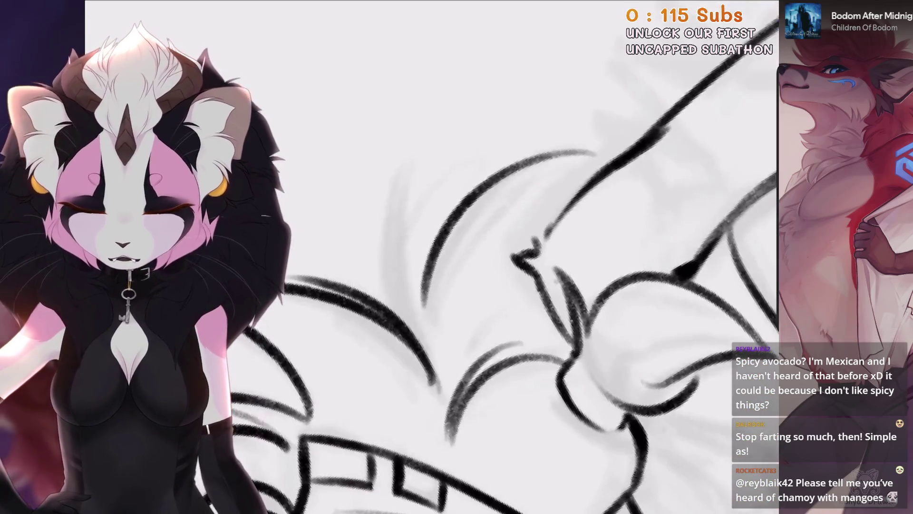
drag(431, 306, 428, 209)
drag(390, 352, 443, 181)
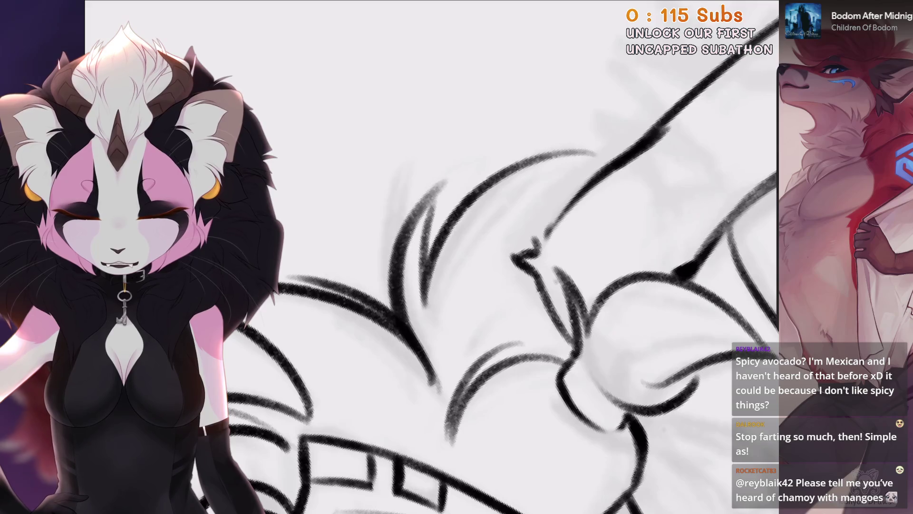
scroll(475, 257, down, 4)
scroll(428, 257, down, 3)
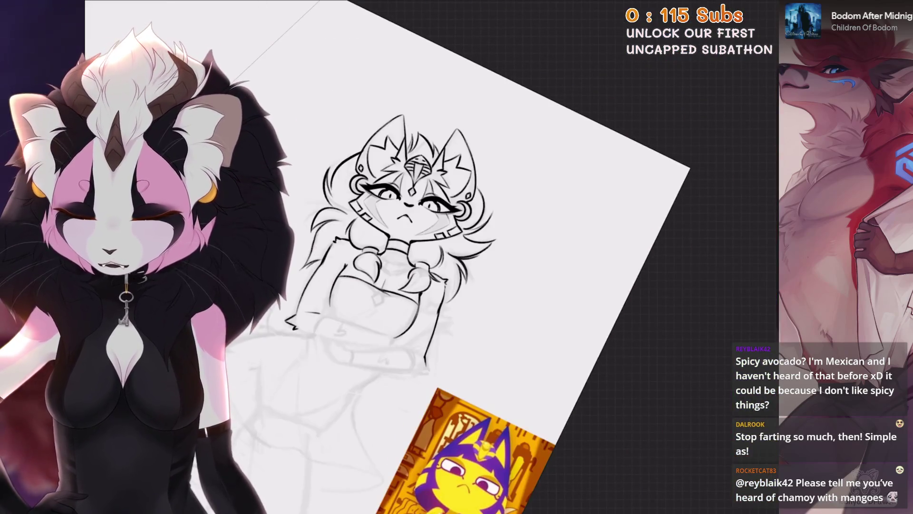
scroll(475, 256, up, 6)
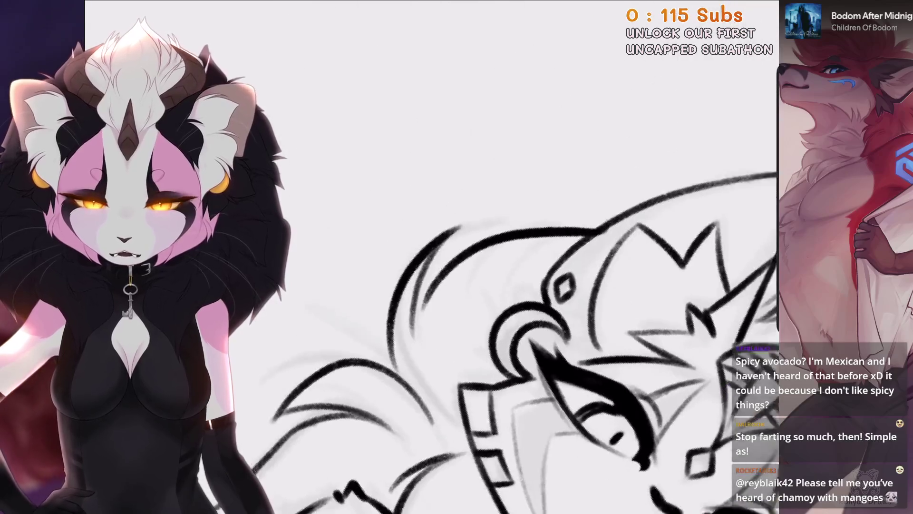
Erase the stray black curves near the face and eye, then zoom to check.
drag(457, 228, 397, 338)
mouse_move(428, 233)
mouse_down()
mouse_move(398, 255)
mouse_move(385, 350)
mouse_up()
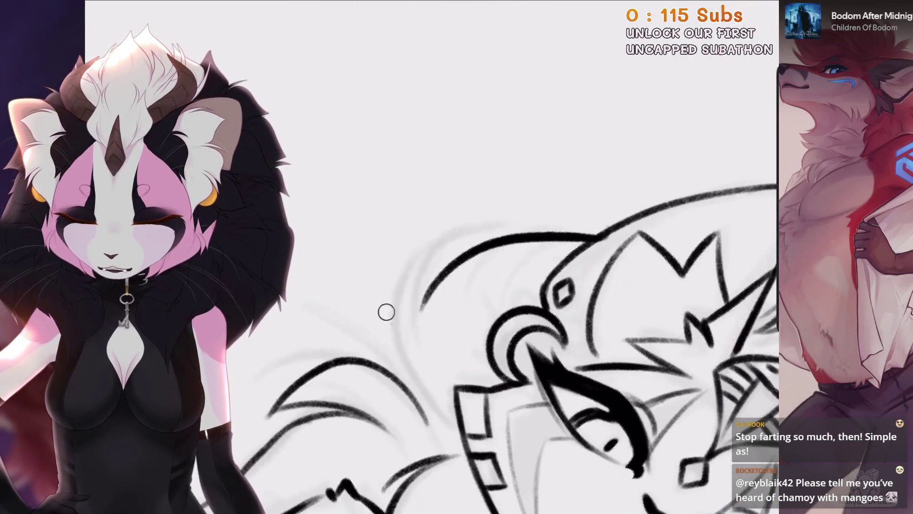
drag(419, 309, 447, 267)
scroll(457, 81, up, 3)
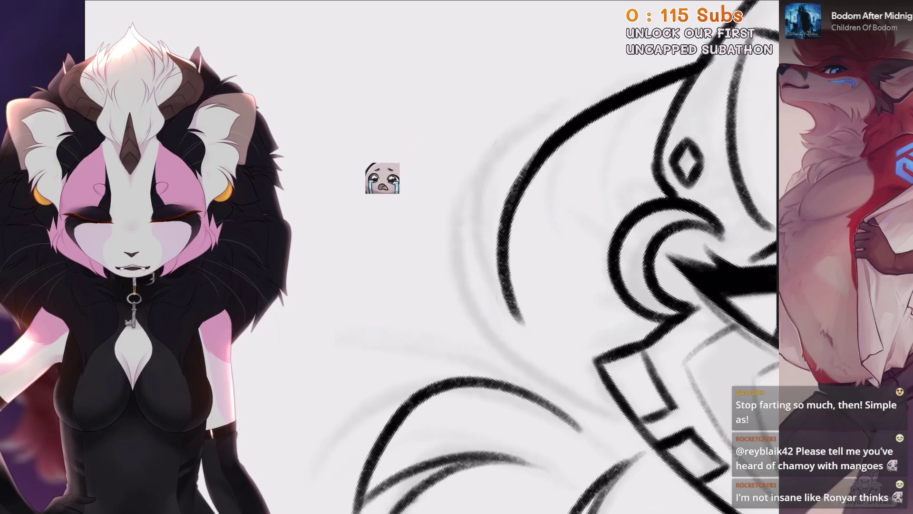
scroll(358, 231, down, 6)
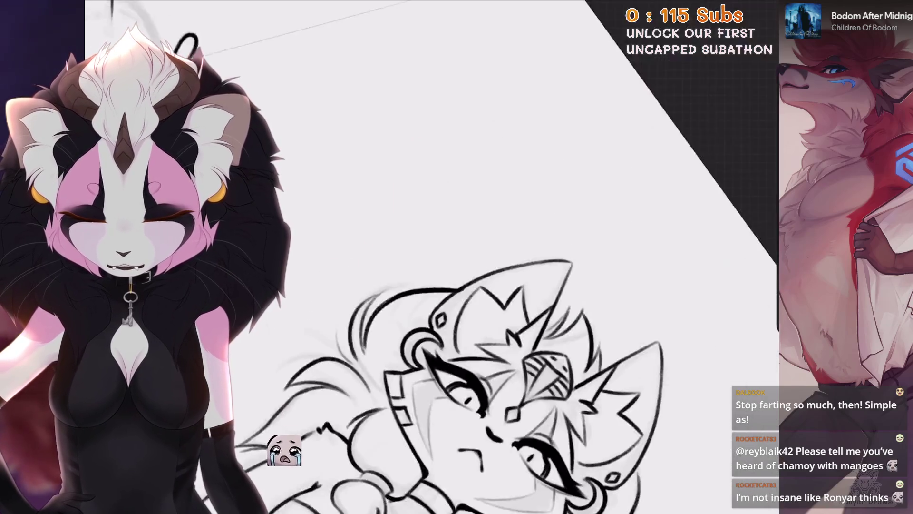
scroll(618, 309, up, 5)
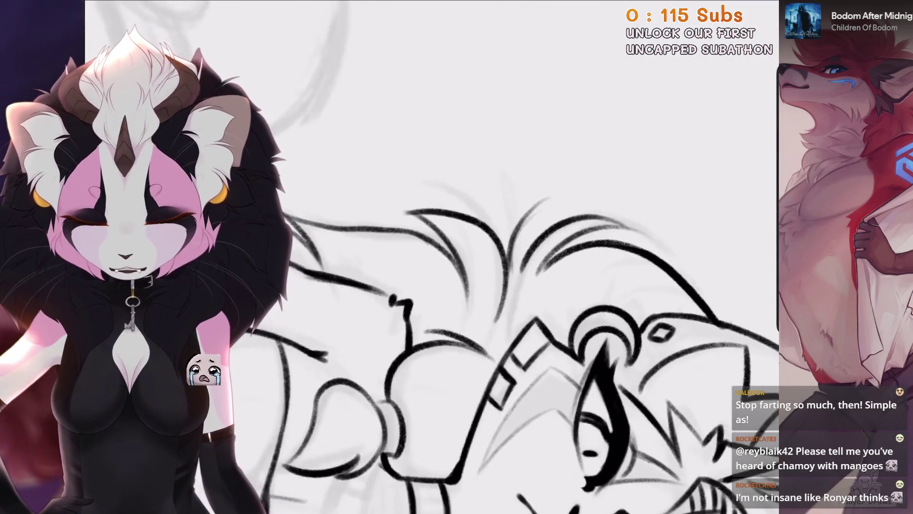
scroll(523, 256, down, 3)
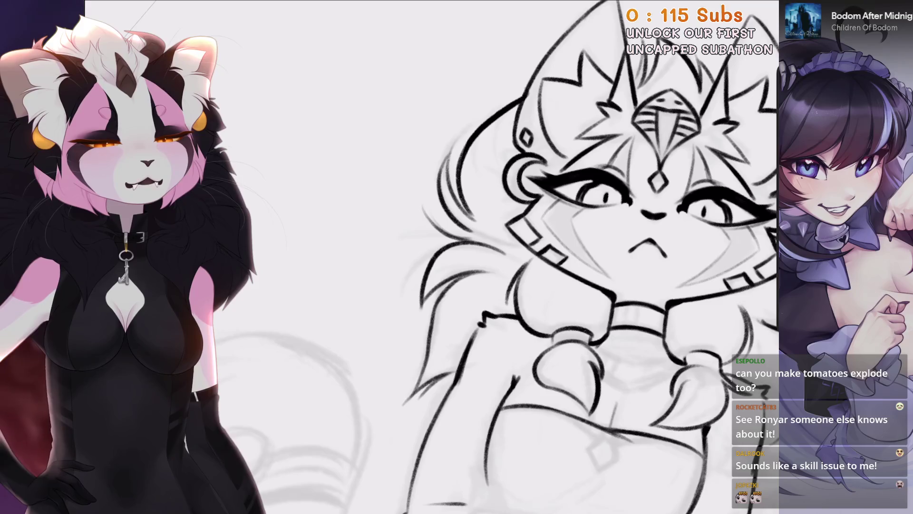
Draw the long diagonal forearm outline, undoing and retrying it.
scroll(358, 91, down, 2)
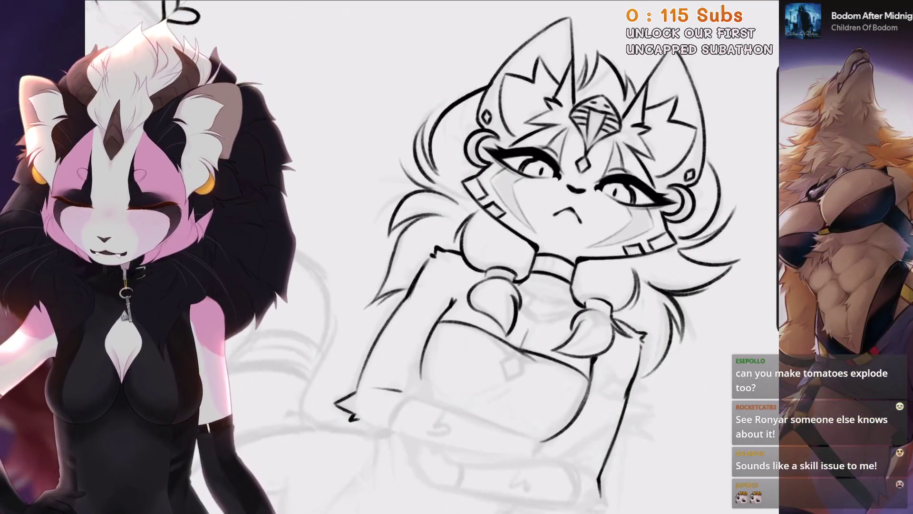
scroll(352, 414, up, 3)
scroll(428, 257, down, 5)
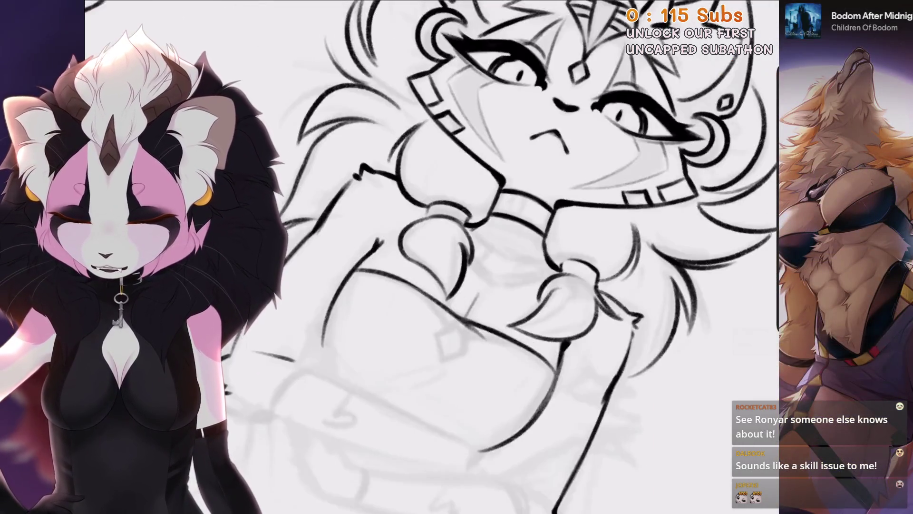
scroll(428, 257, up, 5)
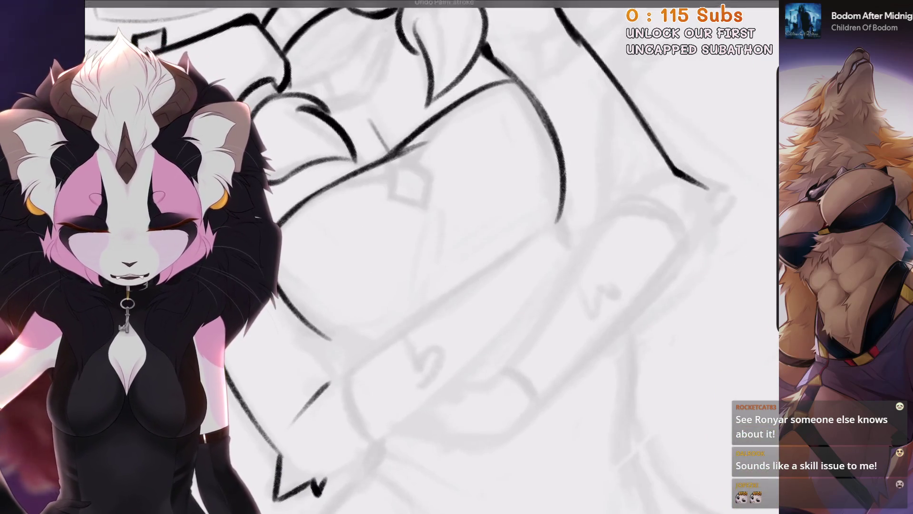
key(ctrl+0)
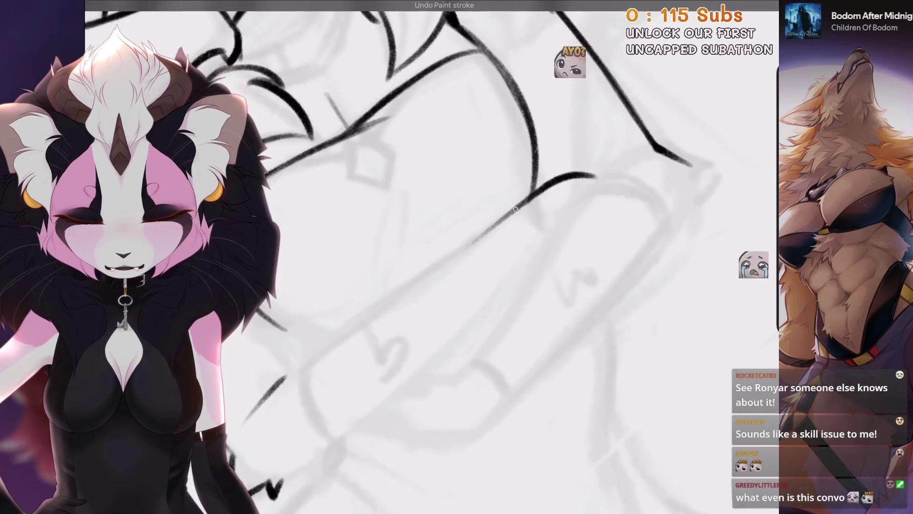
drag(504, 213, 337, 338)
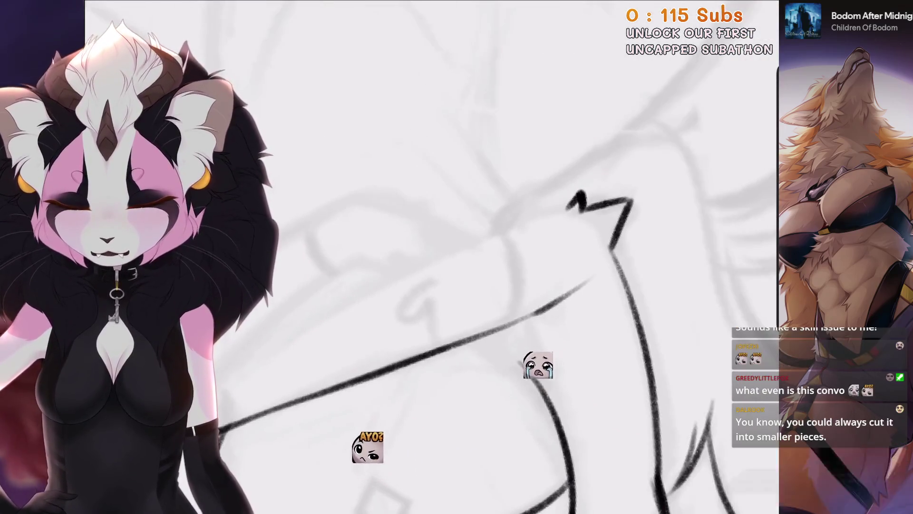
key(ctrl+z)
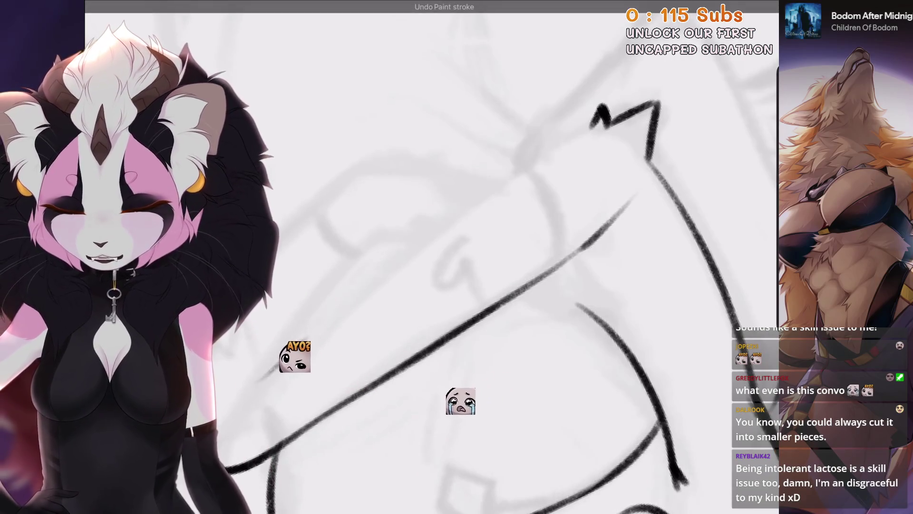
drag(233, 389, 414, 253)
key(ctrl+z)
Try more forearm strokes, then ink new curved arm outline strokes.
mouse_move(342, 312)
mouse_down()
mouse_move(559, 166)
mouse_move(573, 167)
mouse_up()
key(ctrl+z)
key(ctrl+z)
drag(522, 185, 326, 321)
key(ctrl+z)
key(ctrl+z)
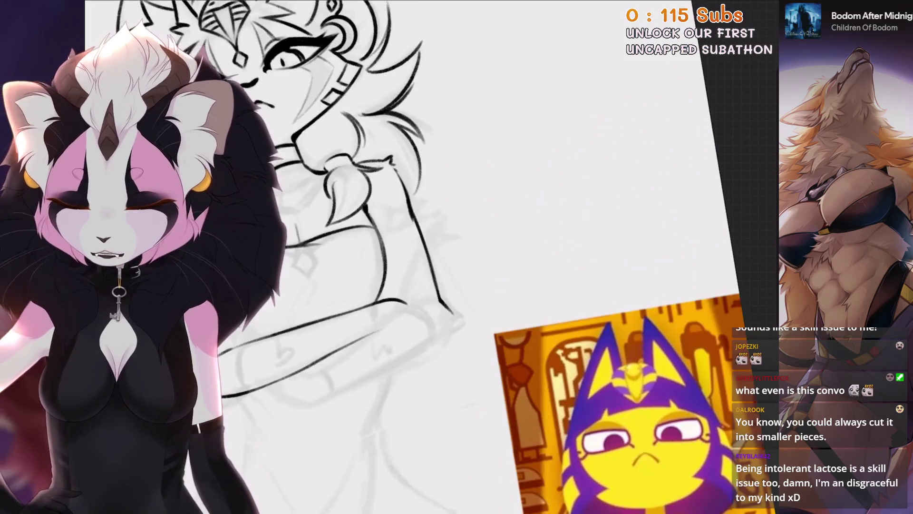
key(ctrl+z)
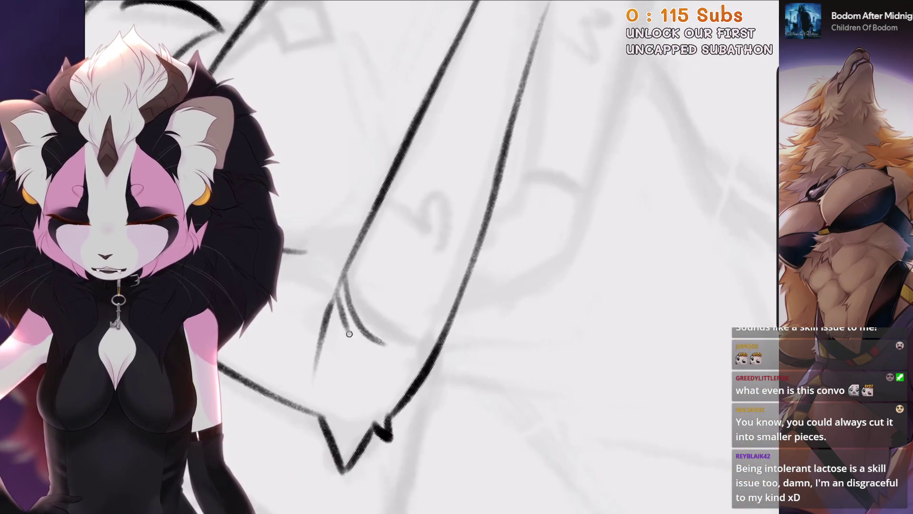
drag(343, 290, 341, 369)
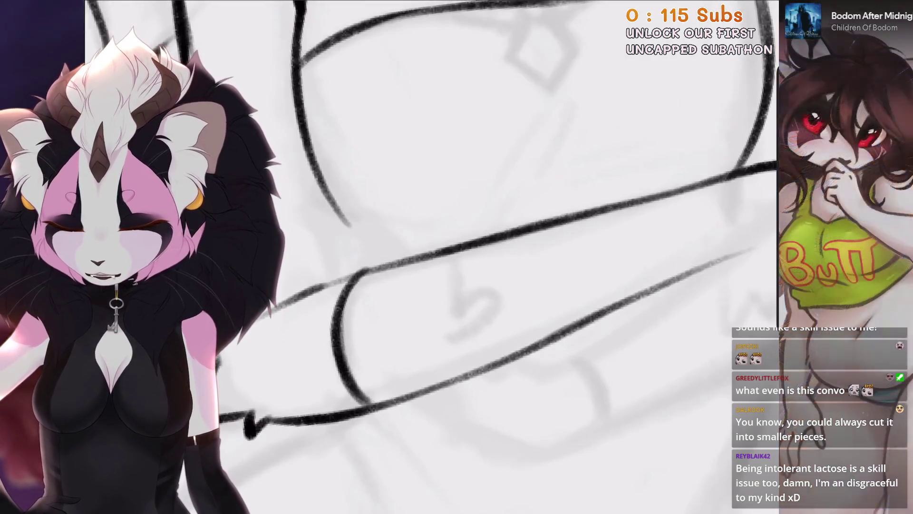
drag(370, 267, 367, 402)
key(minus)
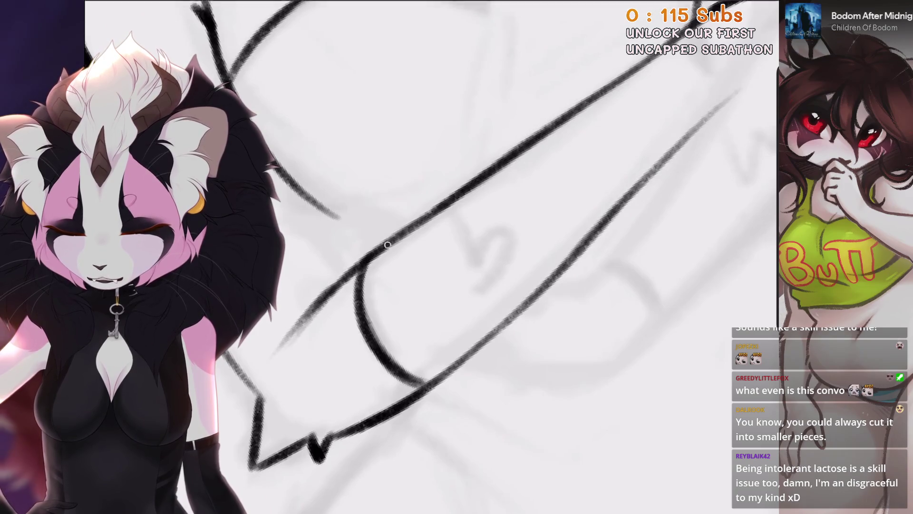
Zoom around the forearm and undo the last two ink strokes.
scroll(345, 279, down, 5)
scroll(345, 278, up, 5)
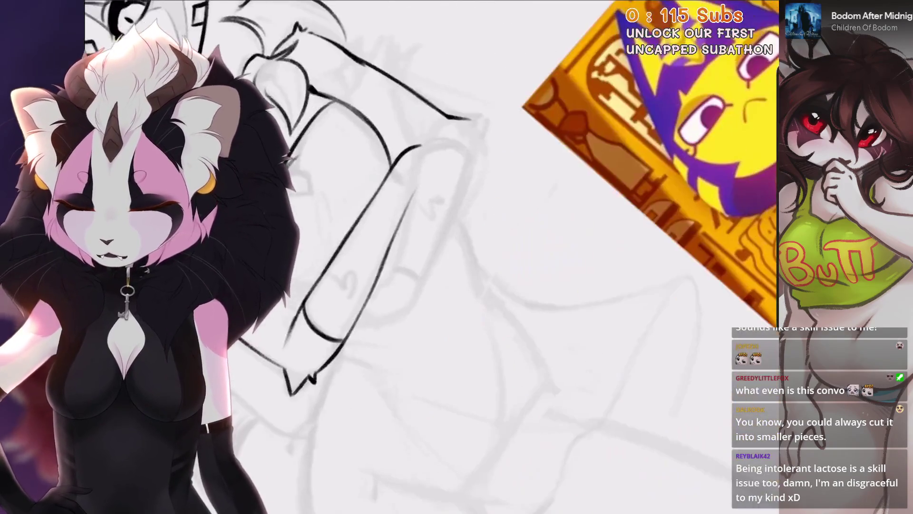
scroll(381, 257, up, 3)
scroll(432, 257, down, 3)
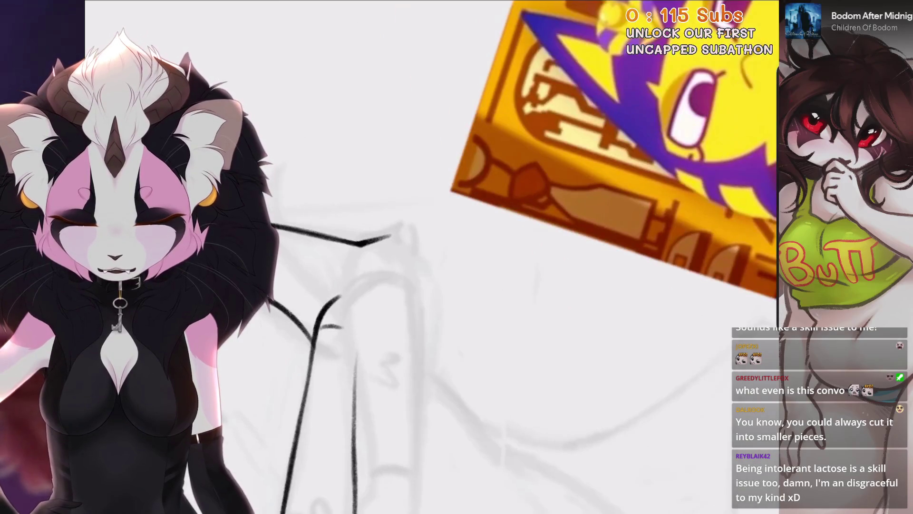
scroll(432, 257, up, 2)
scroll(433, 212, up, 3)
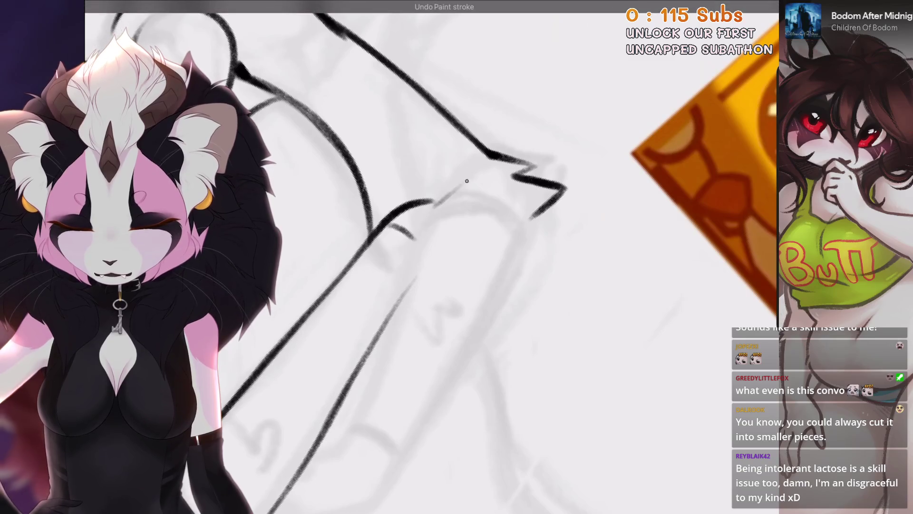
scroll(432, 256, up, 2)
key(ctrl+z)
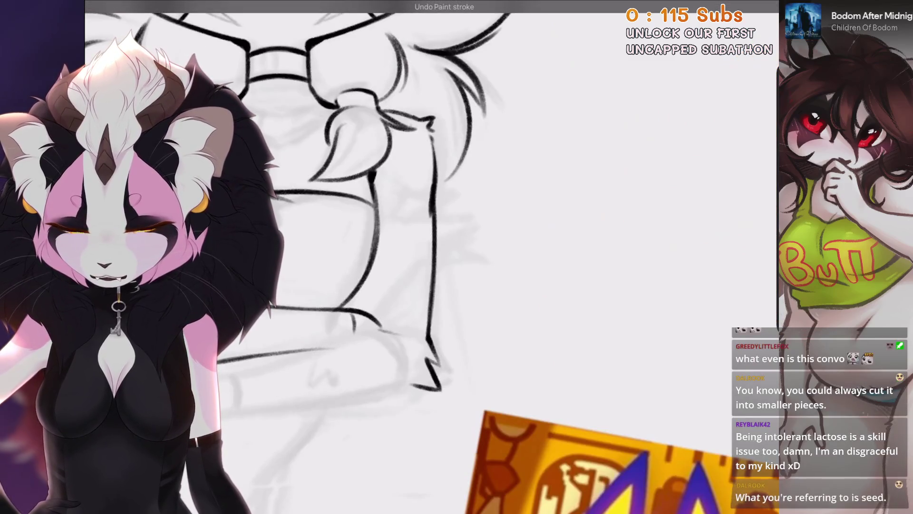
scroll(432, 257, up, 2)
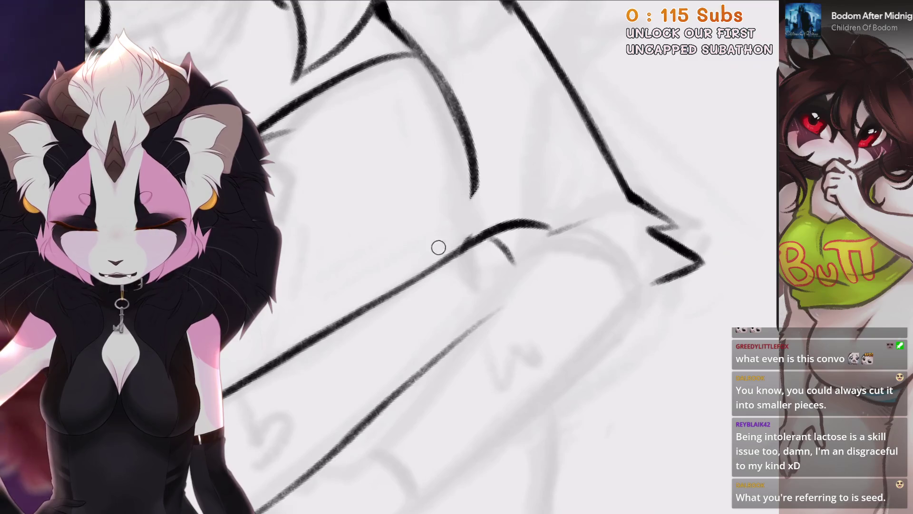
scroll(471, 226, down, 2)
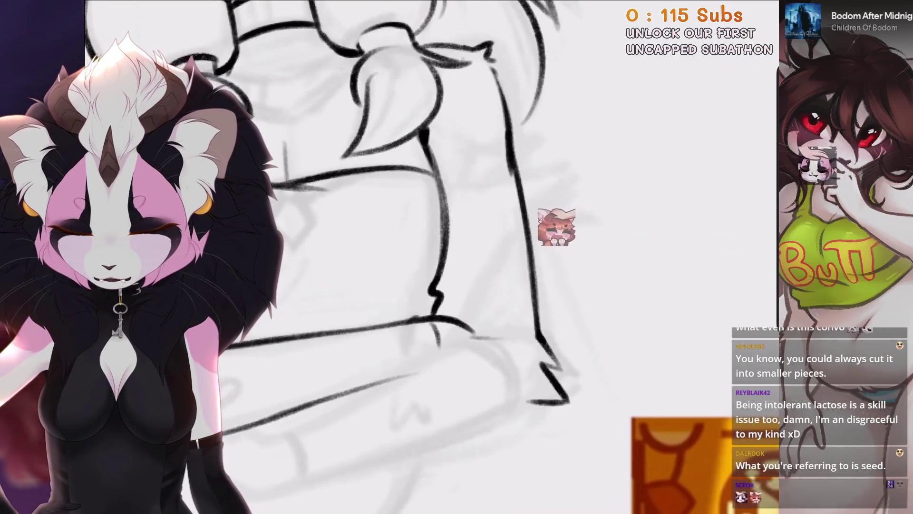
scroll(437, 302, down, 2)
scroll(437, 303, up, 2)
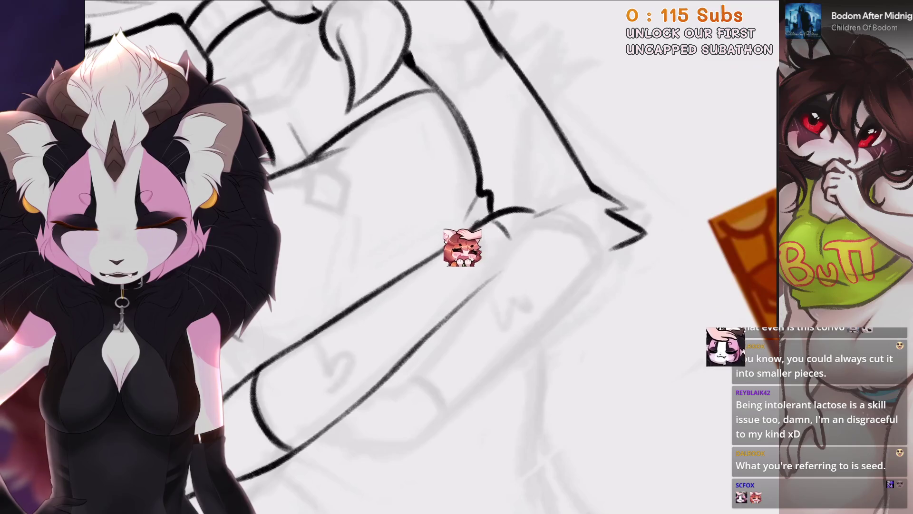
scroll(463, 247, down, 2)
key(ctrl+z)
scroll(405, 269, up, 2)
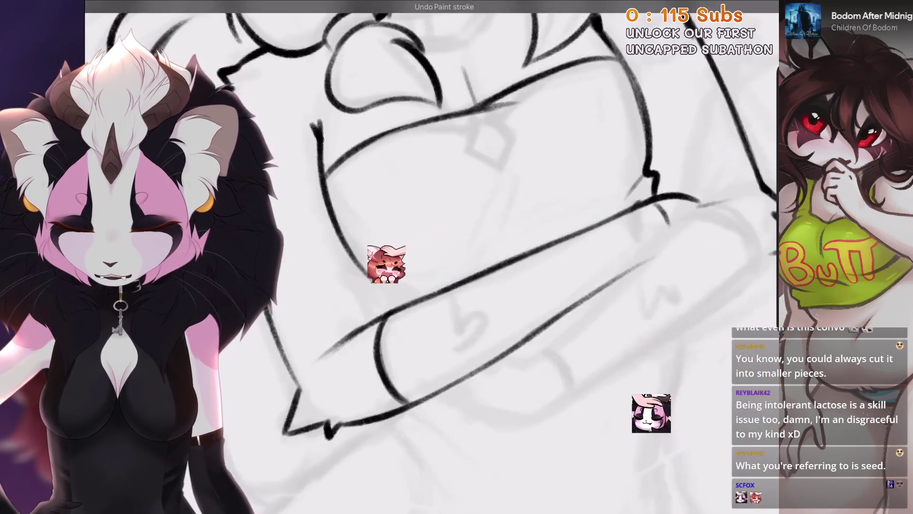
scroll(456, 256, up, 3)
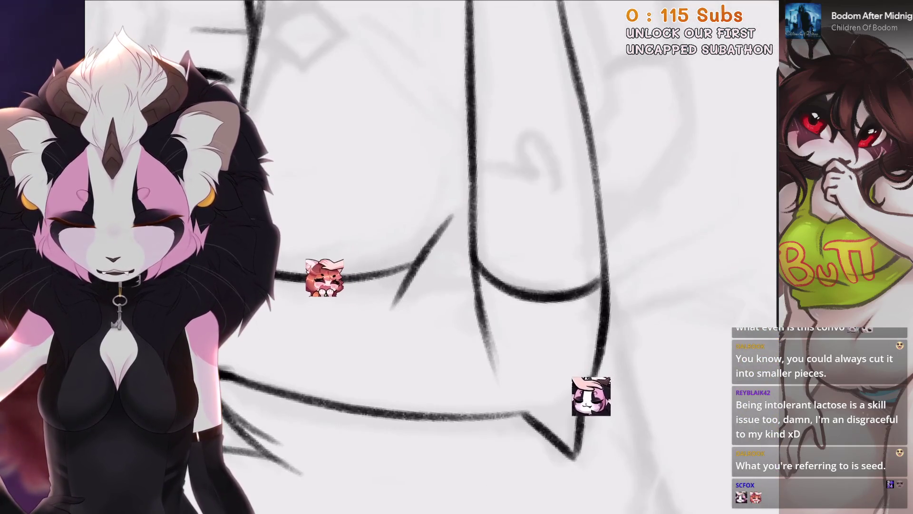
Ink a forearm line, an angled stroke, a curved left-side line and a small tick.
key(ctrl+z)
mouse_move(375, 309)
mouse_down()
mouse_move(464, 221)
mouse_move(447, 271)
mouse_up()
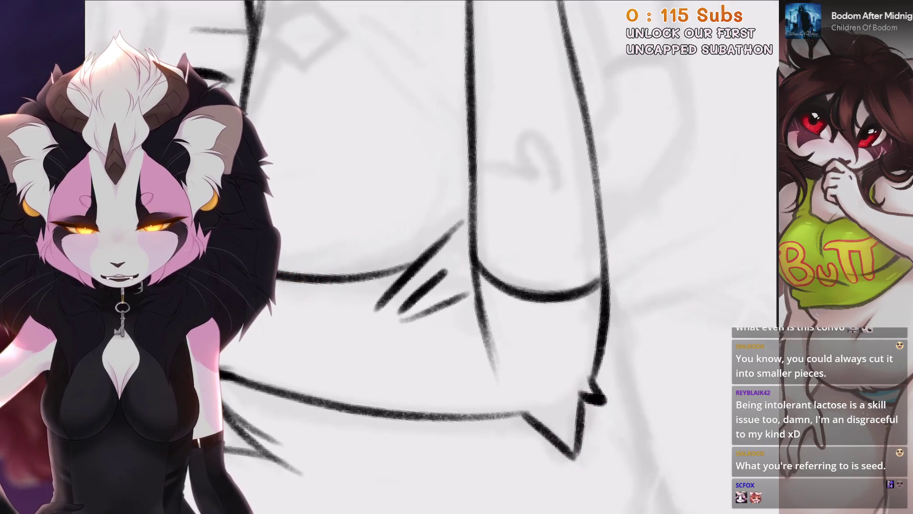
scroll(456, 257, down, 2)
scroll(457, 257, up, 2)
mouse_move(361, 291)
mouse_down()
mouse_move(418, 244)
mouse_move(396, 304)
mouse_up()
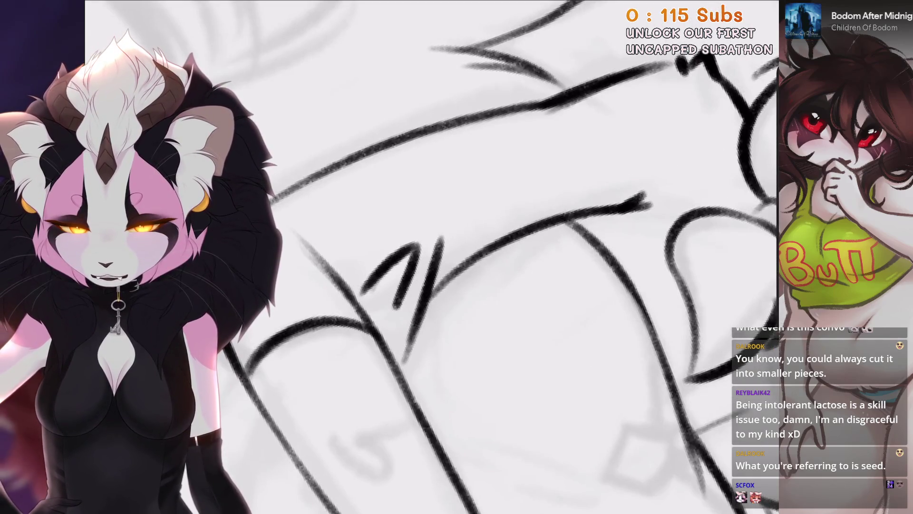
scroll(457, 257, down, 3)
scroll(457, 256, up, 2)
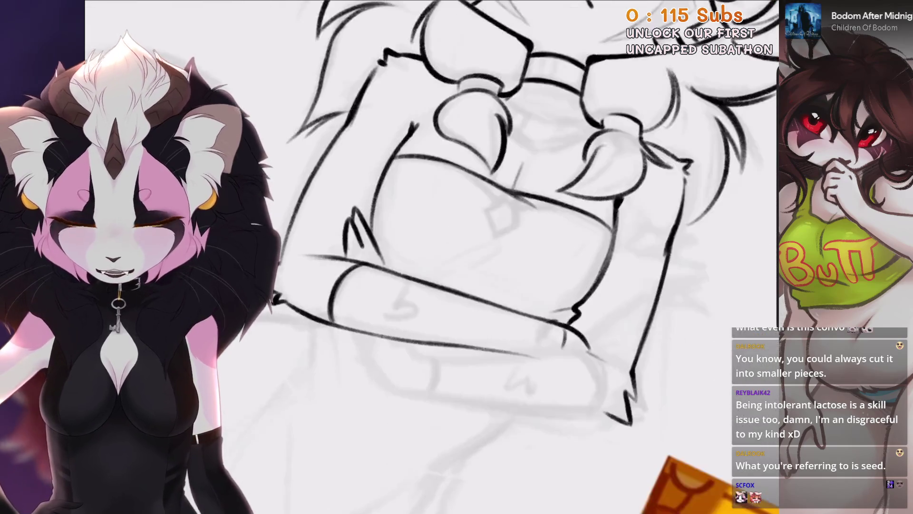
scroll(456, 257, up, 3)
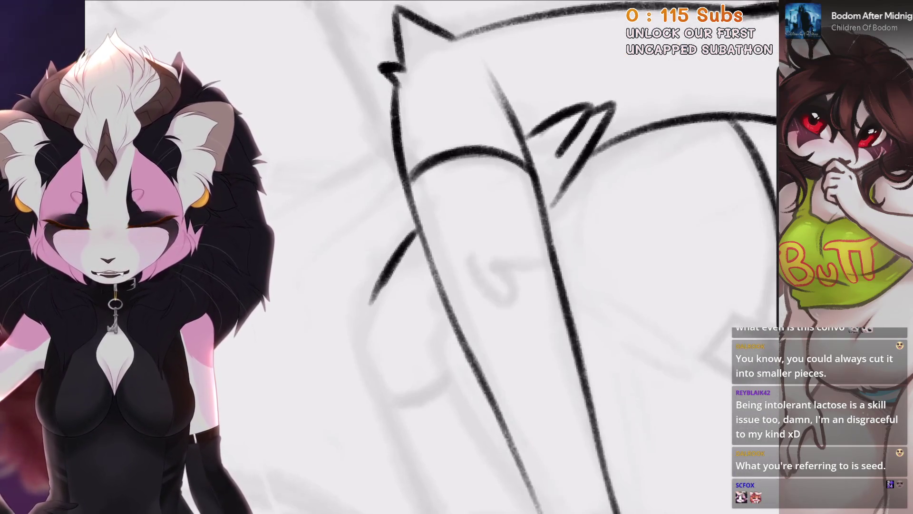
mouse_move(402, 256)
mouse_down()
mouse_move(357, 339)
mouse_move(364, 392)
mouse_up()
drag(417, 302, 403, 321)
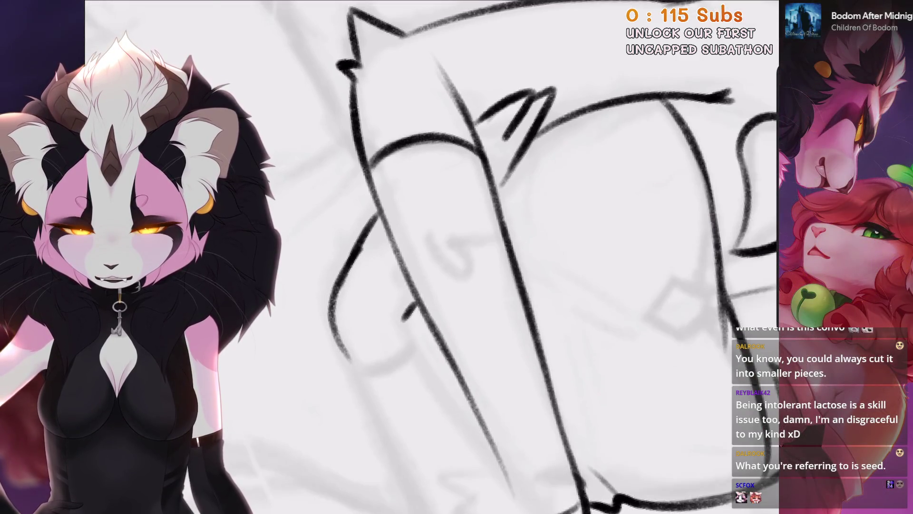
scroll(475, 257, down, 3)
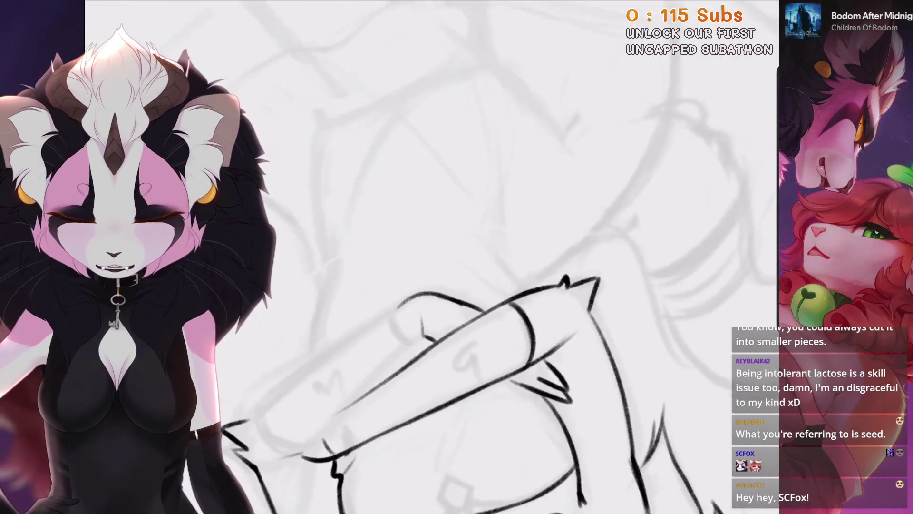
Redraw the long diagonal forearm outline several times until it reaches higher up.
key(ctrl+z)
scroll(476, 257, up, 2)
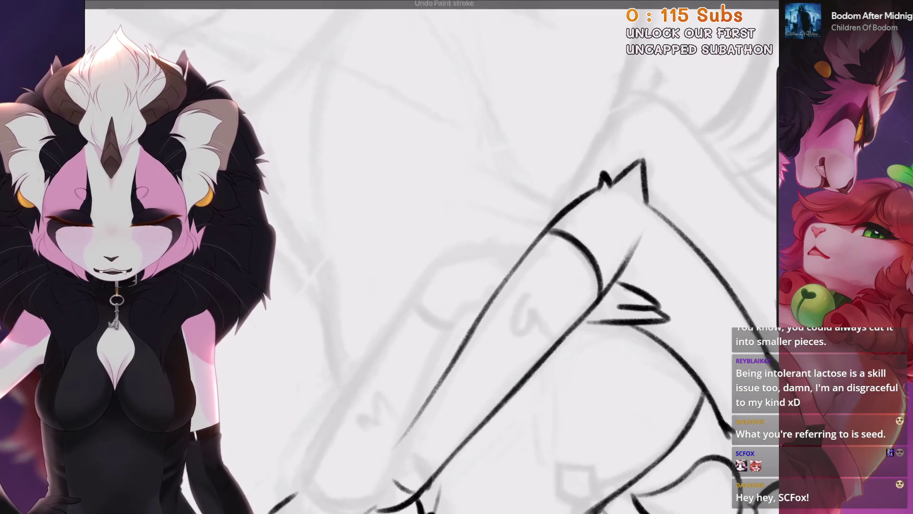
scroll(523, 286, up, 2)
key(ctrl+z)
mouse_move(368, 299)
mouse_down()
mouse_move(506, 203)
mouse_move(333, 327)
mouse_up()
key(ctrl+z)
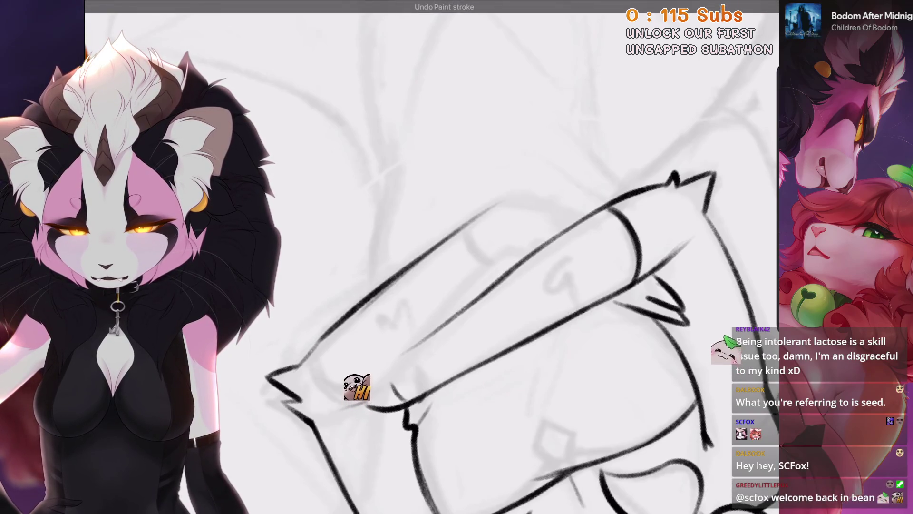
key(ctrl+z)
drag(463, 228, 298, 352)
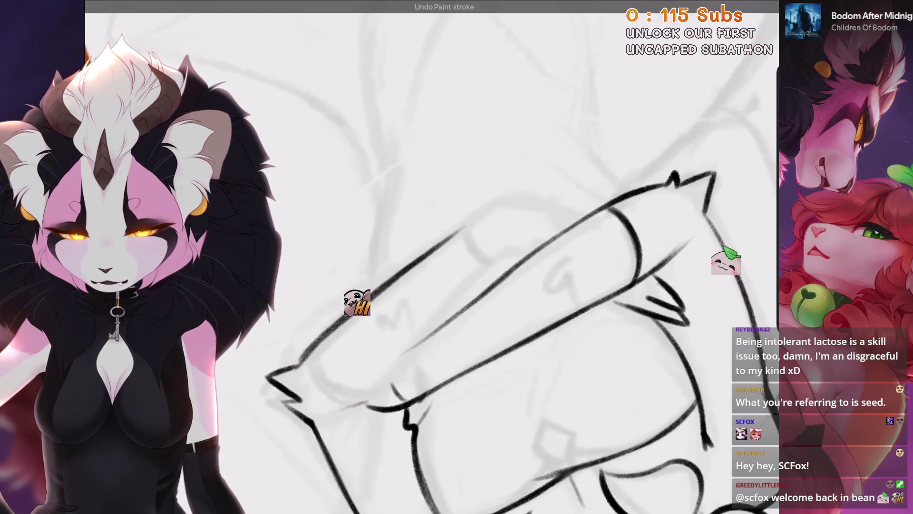
key(ctrl+z)
drag(497, 199, 304, 349)
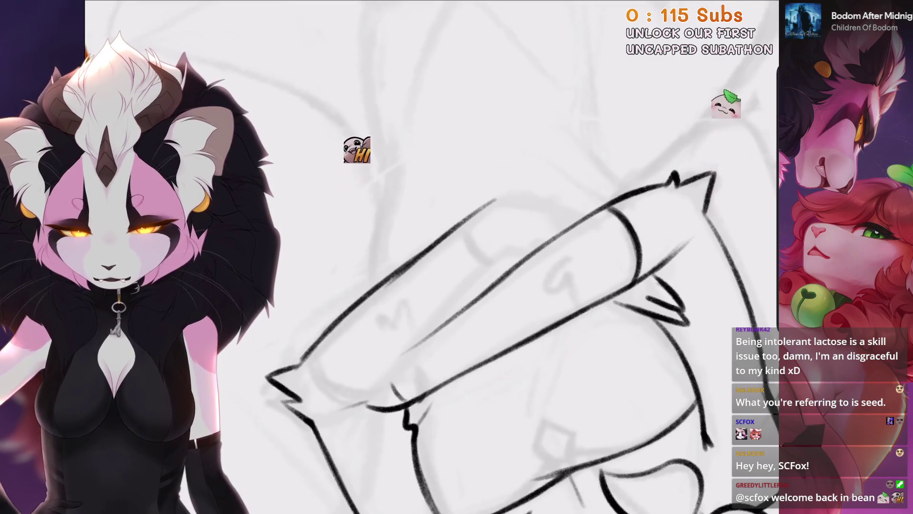
Adjust the view over the forearm and undo the last stroke.
scroll(572, 143, up, 3)
scroll(573, 143, down, 2)
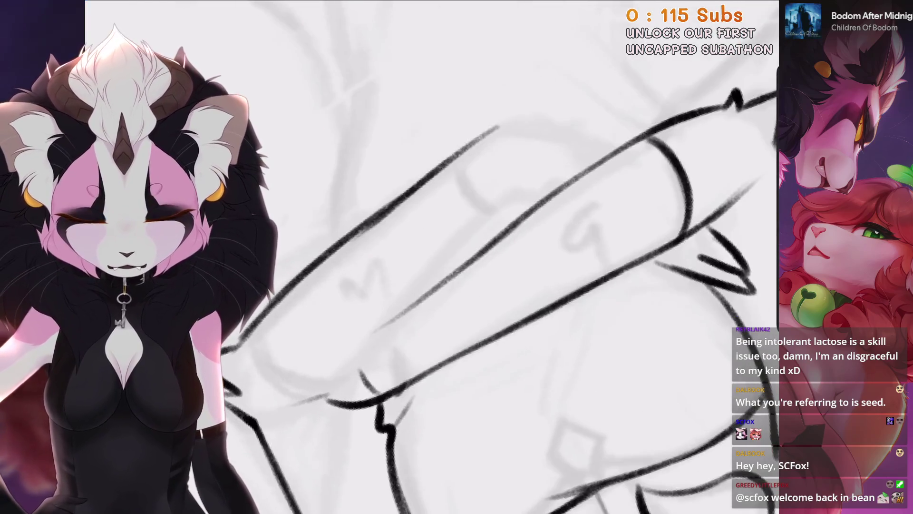
drag(515, 197, 466, 257)
key(ctrl+z)
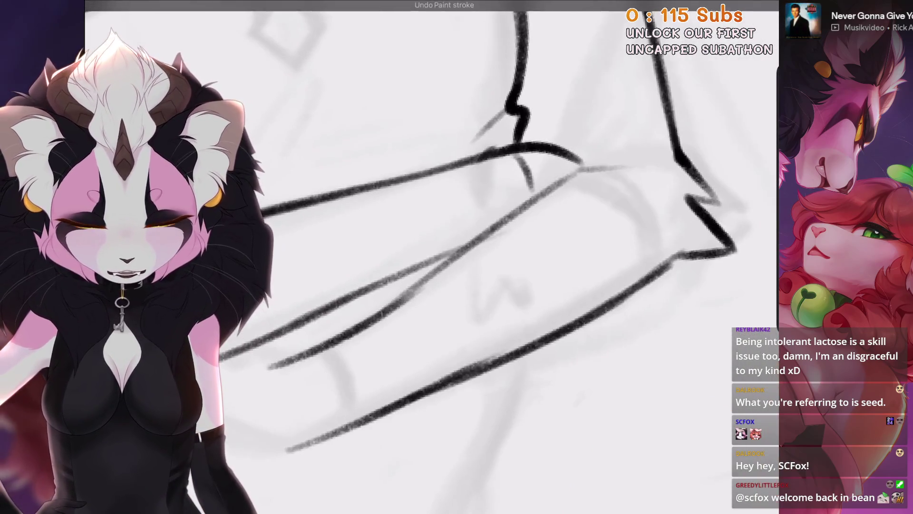
drag(521, 112, 504, 47)
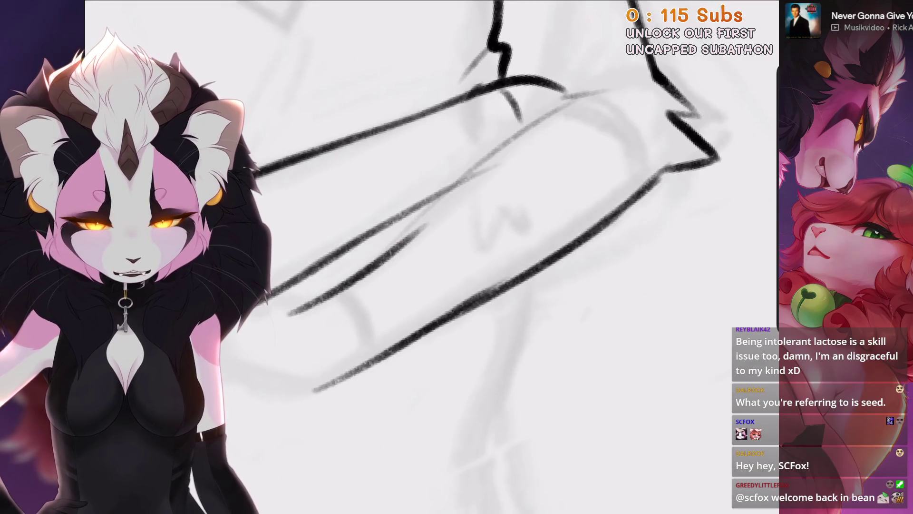
drag(473, 188, 444, 236)
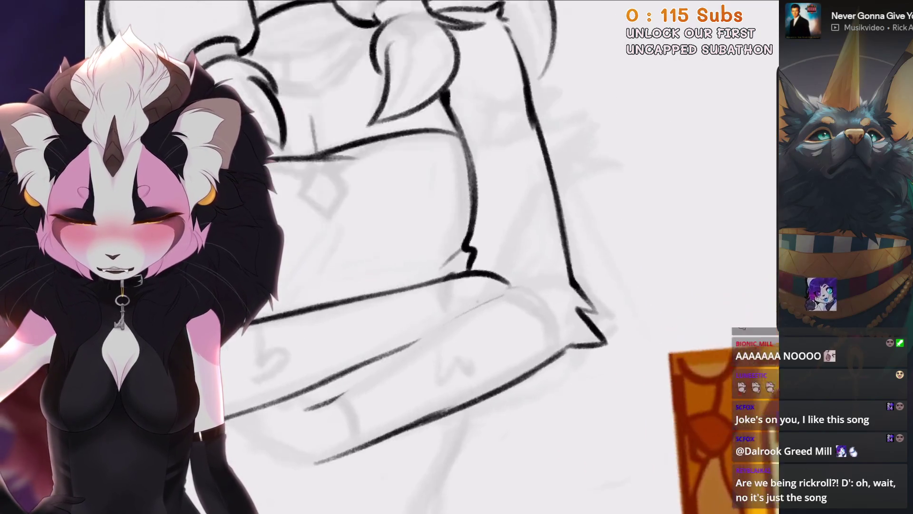
Retry a short ink stroke on the lower forearm, undoing each unsatisfactory attempt.
key(ctrl+z)
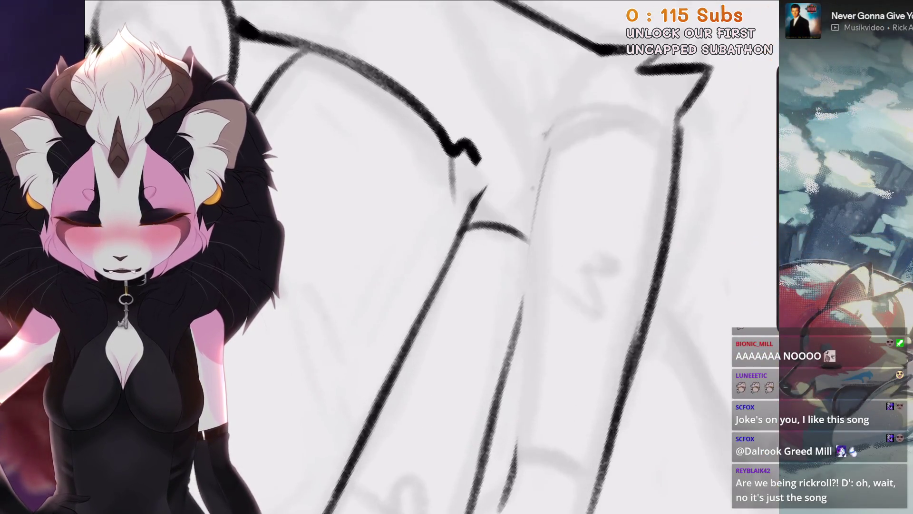
key(ctrl+z)
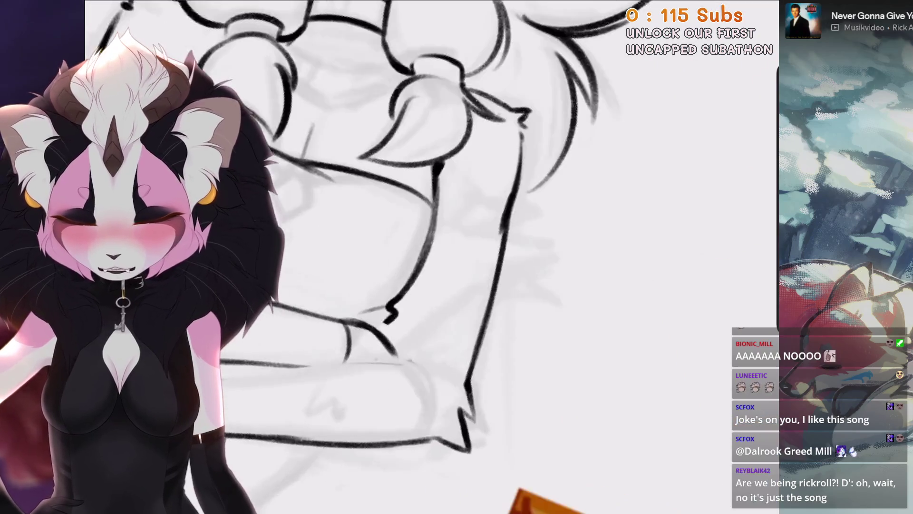
drag(401, 295, 401, 338)
key(ctrl+z)
drag(402, 291, 397, 348)
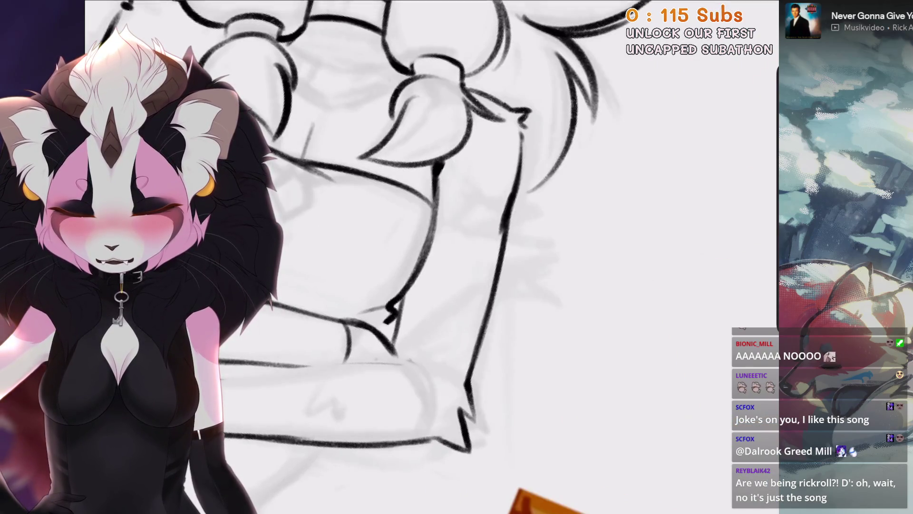
key(ctrl+z)
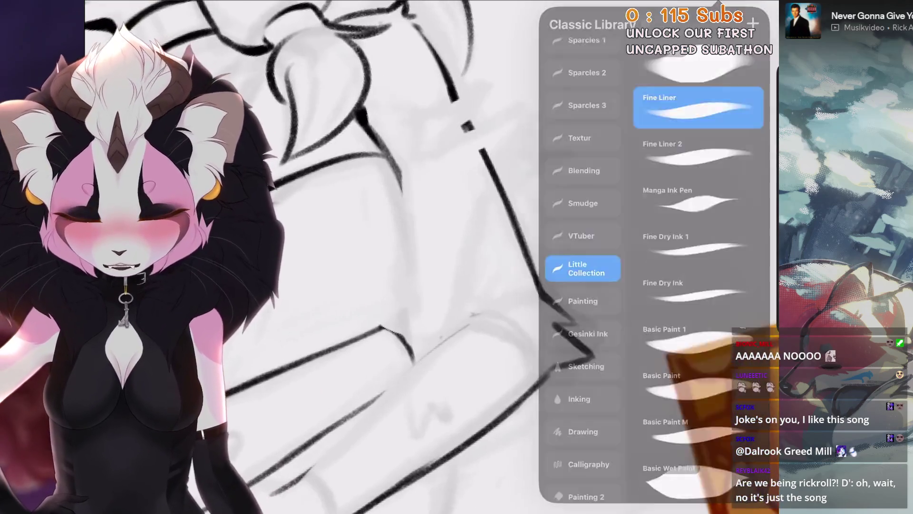
With the inking brush chosen, try a diagonal forearm outline stroke and undo it.
click(507, 141)
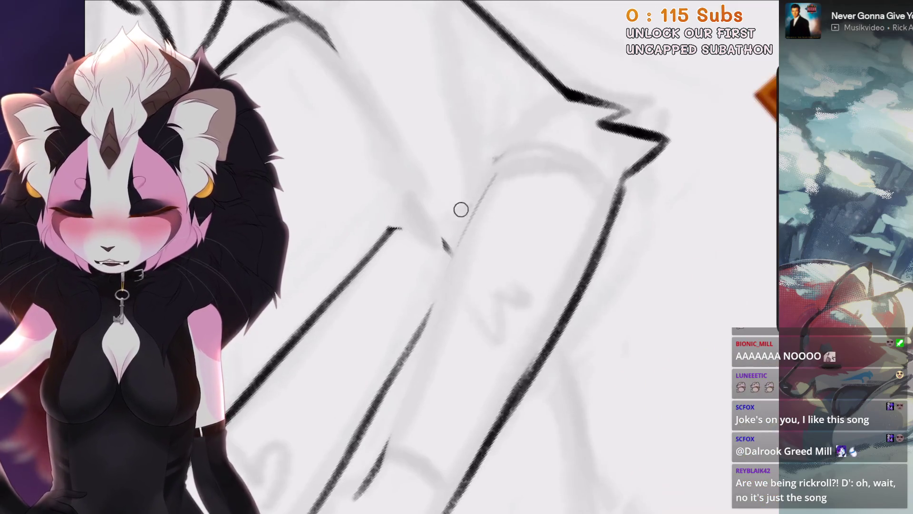
mouse_move(493, 182)
mouse_down()
mouse_move(415, 294)
mouse_move(409, 272)
mouse_up()
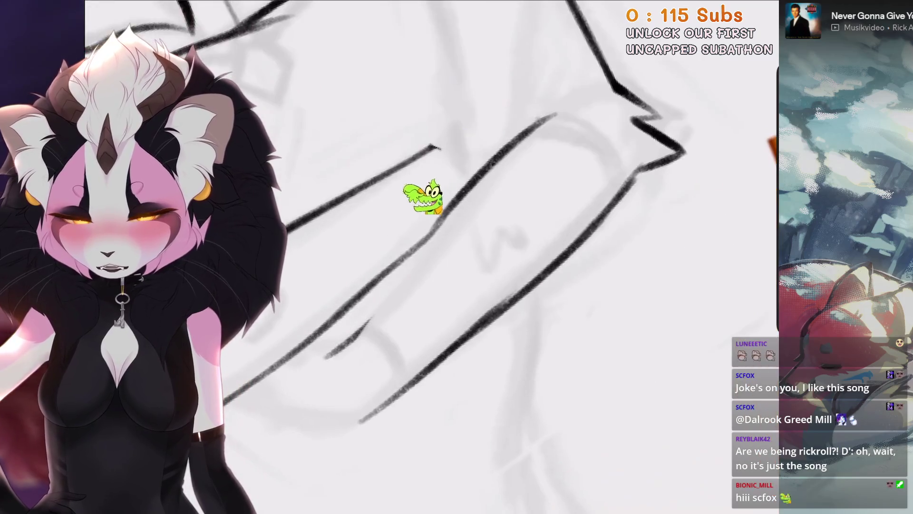
key(ctrl+z)
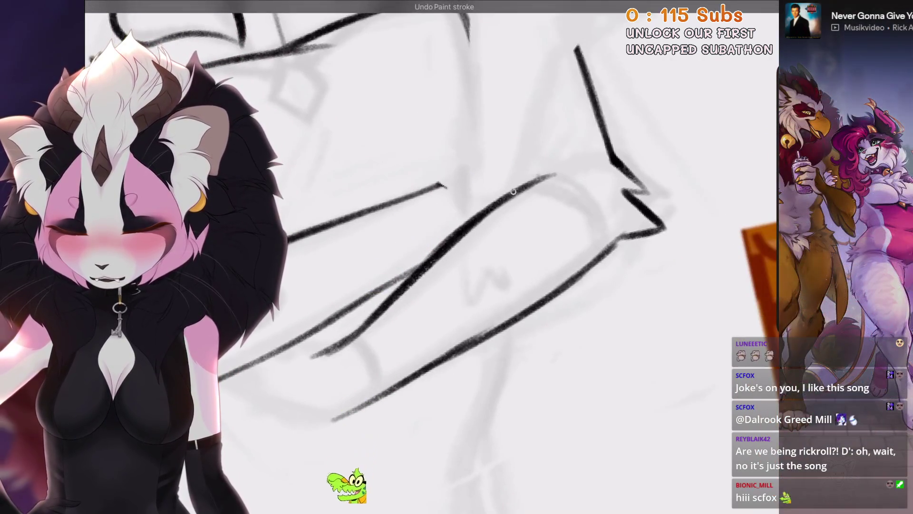
scroll(367, 325, down, 5)
scroll(367, 325, up, 5)
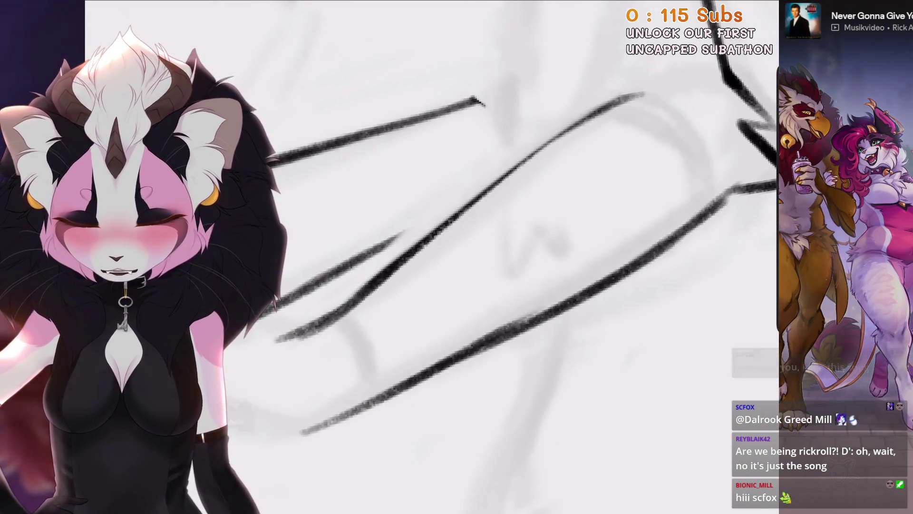
key(ctrl+z)
Ink the arm's upper edge and the lower forearm diagonal, redrawing misplaced strokes.
mouse_move(636, 97)
mouse_down()
mouse_move(406, 256)
mouse_move(344, 314)
mouse_up()
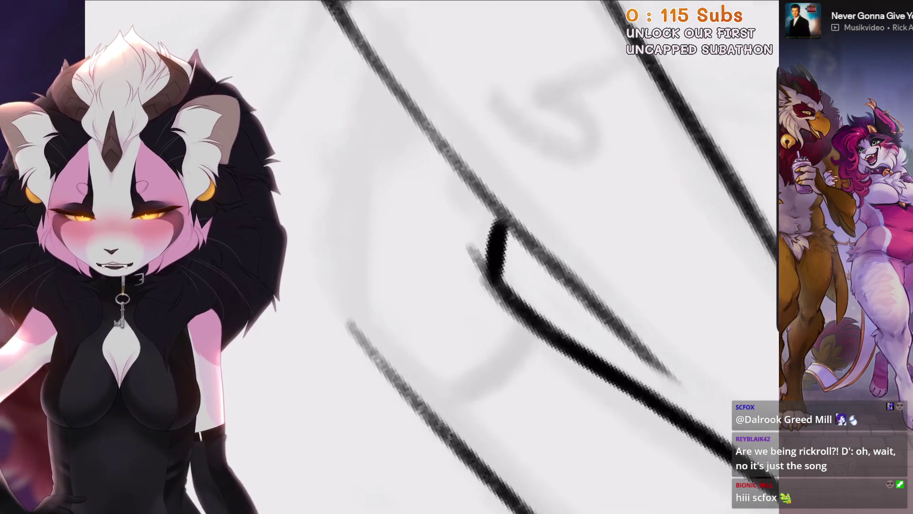
mouse_move(422, 138)
mouse_down()
mouse_move(337, 291)
mouse_move(327, 390)
mouse_up()
key(ctrl+z)
drag(451, 199, 321, 351)
key(ctrl+z)
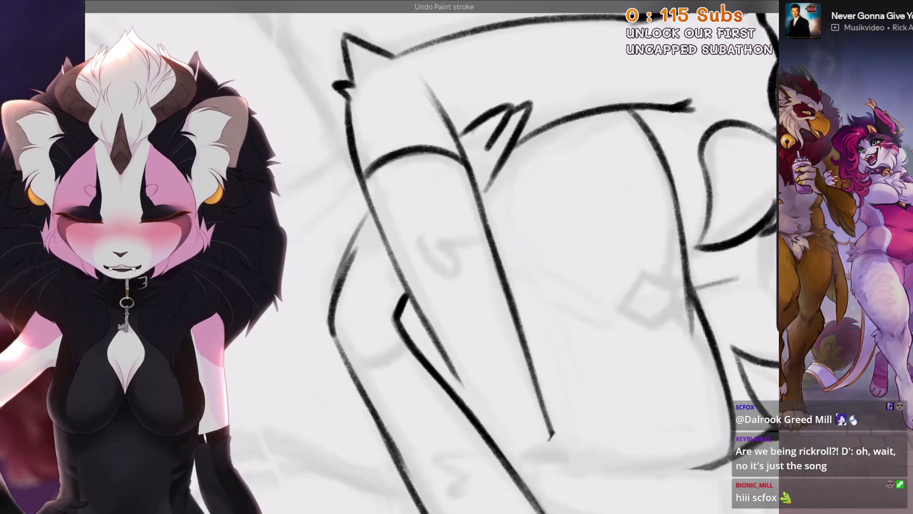
key(ctrl+z)
drag(374, 216, 329, 346)
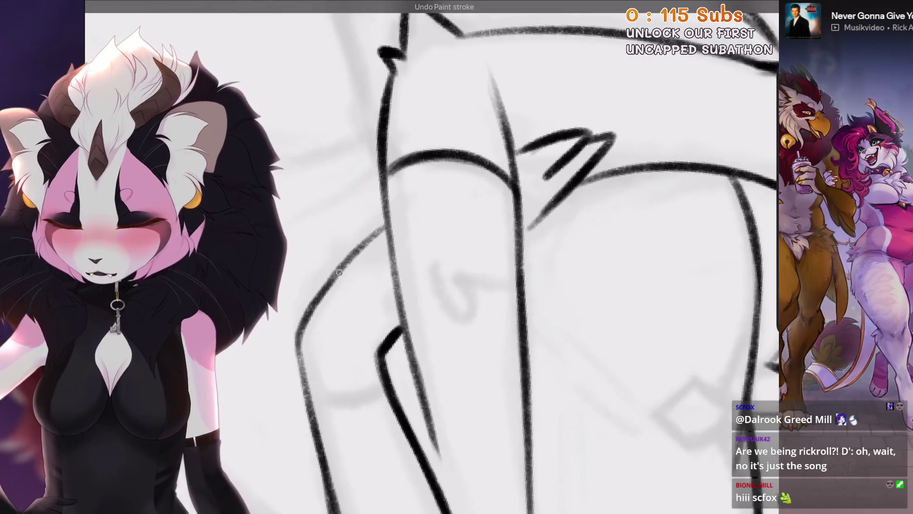
Ink the curved sleeve fold line, redrawing it until it follows the sketch.
drag(344, 262, 457, 162)
key(ctrl+z)
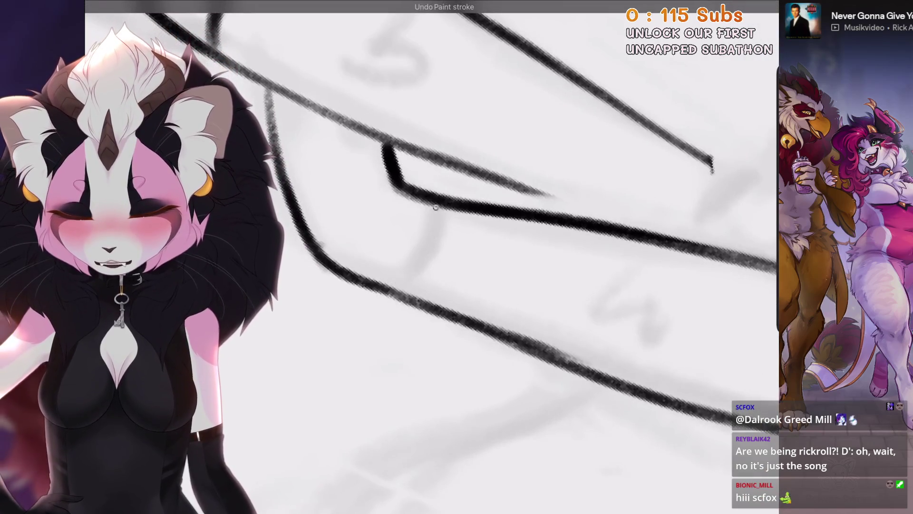
drag(443, 206, 401, 293)
key(ctrl+z)
key(ctrl+shift+z)
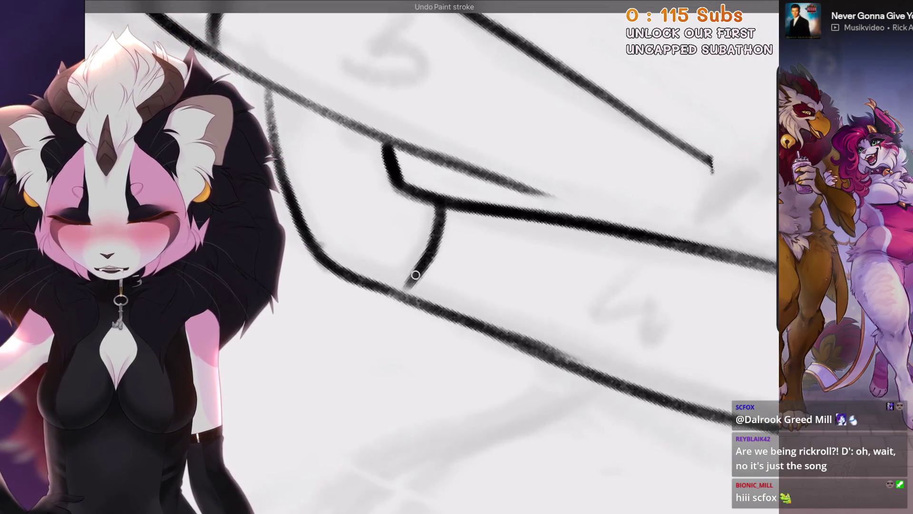
drag(437, 237, 399, 293)
drag(428, 257, 404, 224)
Close the wrist with a short curved crease where the two forearm lines meet.
mouse_move(508, 181)
mouse_down()
mouse_move(442, 267)
mouse_move(399, 223)
mouse_up()
mouse_move(419, 205)
mouse_down()
mouse_move(333, 310)
mouse_move(386, 233)
mouse_move(345, 310)
mouse_up()
key(ctrl+z)
key(ctrl+z)
drag(404, 221, 318, 348)
key(ctrl+z)
drag(412, 206, 328, 328)
mouse_move(428, 257)
mouse_down()
mouse_move(404, 228)
mouse_move(461, 250)
mouse_up()
Ink the short edge stroke of the hand, redoing it until it sits right.
drag(330, 243, 335, 266)
key(ctrl+z)
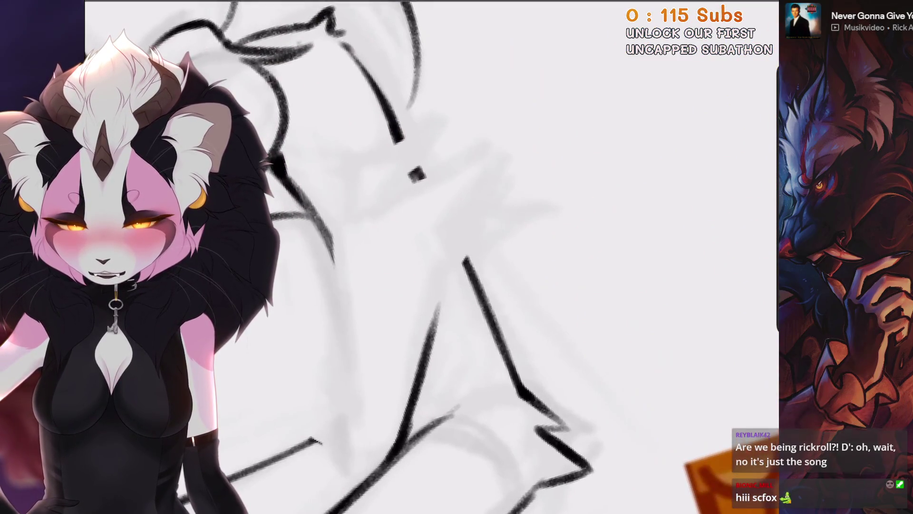
key(ctrl+z)
drag(328, 235, 341, 409)
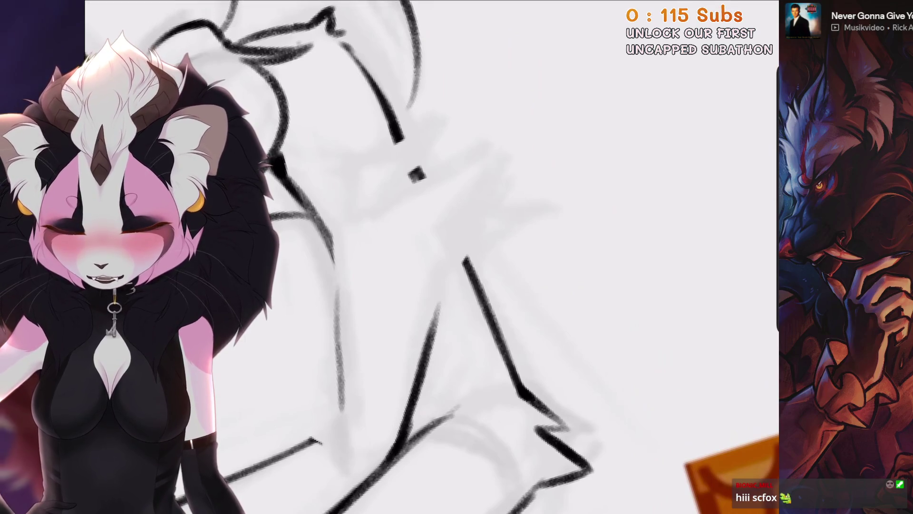
key(ctrl+z)
drag(341, 209, 336, 352)
key(ctrl+z)
drag(340, 237, 333, 275)
Draw the long finger outlines across the hand and down toward the fingertips.
mouse_move(343, 306)
mouse_down()
mouse_move(373, 209)
mouse_move(425, 161)
mouse_up()
key(ctrl+z)
mouse_move(373, 209)
mouse_down()
mouse_move(433, 153)
mouse_move(388, 233)
mouse_up()
key(ctrl+z)
key(ctrl+z)
mouse_move(366, 266)
mouse_down()
mouse_move(468, 193)
mouse_move(504, 181)
mouse_up()
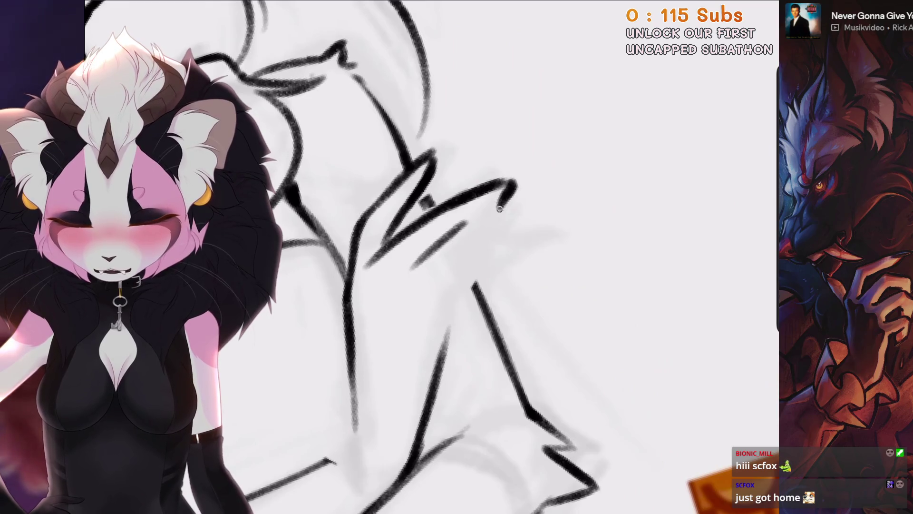
mouse_move(435, 369)
mouse_down()
mouse_move(483, 262)
mouse_move(474, 273)
mouse_up()
key(ctrl+z)
key(ctrl+z)
mouse_move(497, 240)
mouse_down()
mouse_move(449, 328)
mouse_move(440, 294)
mouse_up()
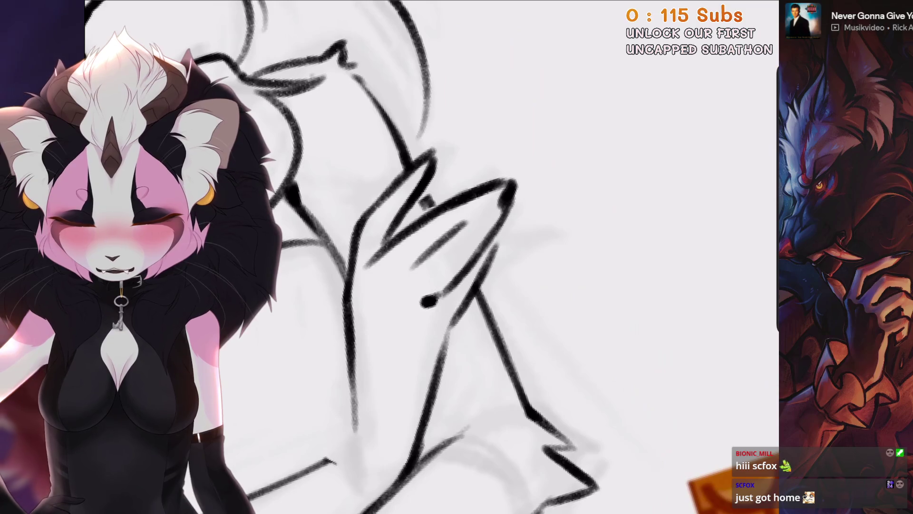
key(ctrl+0)
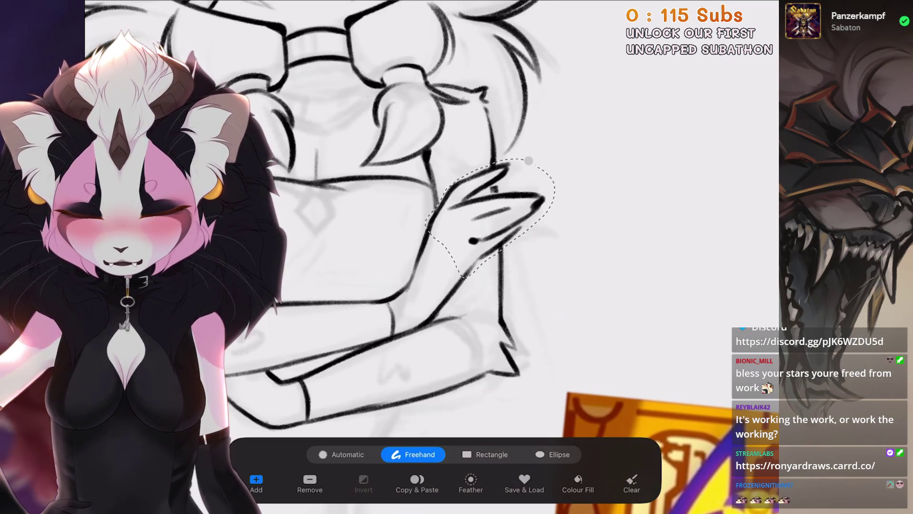
Rotate the selected hand slightly and nudge it down into place.
key(v)
drag(491, 148, 486, 151)
drag(480, 229, 480, 234)
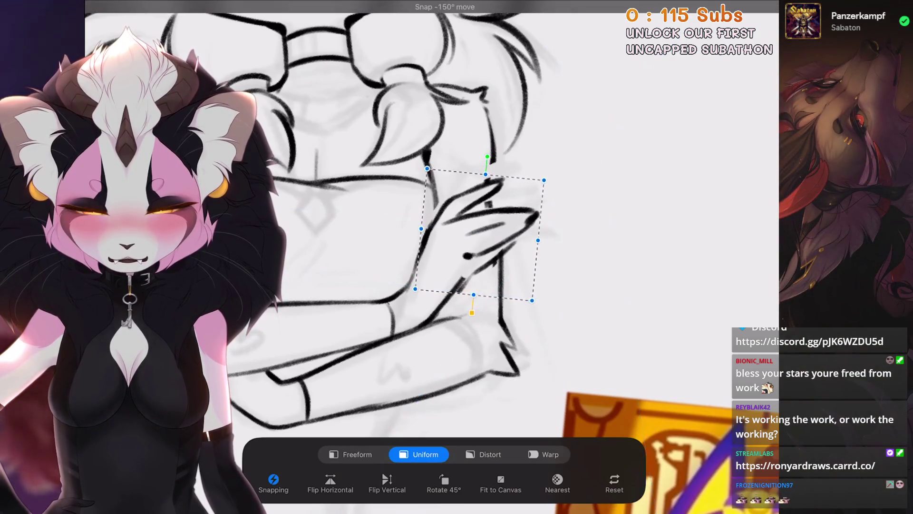
key(b)
scroll(476, 238, up, 3)
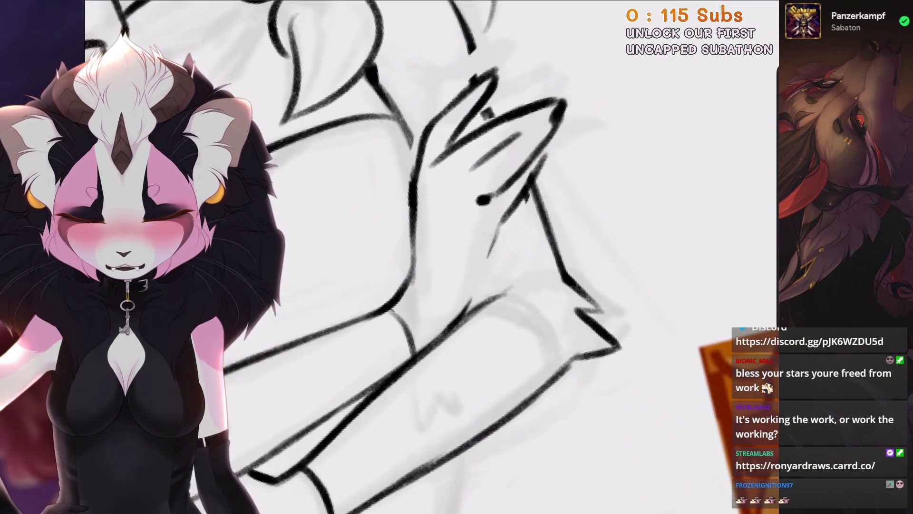
scroll(565, 150, down, 2)
scroll(474, 238, down, 1)
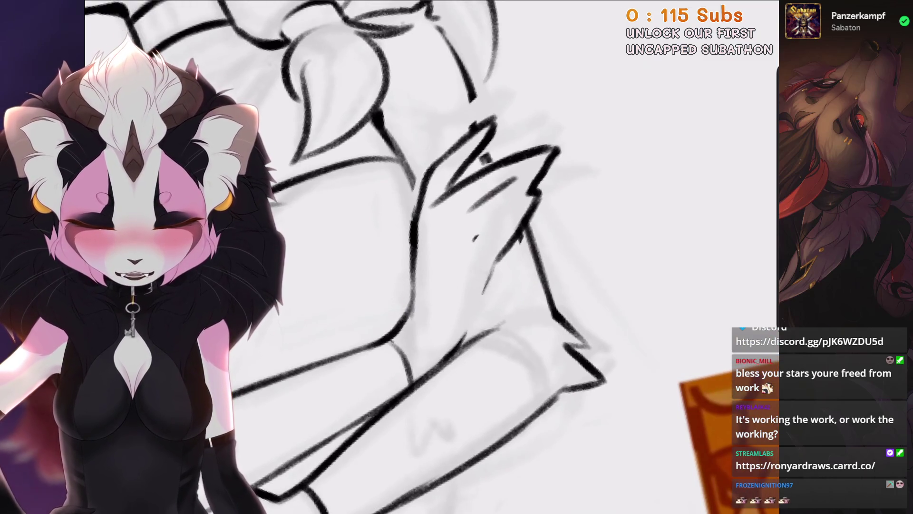
scroll(428, 257, up, 1)
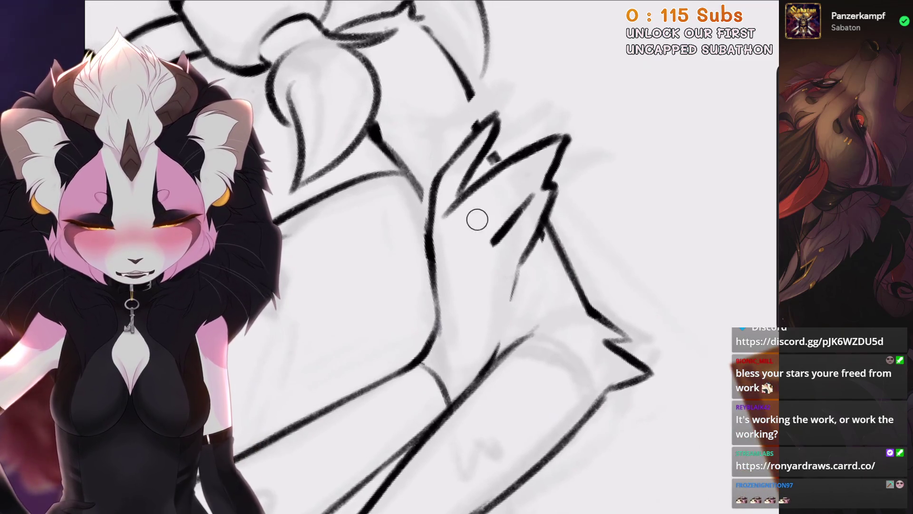
Choose an inking brush from the Sketching set in the brush library.
key(b)
click(494, 197)
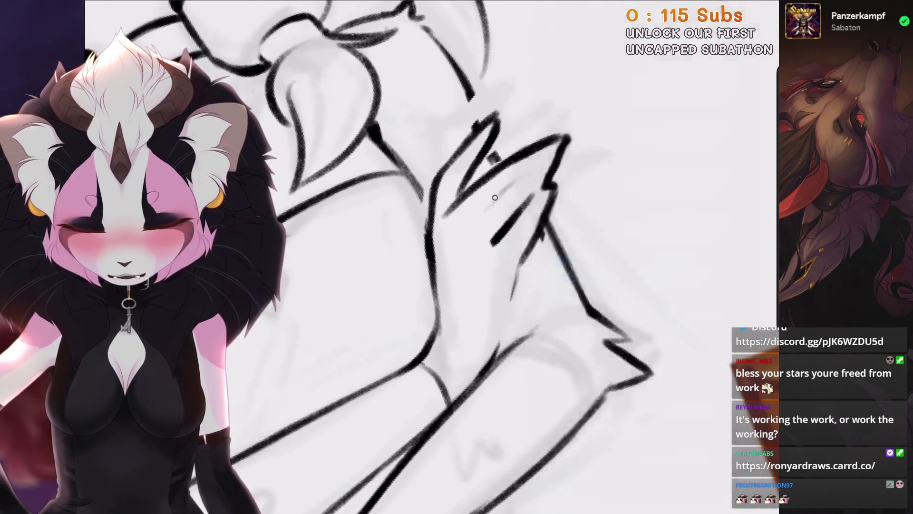
scroll(428, 257, up, 2)
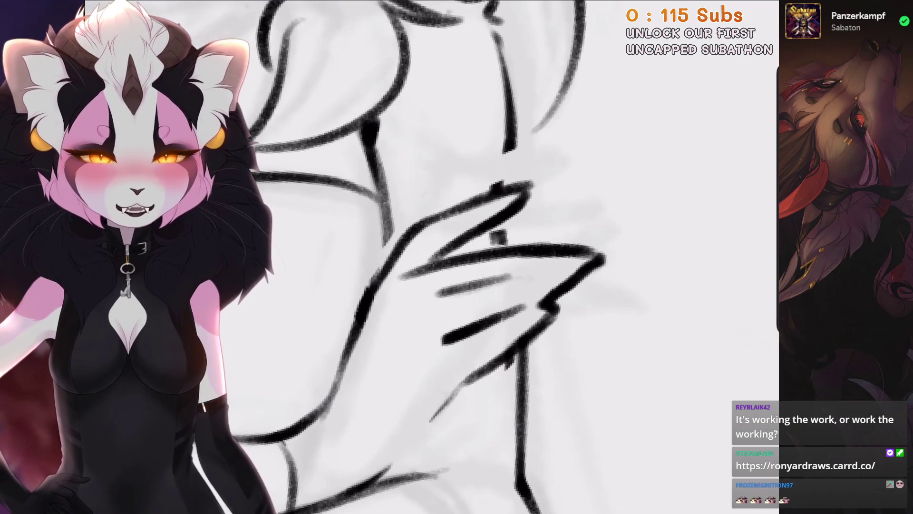
Zoom and pan the view in on the hand's inner contour.
scroll(454, 216, up, 3)
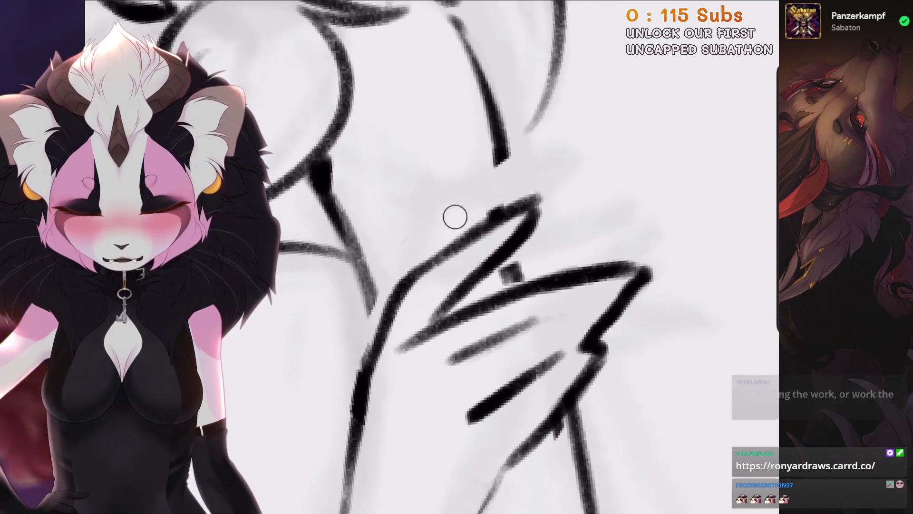
scroll(454, 257, down, 1)
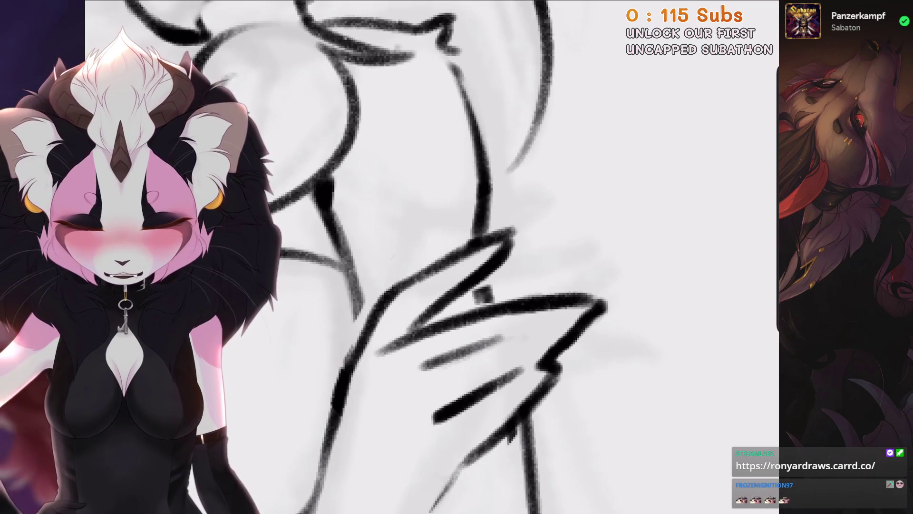
scroll(479, 284, down, 2)
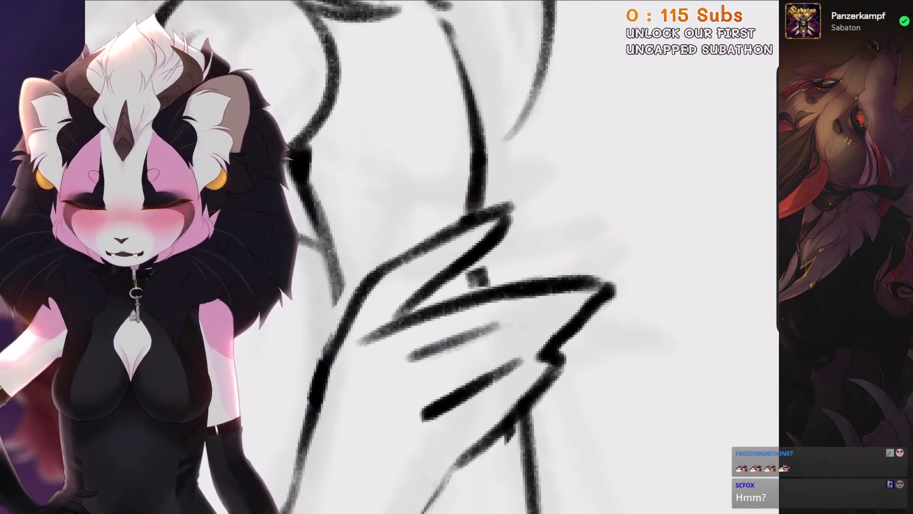
scroll(480, 283, down, 2)
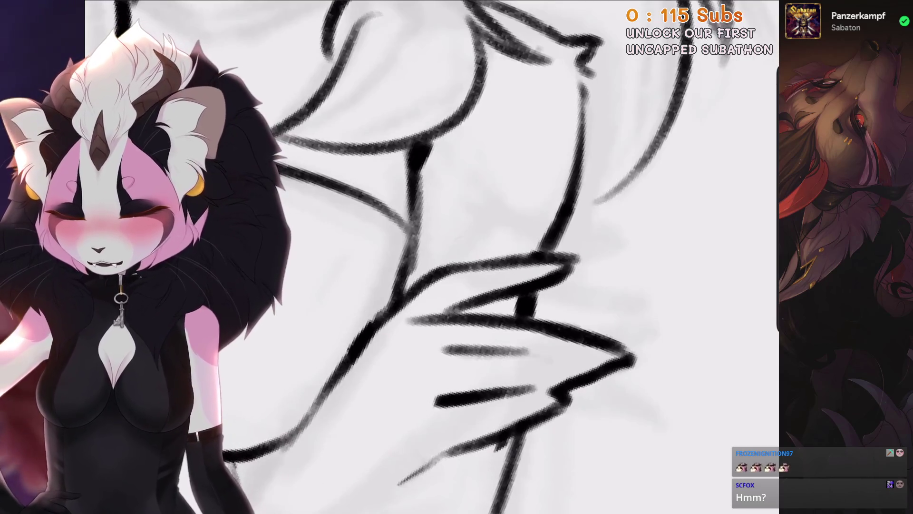
scroll(410, 262, down, 5)
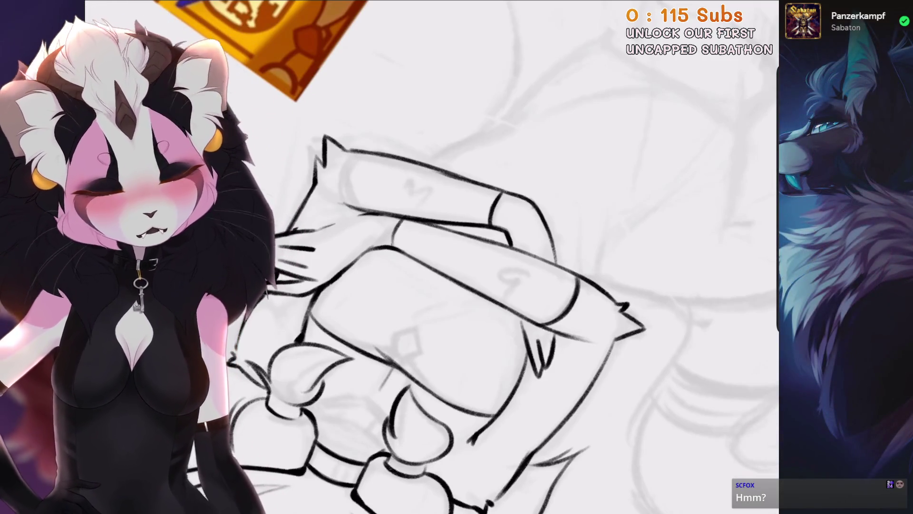
scroll(515, 258, up, 3)
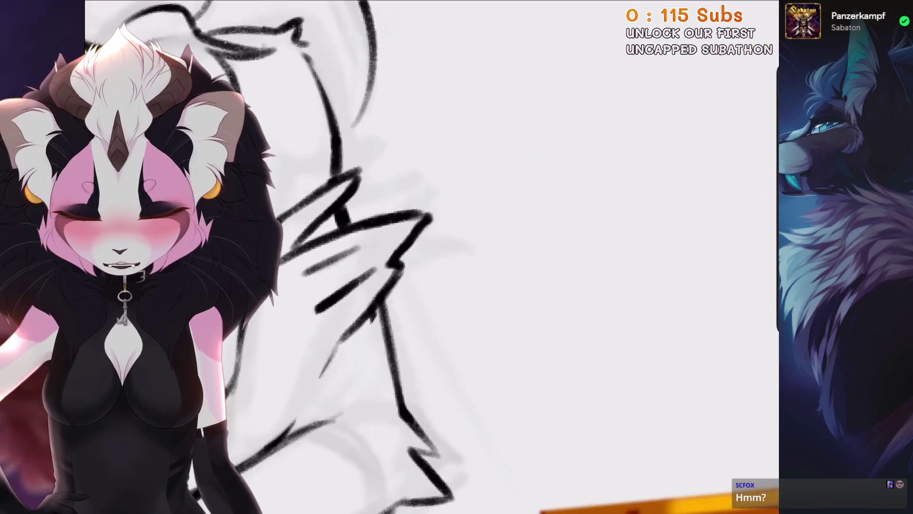
scroll(428, 257, up, 3)
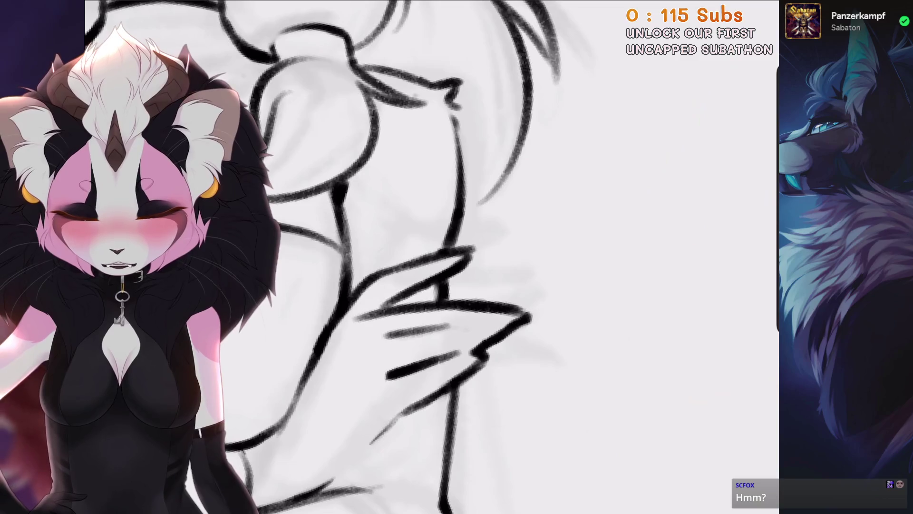
scroll(428, 257, up, 2)
scroll(428, 256, up, 2)
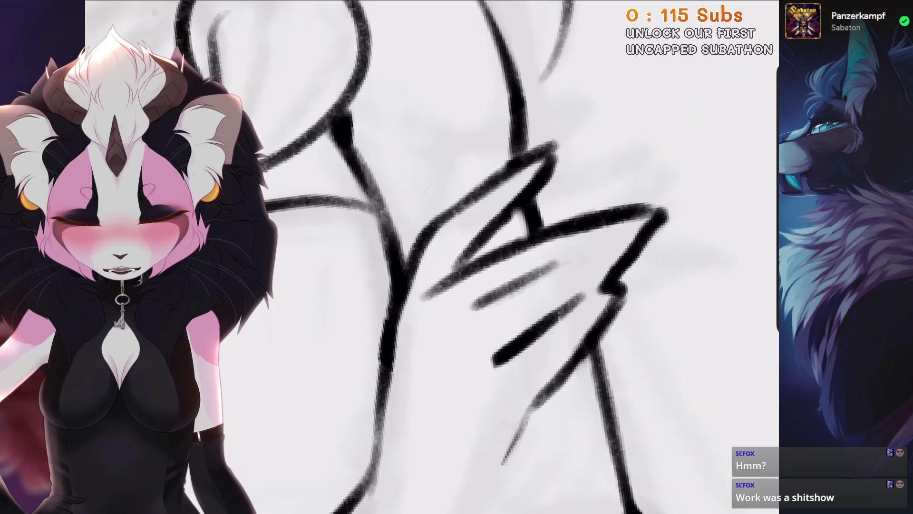
scroll(533, 216, down, 1)
scroll(557, 255, down, 3)
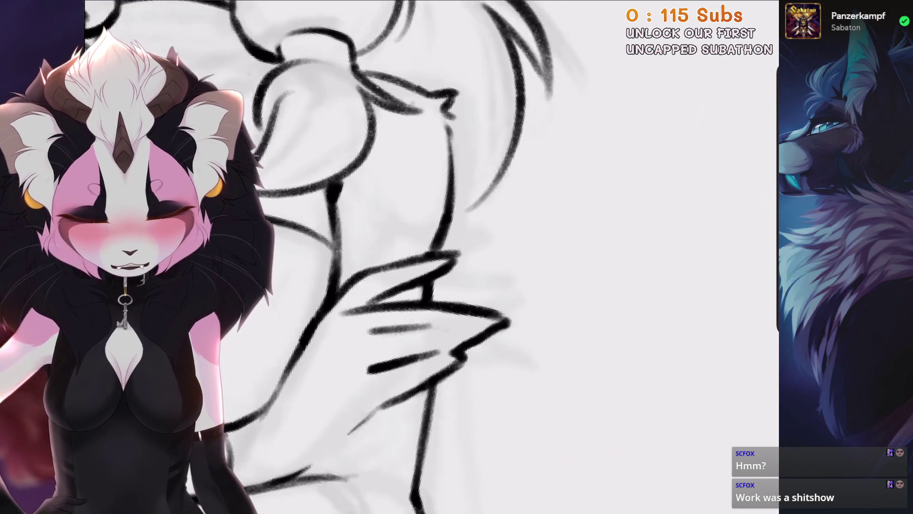
scroll(410, 297, up, 3)
drag(410, 298, 314, 283)
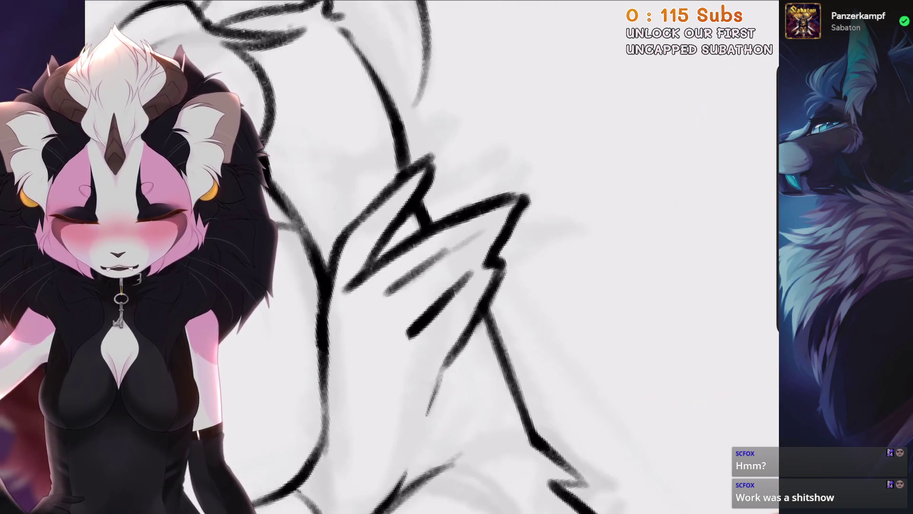
scroll(428, 257, down, 3)
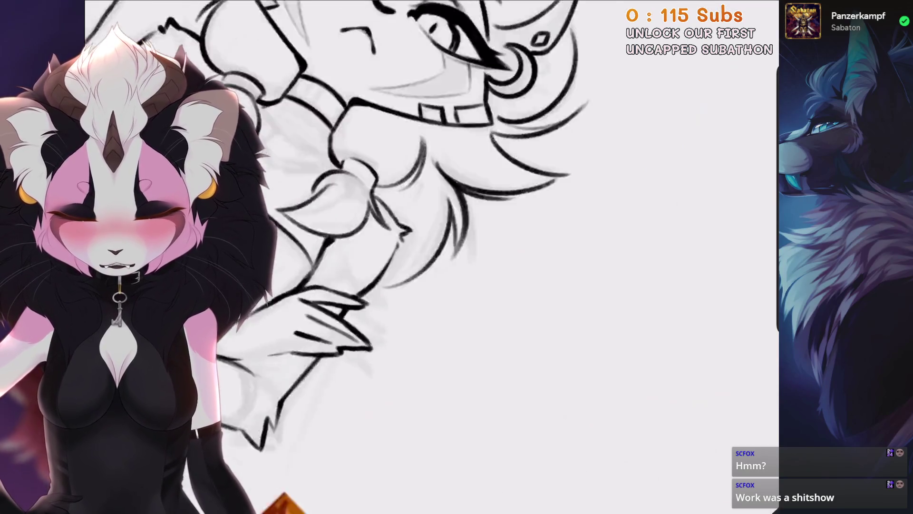
scroll(380, 285, up, 3)
Retry inking the inner hand contour down toward the wrist, undoing the misplaced stroke.
key(ctrl+z)
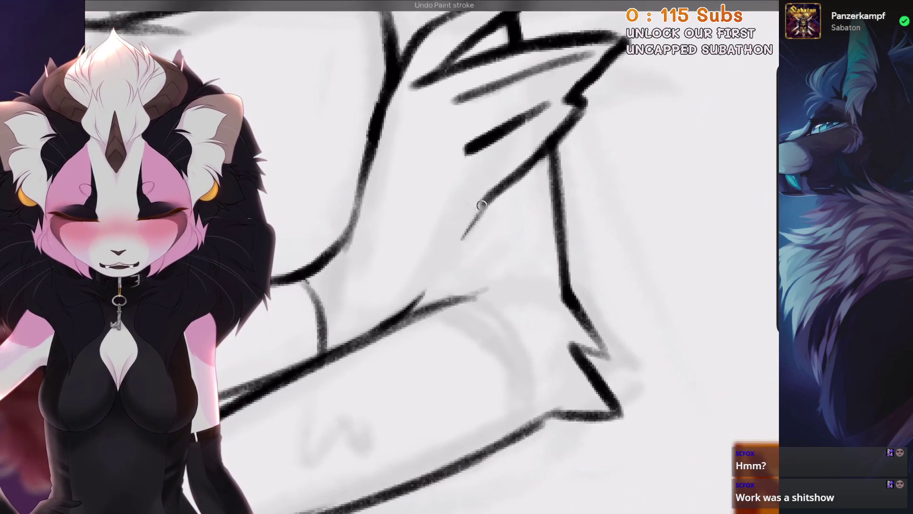
mouse_move(473, 218)
mouse_down()
mouse_move(418, 309)
mouse_move(461, 238)
mouse_up()
key(ctrl+z)
scroll(461, 238, down, 3)
scroll(461, 238, up, 4)
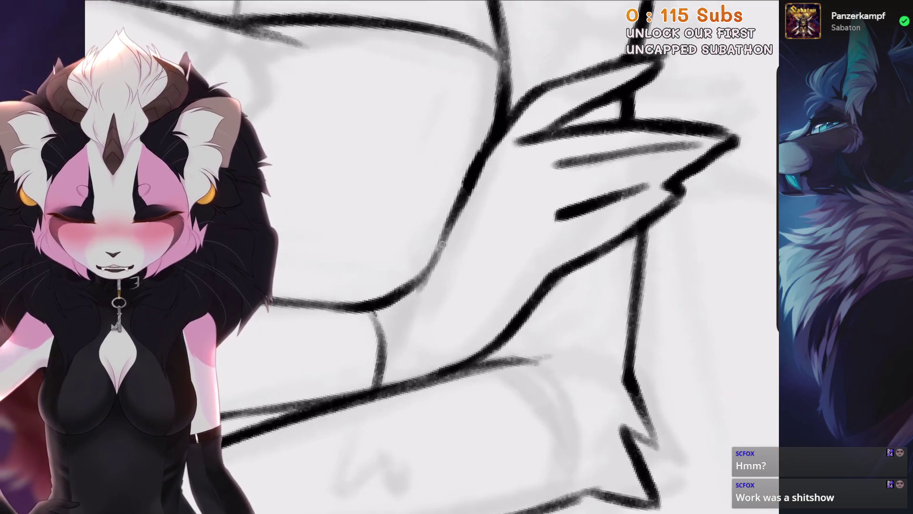
scroll(506, 143, down, 2)
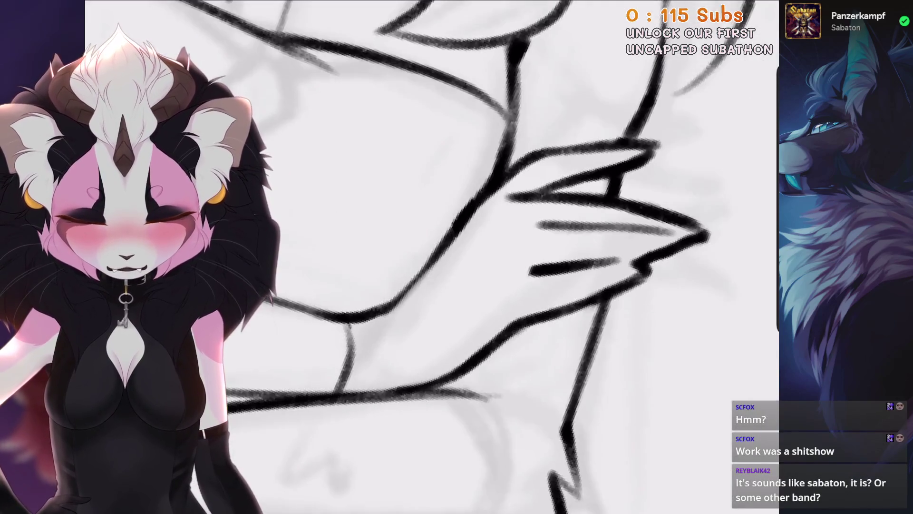
scroll(476, 238, up, 2)
scroll(475, 238, down, 4)
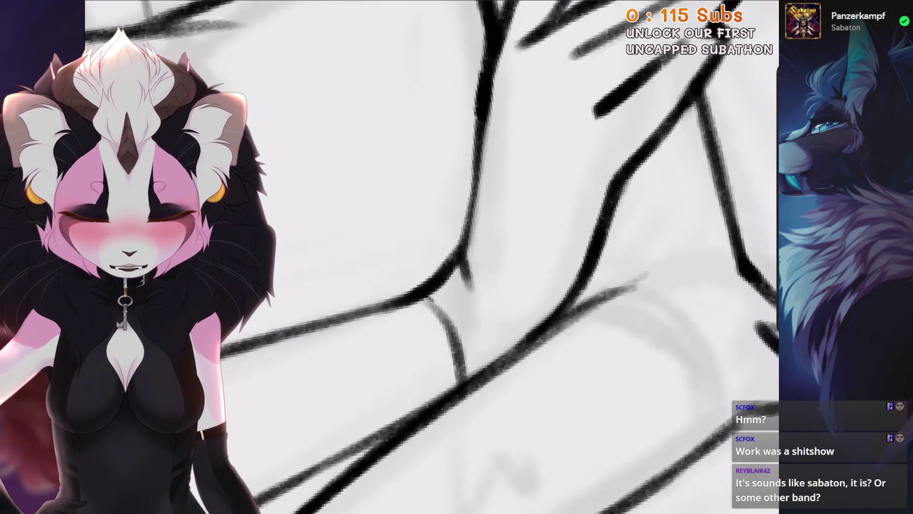
scroll(475, 238, up, 2)
scroll(475, 238, up, 1)
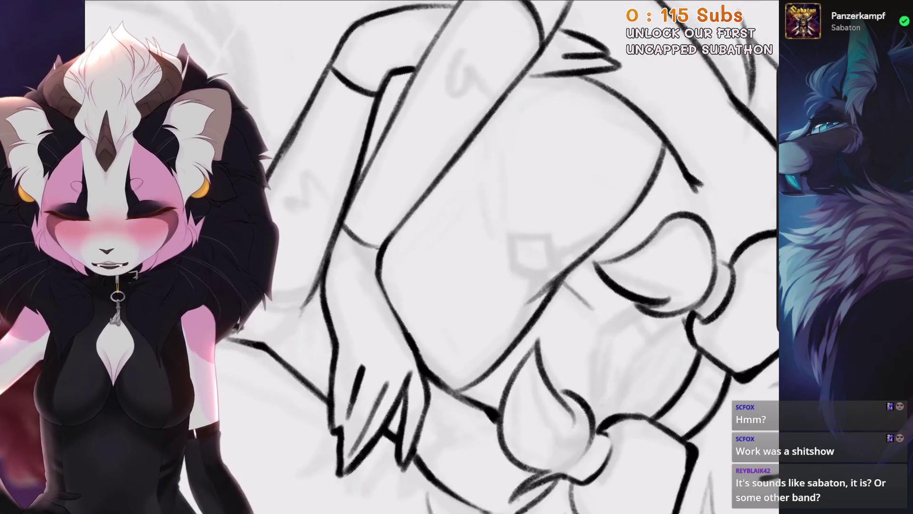
scroll(475, 238, down, 3)
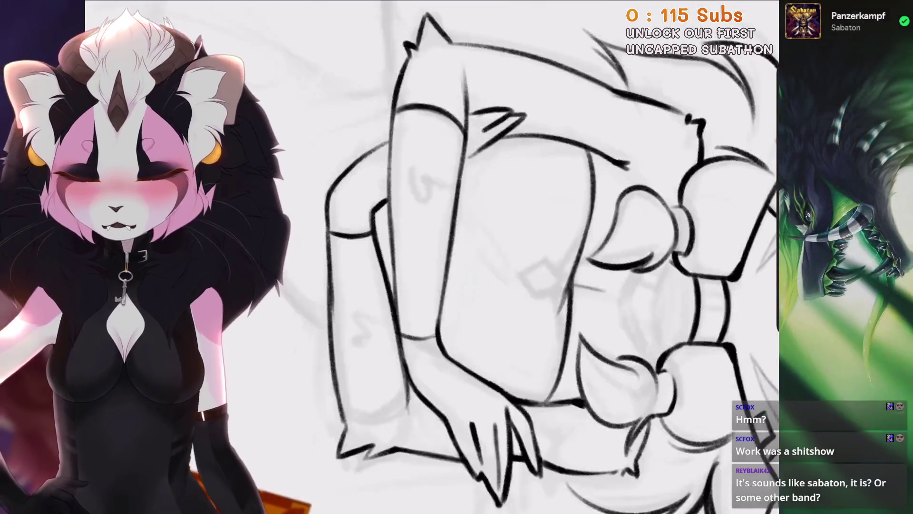
scroll(476, 238, up, 3)
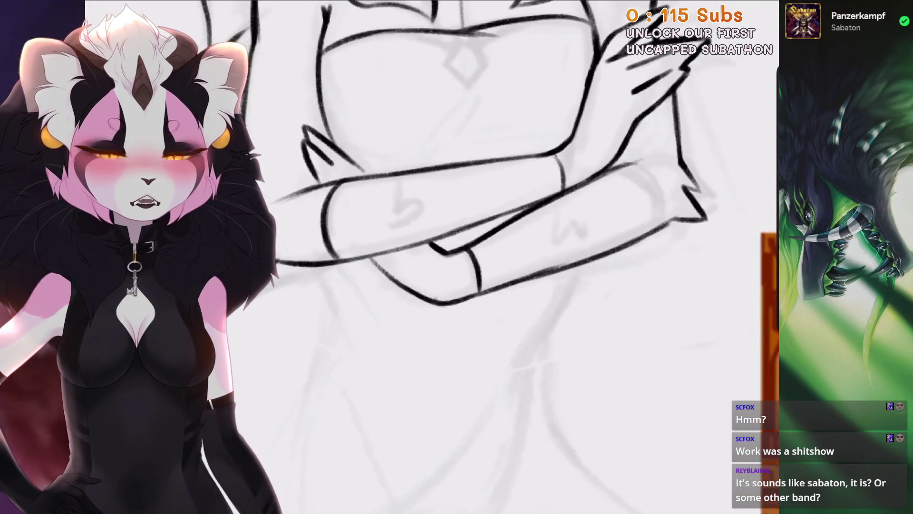
scroll(476, 238, up, 1)
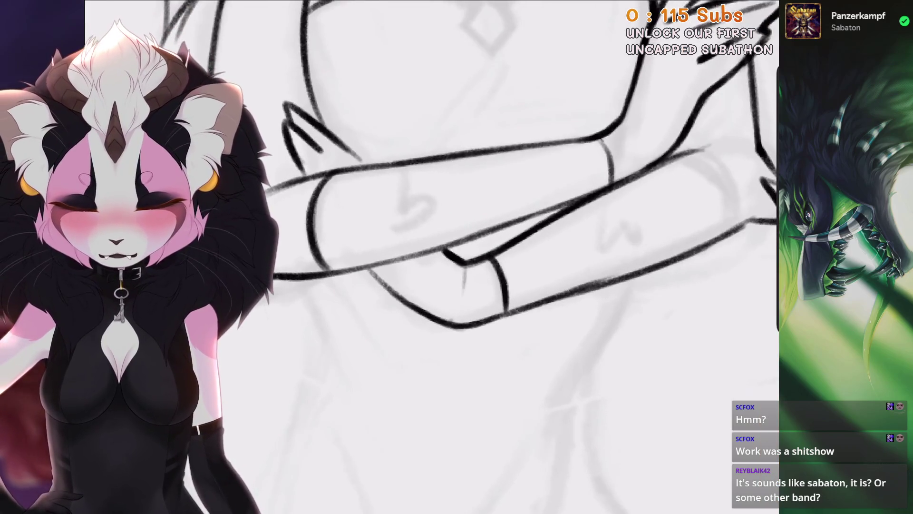
scroll(475, 238, down, 3)
scroll(475, 238, up, 3)
Lasso the fur tuft, shift and enlarge it, then redraw its rightmost stroke thinner.
key(s)
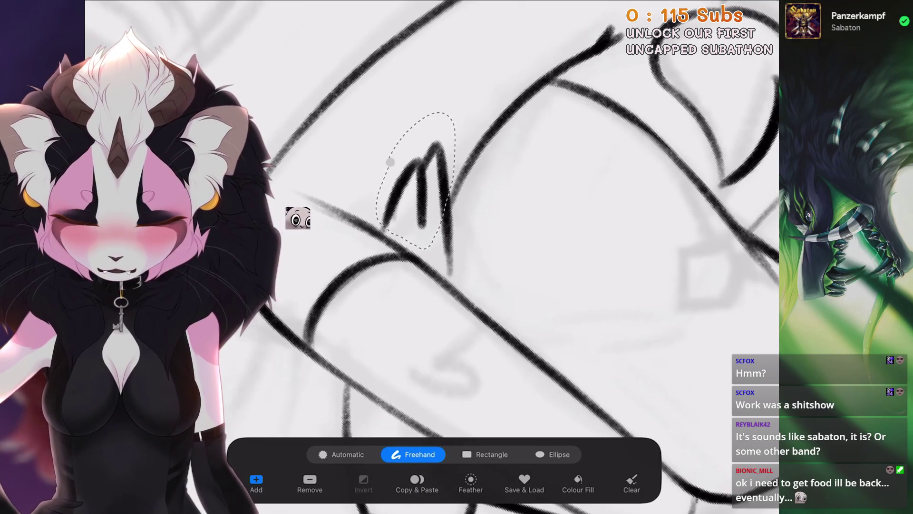
mouse_move(357, 188)
mouse_down()
mouse_move(416, 164)
mouse_move(455, 128)
mouse_move(469, 138)
mouse_move(512, 118)
mouse_up()
key(v)
key(b)
drag(456, 281, 445, 194)
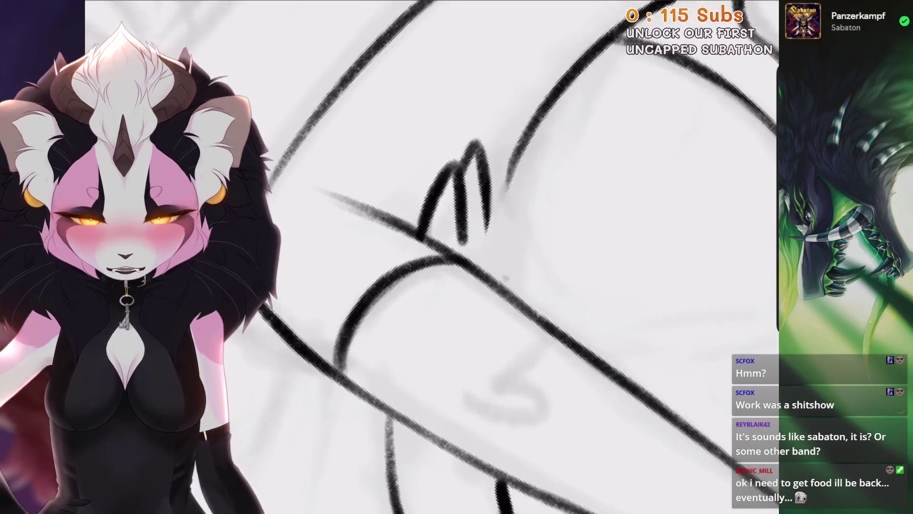
key(ctrl+z)
drag(494, 174, 497, 290)
drag(523, 128, 496, 250)
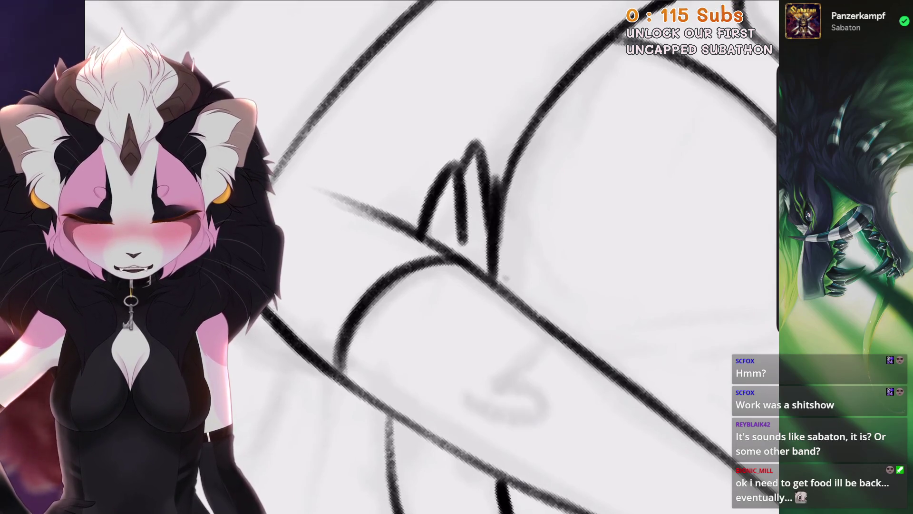
Try diagonal hatch lines across the crossed arms with the whole drawing in view.
key(ctrl+0)
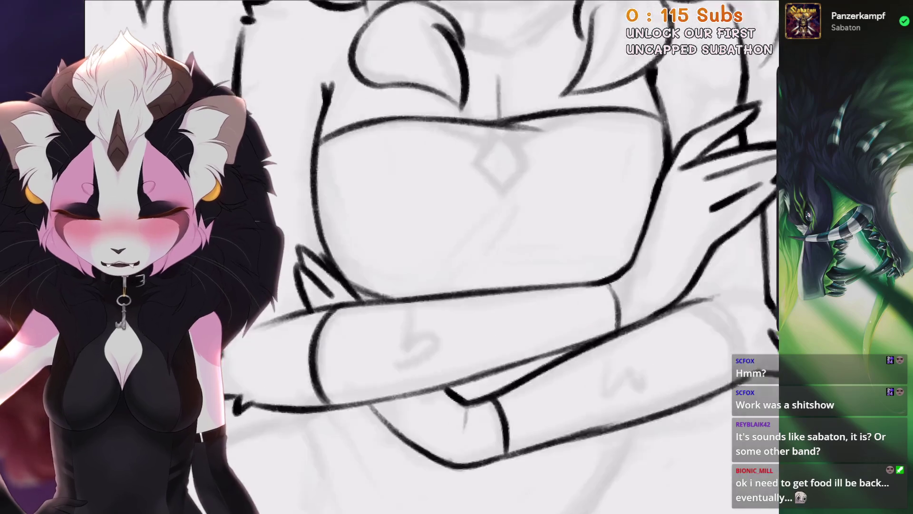
mouse_move(512, 200)
mouse_down()
mouse_move(440, 266)
mouse_move(469, 265)
mouse_up()
key(ctrl+z)
scroll(432, 257, up, 3)
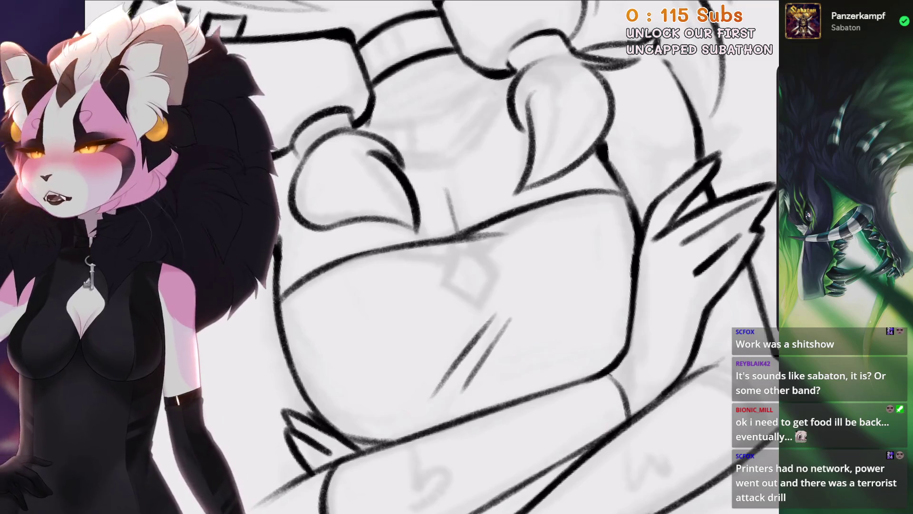
scroll(476, 257, up, 3)
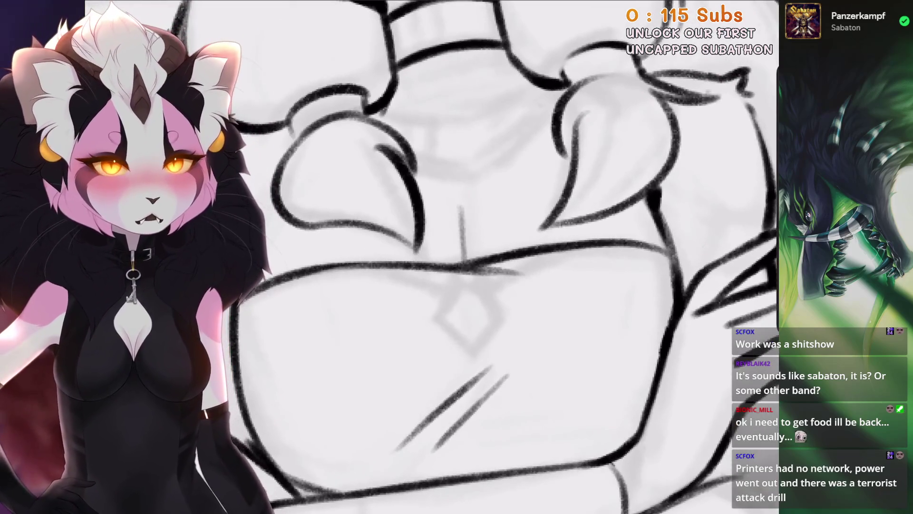